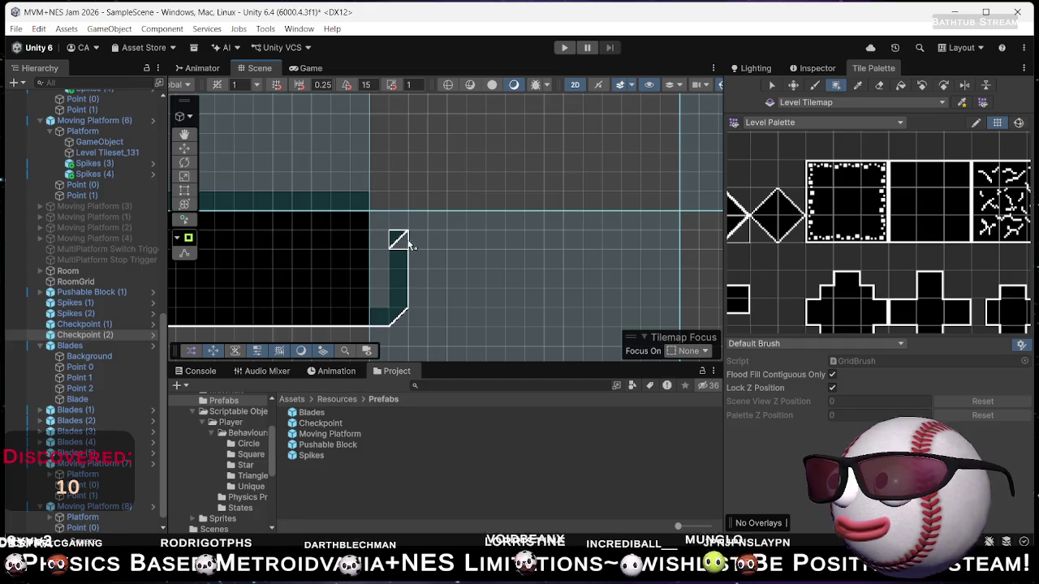
Paint a slope tile beside the wall and extend the platform's edge row to the right.
{"action": "left_click", "coordinate": [417, 240]}
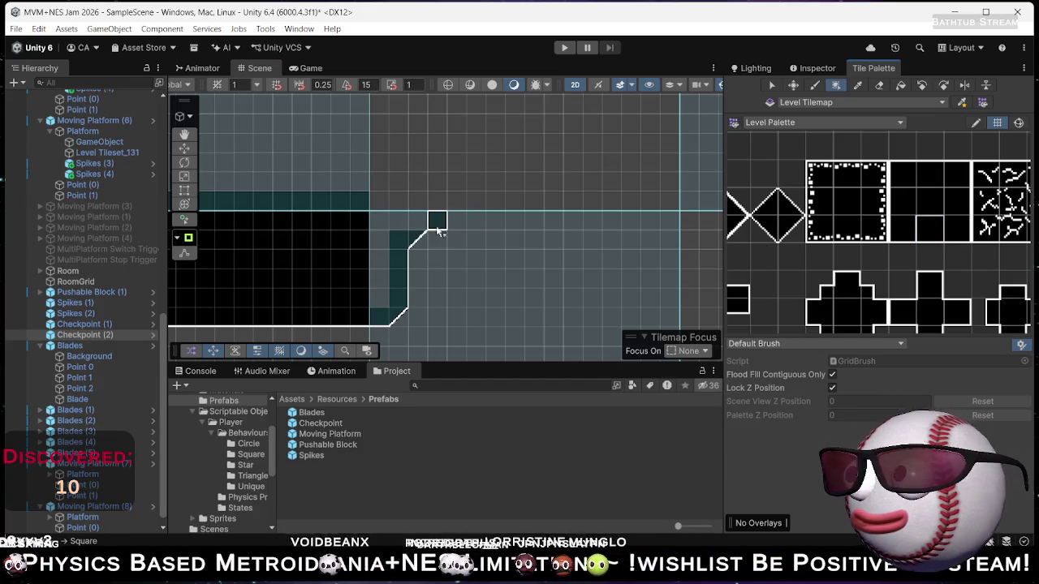
{"action": "left_click_drag", "start_coordinate": [481, 228], "coordinate": [663, 232]}
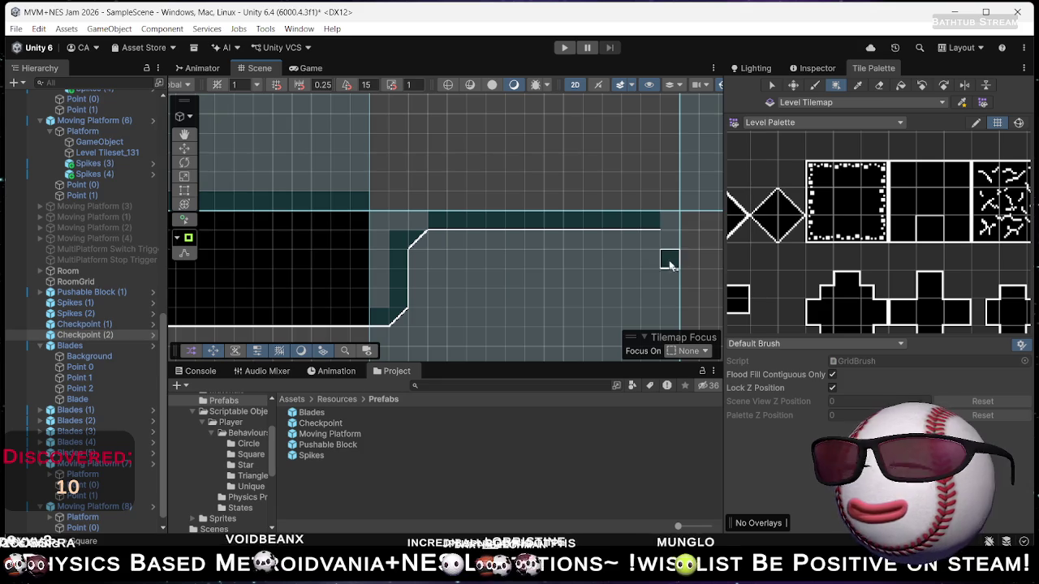
{"action": "left_click", "coordinate": [917, 207]}
{"action": "left_click", "coordinate": [649, 223]}
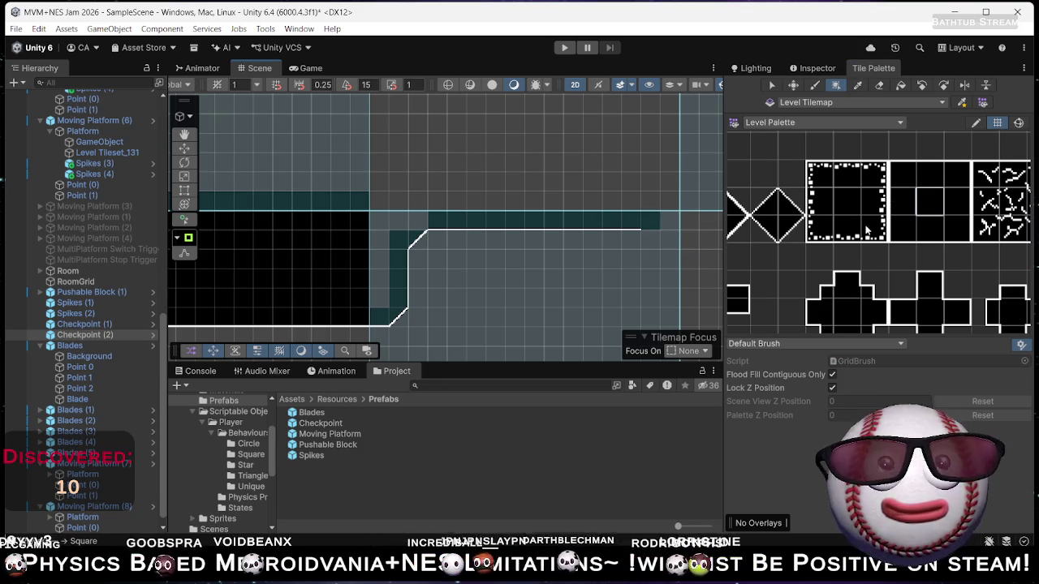
Paint a diagonal corner tile where the edge turns downward.
{"action": "left_click", "coordinate": [750, 225]}
{"action": "left_click", "coordinate": [649, 239]}
{"action": "left_click", "coordinate": [669, 258]}
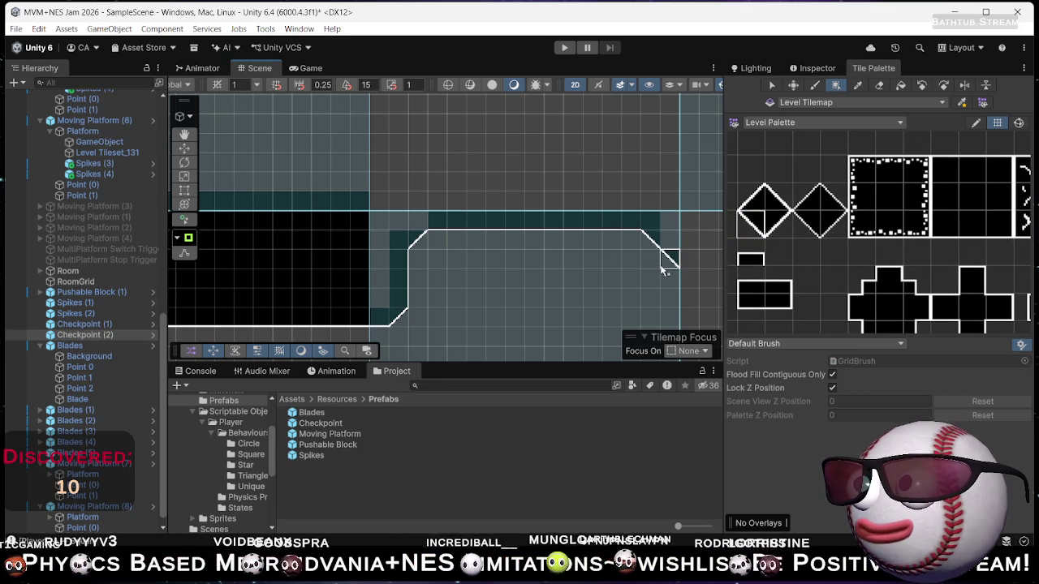
Paint a wall-tile column down the right side below the platform.
{"action": "left_click_drag", "start_coordinate": [476, 259], "coordinate": [464, 190]}
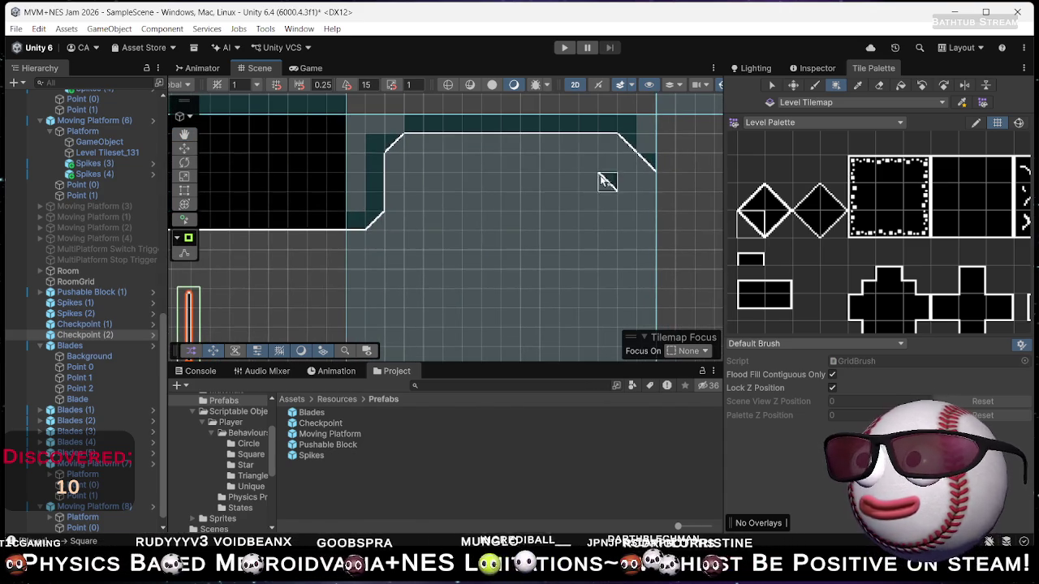
{"action": "left_click", "coordinate": [946, 196]}
{"action": "mouse_move", "coordinate": [647, 160]}
{"action": "left_mouse_down"}
{"action": "mouse_move", "coordinate": [652, 324]}
{"action": "mouse_move", "coordinate": [661, 199]}
{"action": "left_mouse_up"}
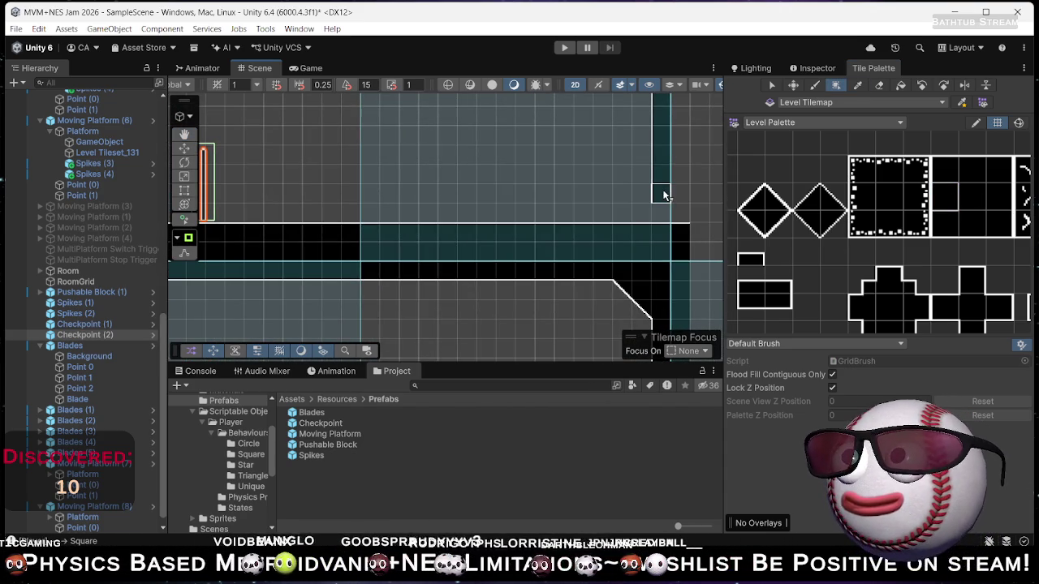
{"action": "scroll", "coordinate": [607, 200], "scroll_direction": "down", "scroll_amount": 3}
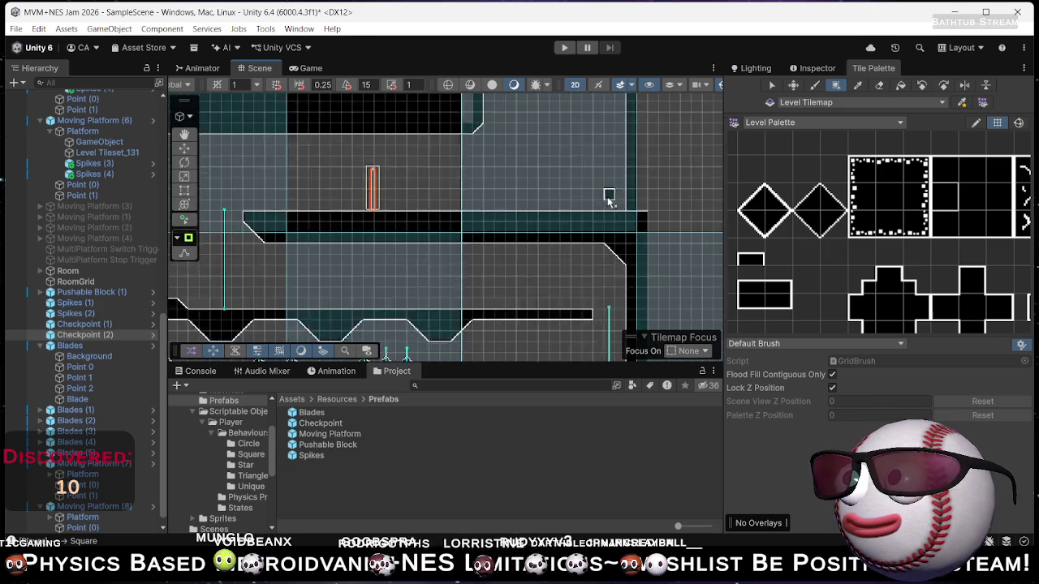
{"action": "mouse_move", "coordinate": [521, 215]}
{"action": "left_mouse_down"}
{"action": "mouse_move", "coordinate": [652, 108]}
{"action": "mouse_move", "coordinate": [740, 108]}
{"action": "left_mouse_up"}
{"action": "mouse_move", "coordinate": [339, 245]}
{"action": "left_mouse_down"}
{"action": "mouse_move", "coordinate": [89, 273]}
{"action": "mouse_move", "coordinate": [102, 264]}
{"action": "mouse_move", "coordinate": [124, 258]}
{"action": "mouse_move", "coordinate": [68, 280]}
{"action": "mouse_move", "coordinate": [86, 317]}
{"action": "mouse_move", "coordinate": [103, 317]}
{"action": "mouse_move", "coordinate": [75, 325]}
{"action": "mouse_move", "coordinate": [72, 338]}
{"action": "left_mouse_up"}
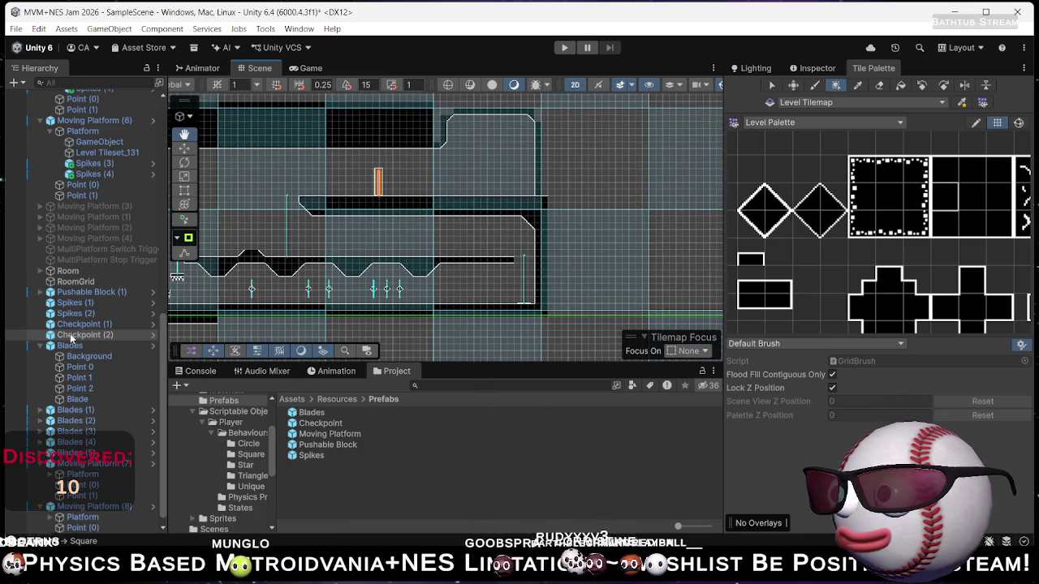
Centre the view on the new platform and pick the solid black tile.
{"action": "scroll", "coordinate": [297, 294], "scroll_direction": "up", "scroll_amount": 1}
{"action": "left_click_drag", "start_coordinate": [556, 167], "coordinate": [461, 233]}
{"action": "scroll", "coordinate": [457, 230], "scroll_direction": "up", "scroll_amount": 2}
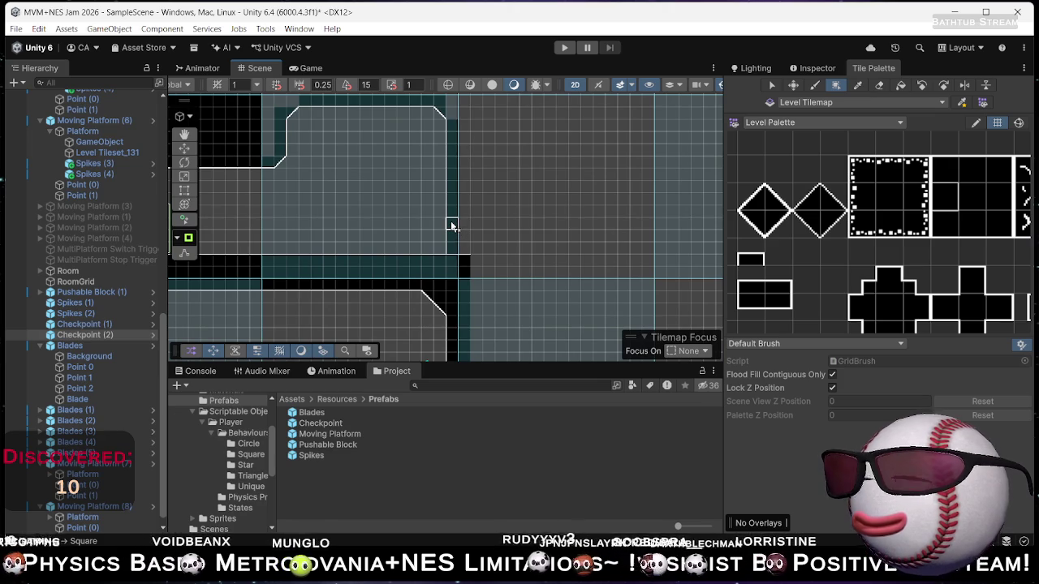
{"action": "key", "text": "d"}
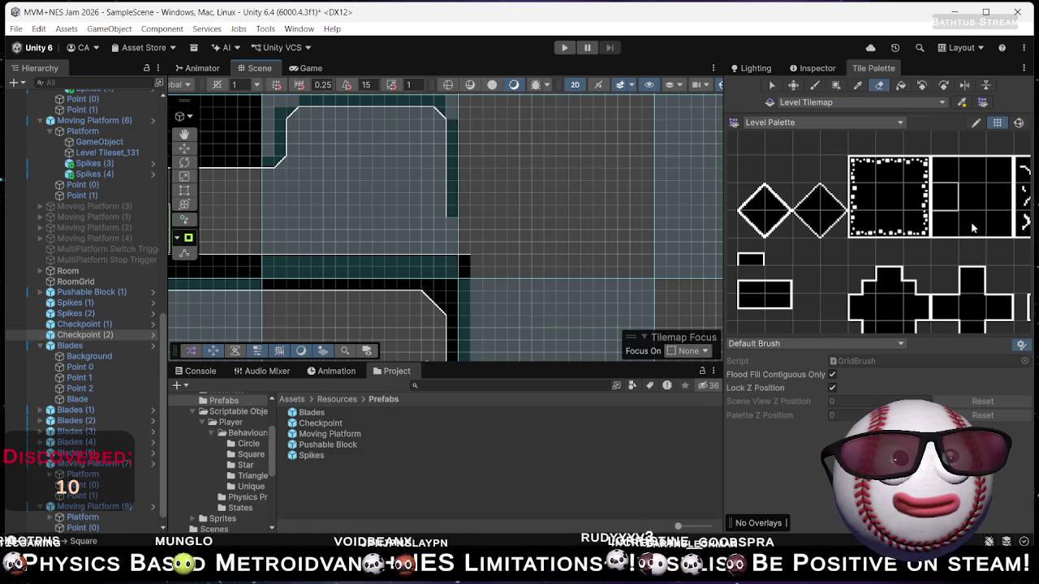
{"action": "left_click", "coordinate": [953, 230]}
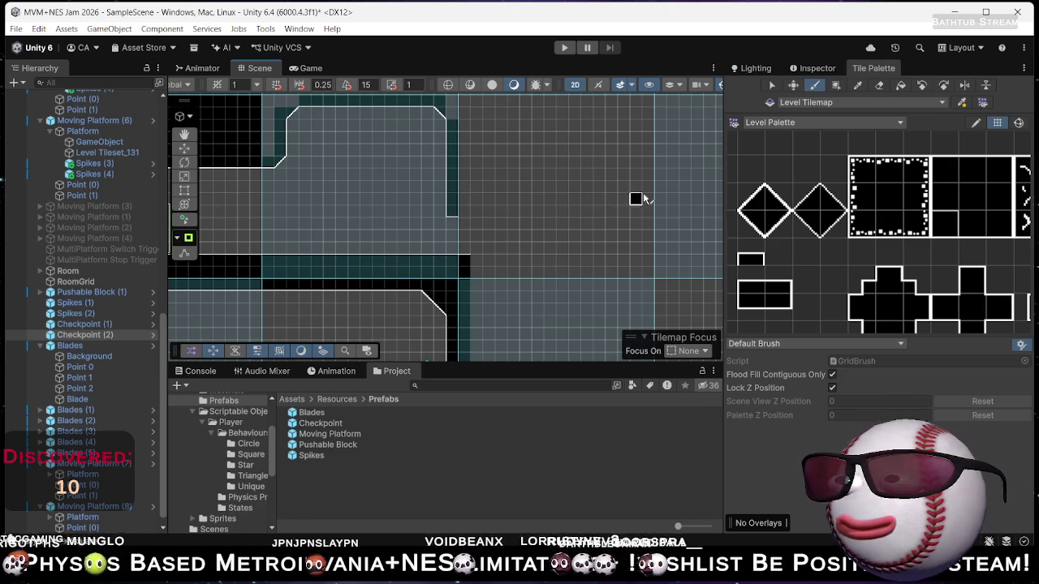
Paint black wall columns on the platform's left and right ends and a row along its top.
{"action": "scroll", "coordinate": [850, 247], "scroll_direction": "down", "scroll_amount": 5}
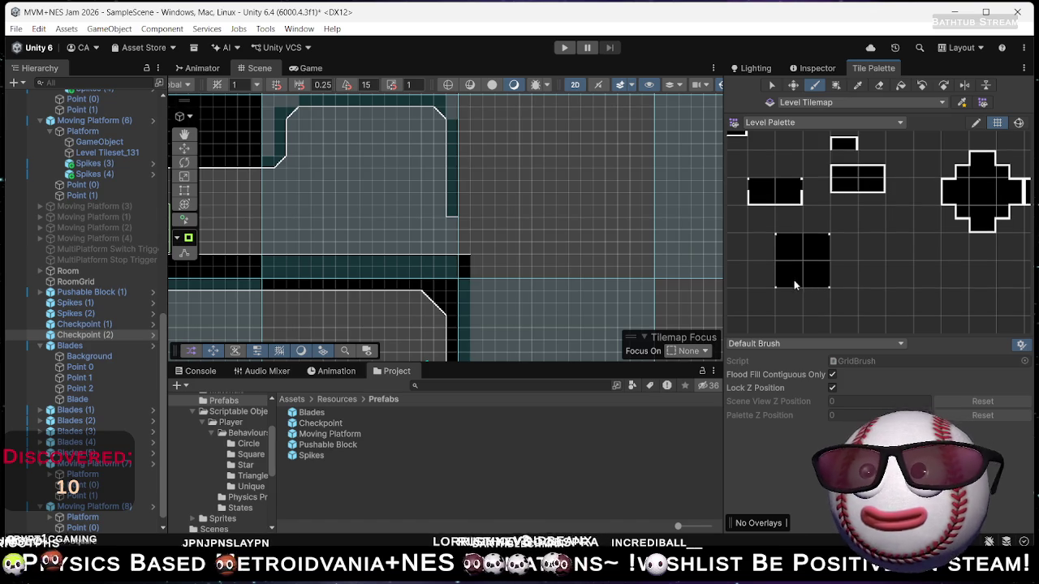
{"action": "left_click_drag", "start_coordinate": [455, 114], "coordinate": [515, 209]}
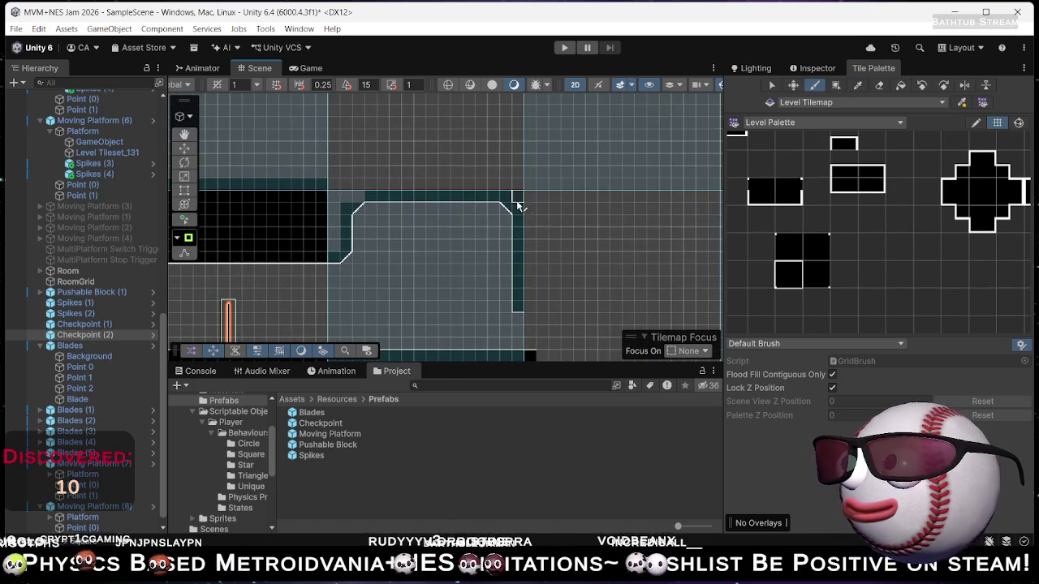
{"action": "mouse_move", "coordinate": [360, 204]}
{"action": "left_mouse_down"}
{"action": "mouse_move", "coordinate": [371, 195]}
{"action": "mouse_move", "coordinate": [527, 215]}
{"action": "left_mouse_up"}
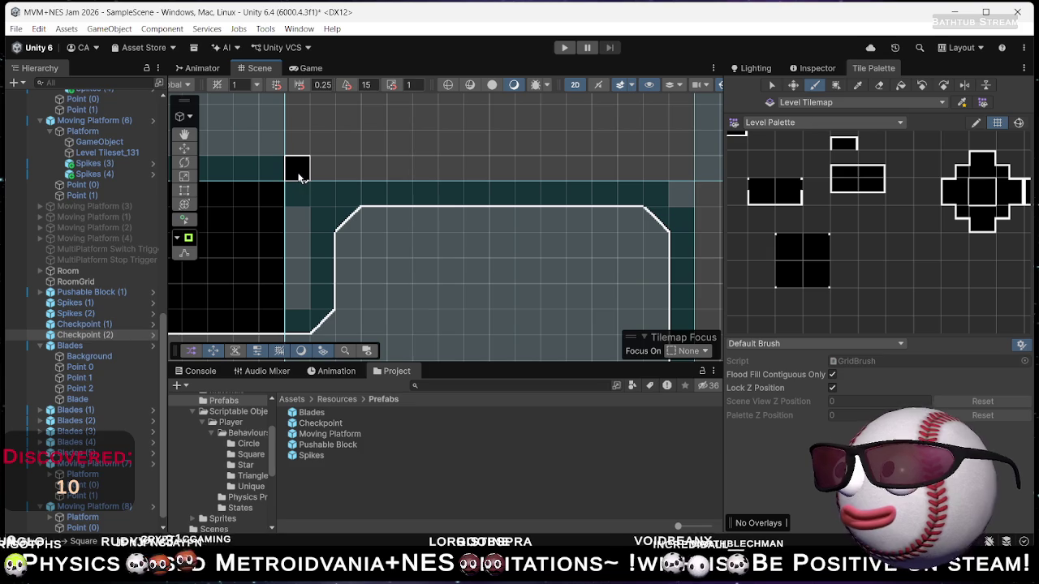
{"action": "left_click_drag", "start_coordinate": [299, 176], "coordinate": [298, 298]}
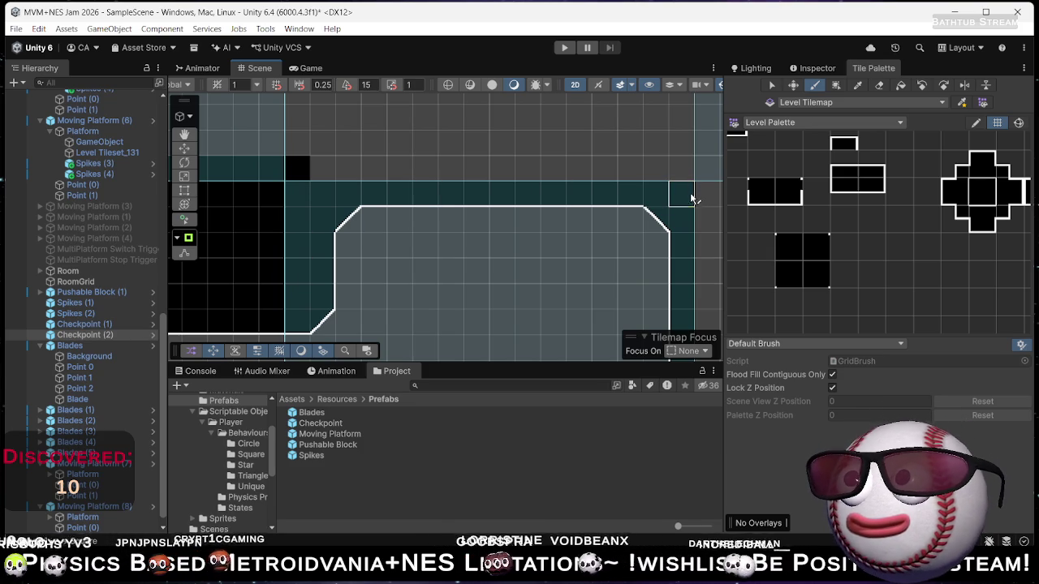
{"action": "left_click_drag", "start_coordinate": [690, 172], "coordinate": [297, 171]}
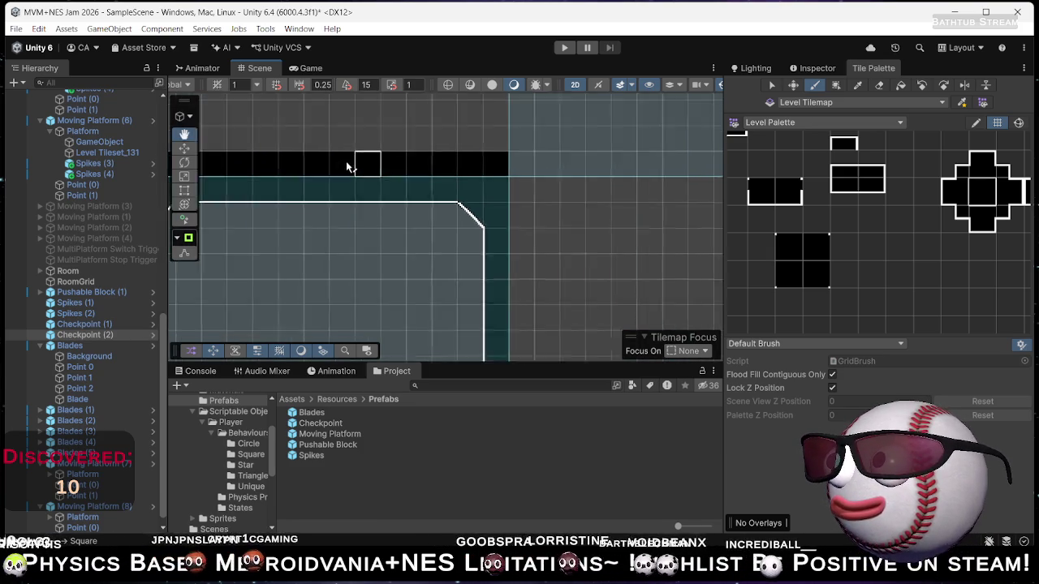
{"action": "left_click_drag", "start_coordinate": [374, 139], "coordinate": [374, 289]}
Sample another palette tile and bring the platform's right end into view.
{"action": "scroll", "coordinate": [373, 288], "scroll_direction": "down", "scroll_amount": 3}
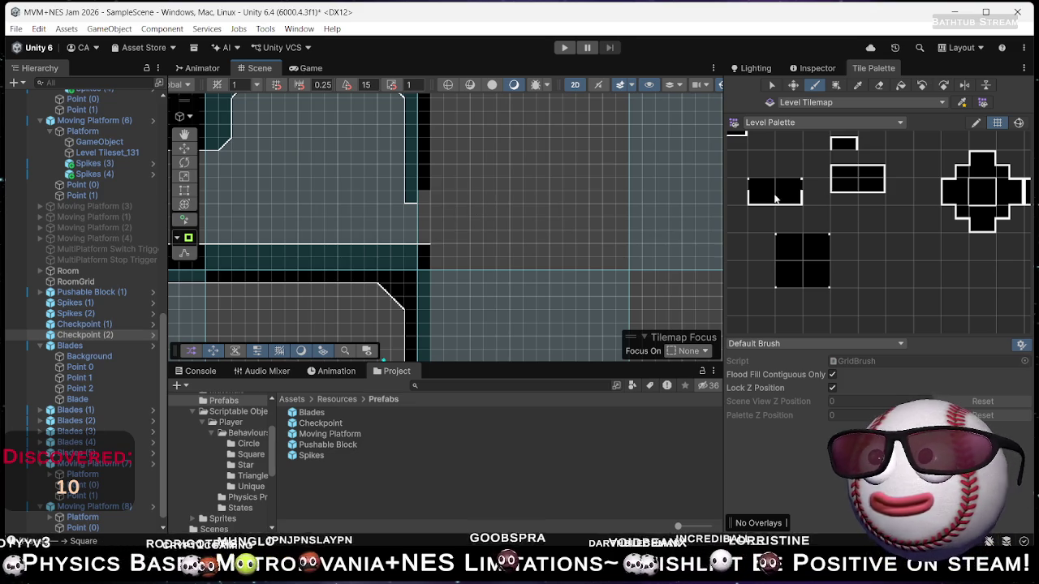
{"action": "left_click_drag", "start_coordinate": [901, 213], "coordinate": [709, 271]}
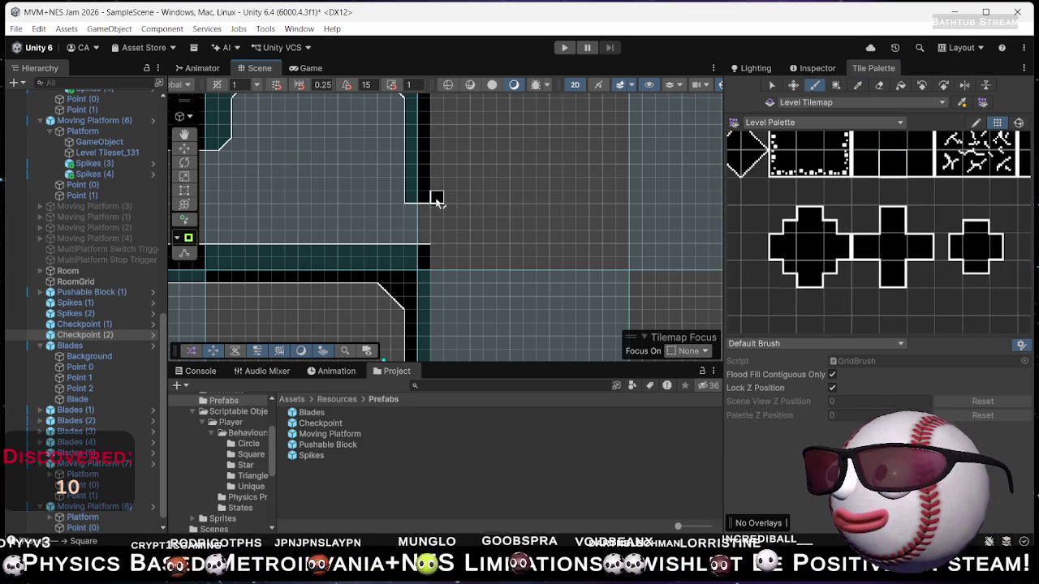
{"action": "left_click", "coordinate": [917, 163]}
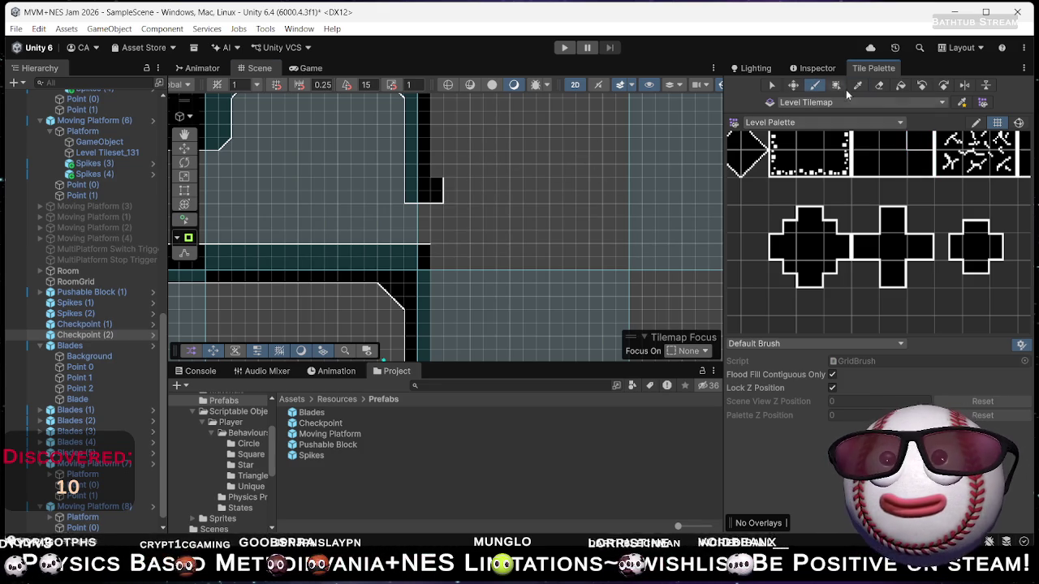
{"action": "mouse_move", "coordinate": [517, 160]}
{"action": "left_mouse_down"}
{"action": "mouse_move", "coordinate": [463, 232]}
{"action": "mouse_move", "coordinate": [420, 248]}
{"action": "left_mouse_up"}
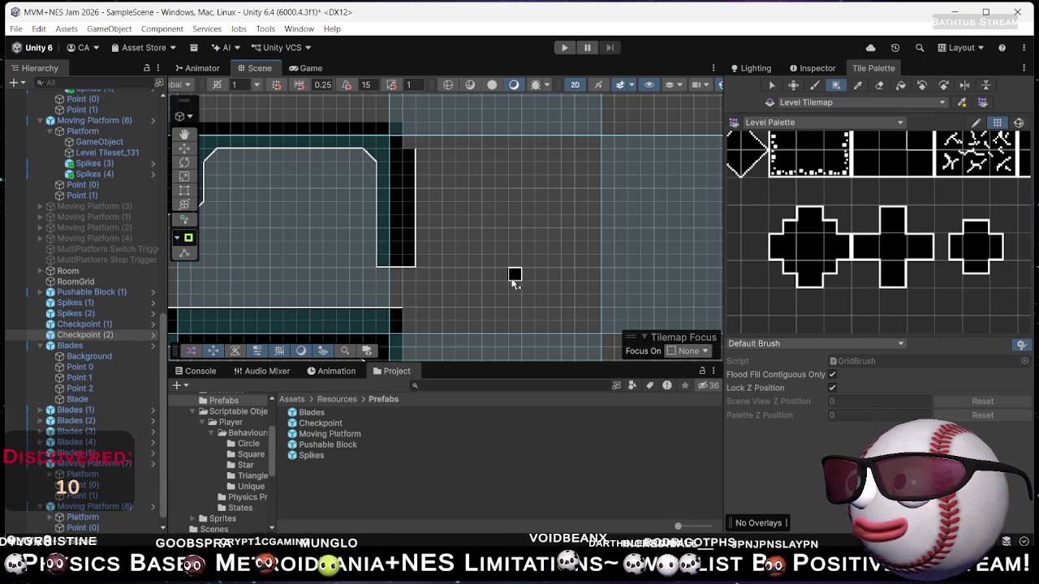
{"action": "scroll", "coordinate": [489, 256], "scroll_direction": "down", "scroll_amount": 5}
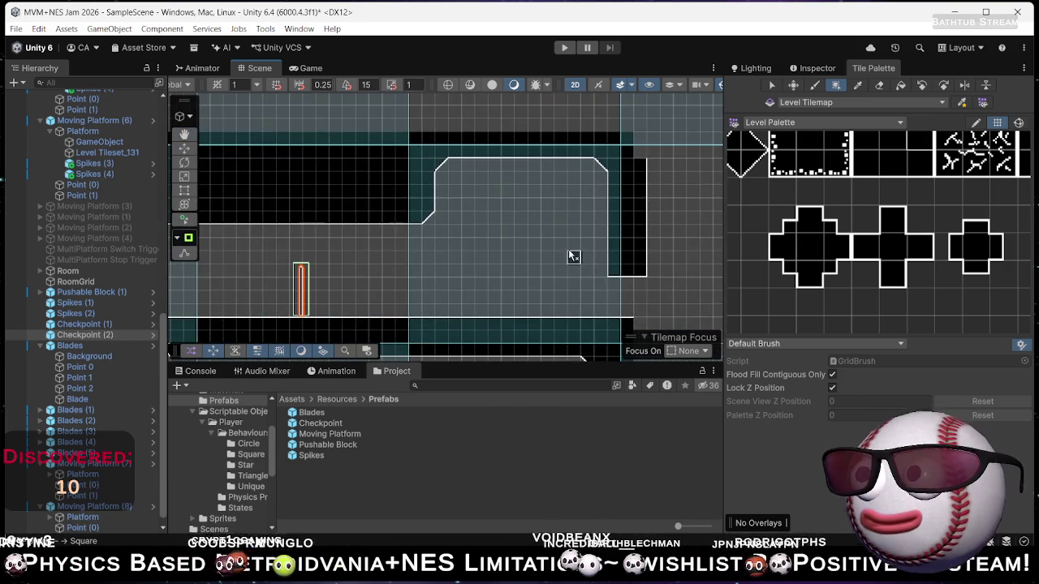
{"action": "scroll", "coordinate": [469, 225], "scroll_direction": "down", "scroll_amount": 4}
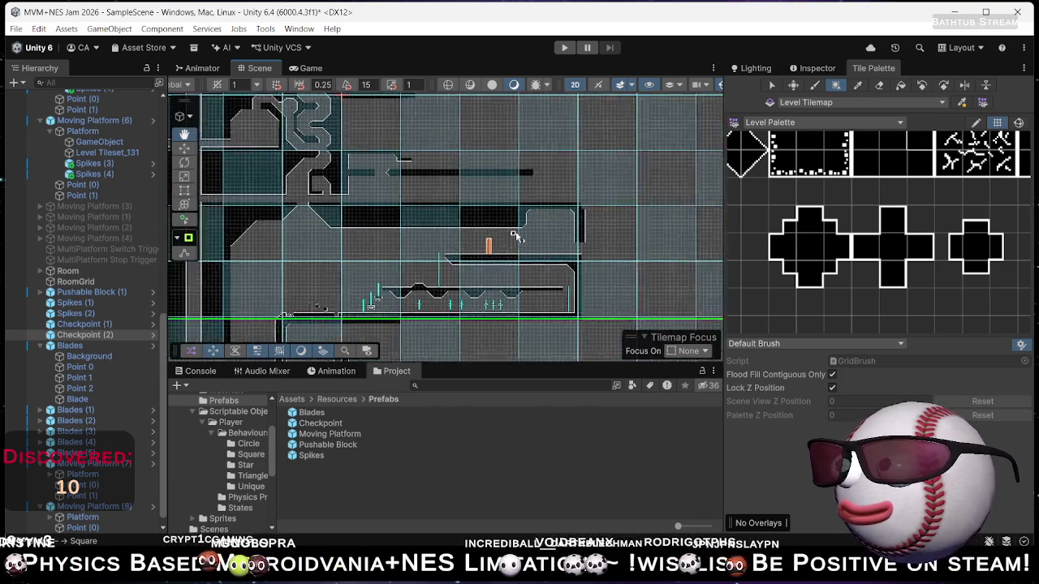
{"action": "scroll", "coordinate": [560, 197], "scroll_direction": "down", "scroll_amount": 2}
{"action": "scroll", "coordinate": [617, 203], "scroll_direction": "up", "scroll_amount": 2}
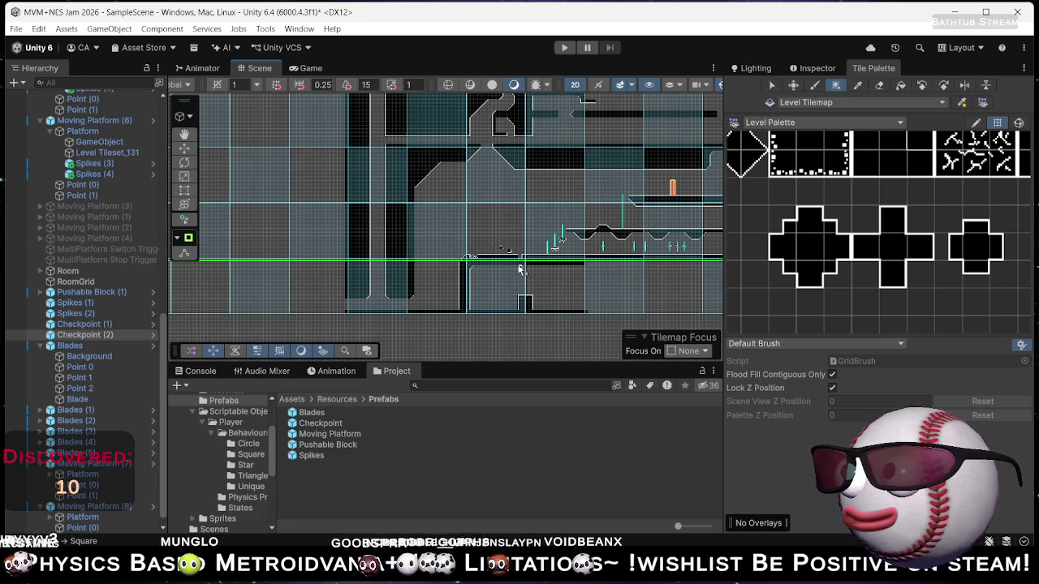
{"action": "left_click_drag", "start_coordinate": [491, 248], "coordinate": [345, 227]}
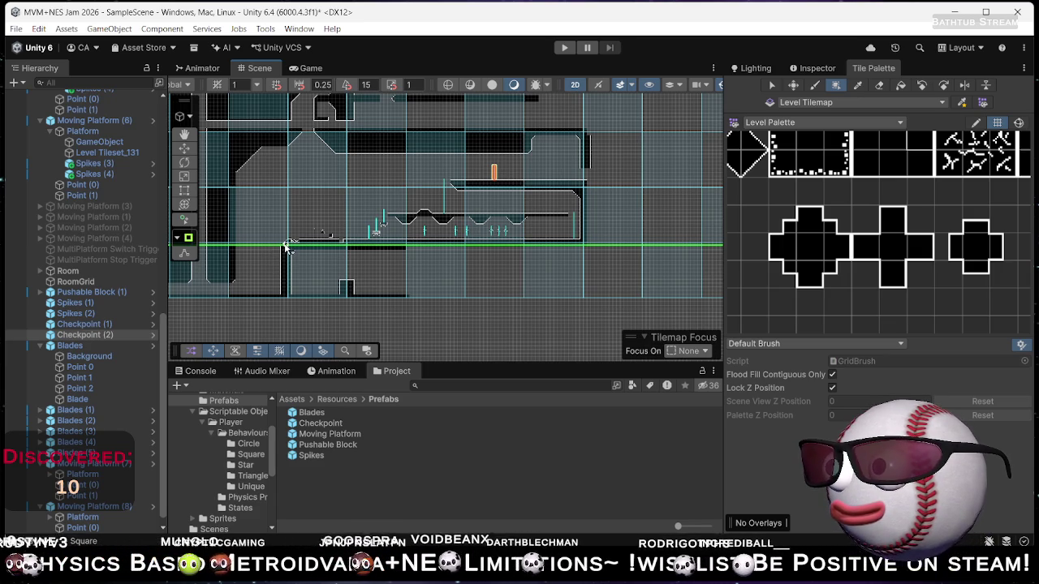
{"action": "mouse_move", "coordinate": [290, 199]}
{"action": "left_mouse_down"}
{"action": "mouse_move", "coordinate": [440, 189]}
{"action": "mouse_move", "coordinate": [455, 177]}
{"action": "left_mouse_up"}
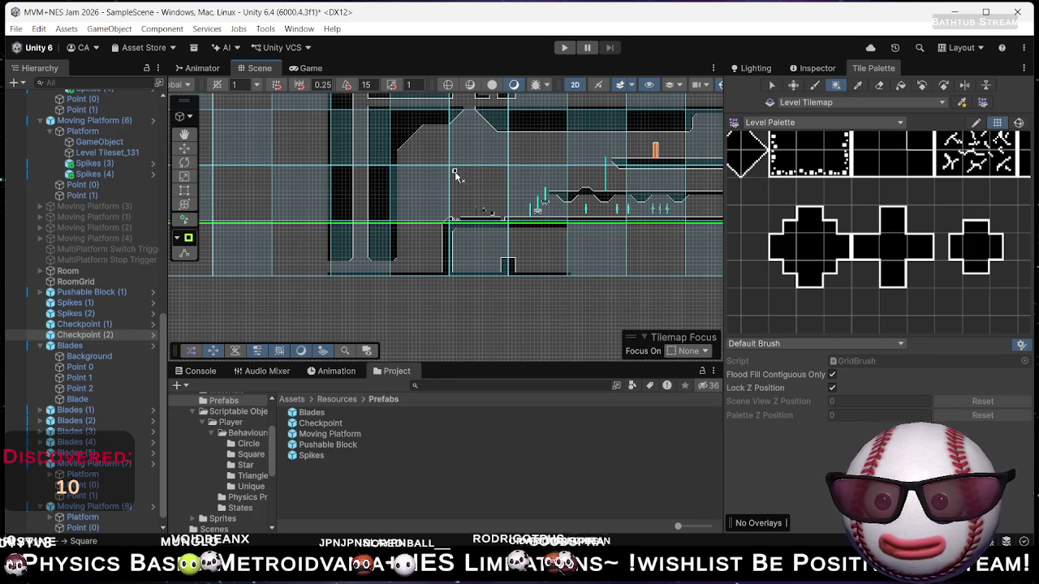
{"action": "mouse_move", "coordinate": [590, 170]}
{"action": "left_mouse_down"}
{"action": "mouse_move", "coordinate": [444, 173]}
{"action": "mouse_move", "coordinate": [546, 267]}
{"action": "left_mouse_up"}
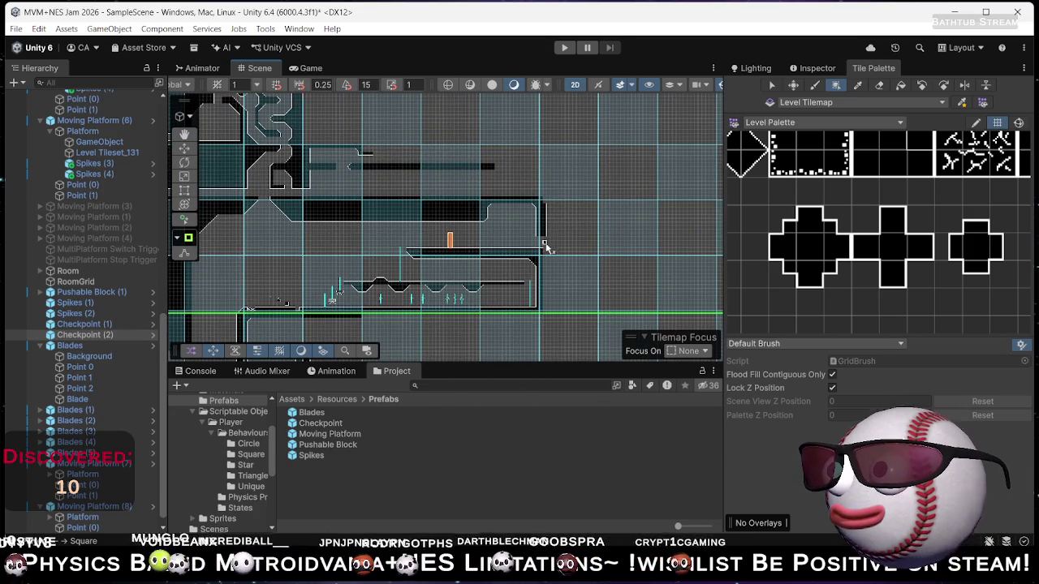
{"action": "scroll", "coordinate": [575, 237], "scroll_direction": "up", "scroll_amount": 2}
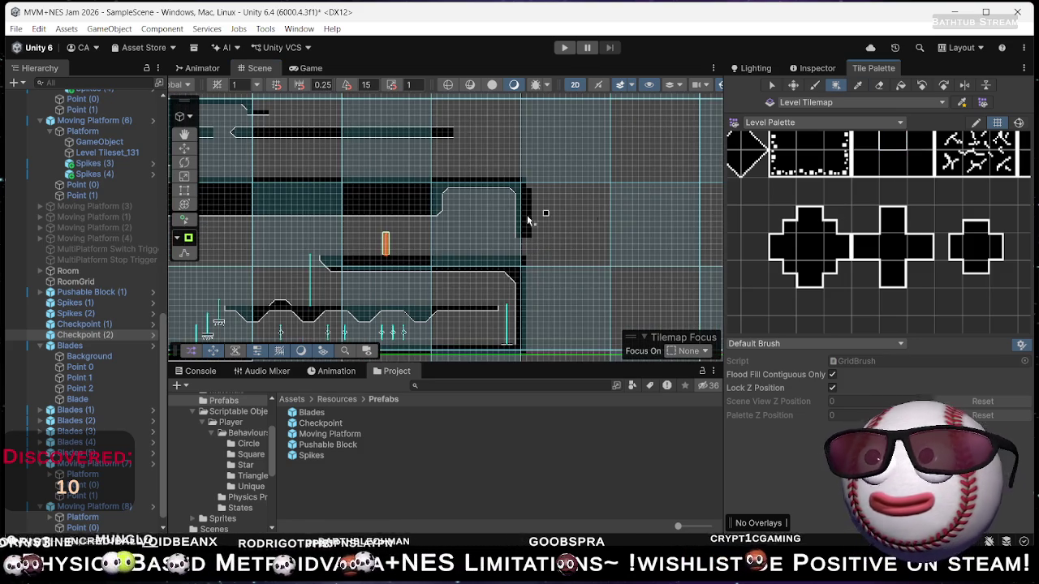
Scroll the Level Palette to its other tiles and pick one to paint with.
{"action": "scroll", "coordinate": [459, 311], "scroll_direction": "up", "scroll_amount": 5}
{"action": "scroll", "coordinate": [480, 317], "scroll_direction": "up", "scroll_amount": 3}
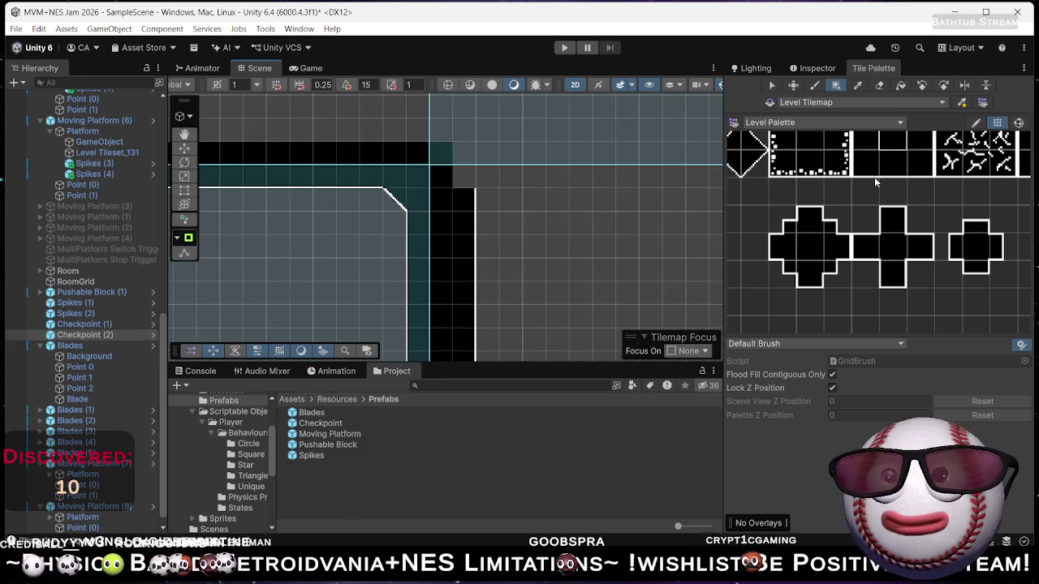
{"action": "scroll", "coordinate": [864, 185], "scroll_direction": "up", "scroll_amount": 2}
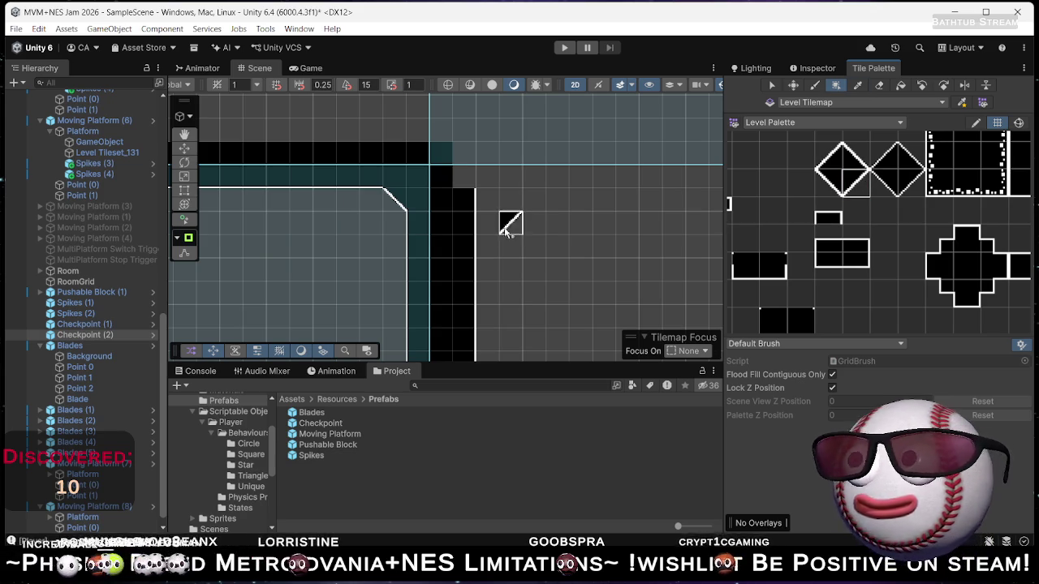
{"action": "left_click_drag", "start_coordinate": [858, 190], "coordinate": [717, 185]}
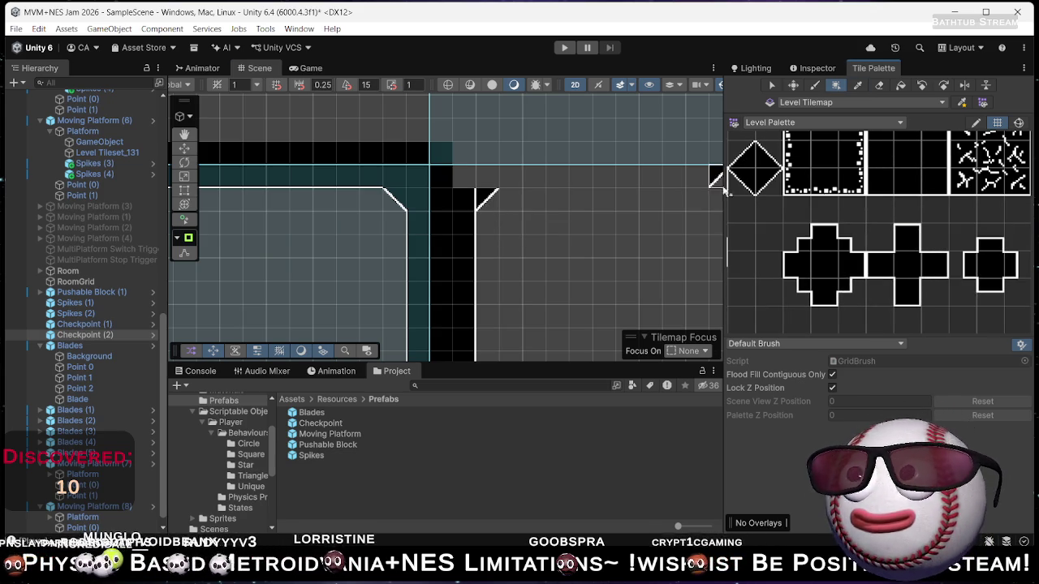
{"action": "left_click_drag", "start_coordinate": [933, 211], "coordinate": [891, 252]}
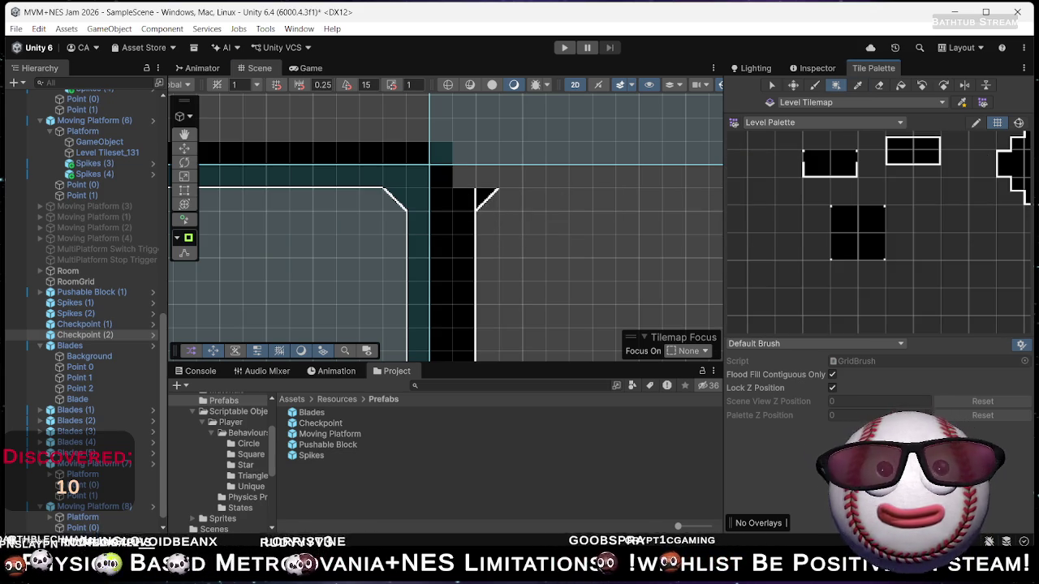
{"action": "left_click", "coordinate": [872, 247]}
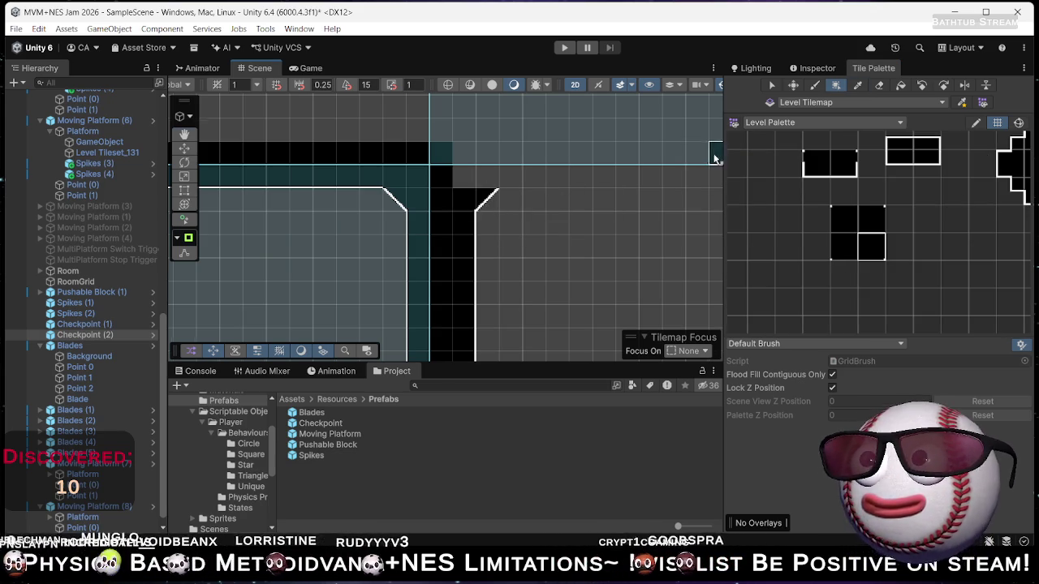
Move the level view to the T-shaped wall and pick the neighbouring wall tile.
{"action": "left_click_drag", "start_coordinate": [707, 153], "coordinate": [558, 261]}
{"action": "scroll", "coordinate": [387, 251], "scroll_direction": "up", "scroll_amount": 2}
{"action": "mouse_move", "coordinate": [387, 251]}
{"action": "left_mouse_down"}
{"action": "mouse_move", "coordinate": [503, 128]}
{"action": "mouse_move", "coordinate": [496, 156]}
{"action": "left_mouse_up"}
{"action": "scroll", "coordinate": [508, 238], "scroll_direction": "down", "scroll_amount": 3}
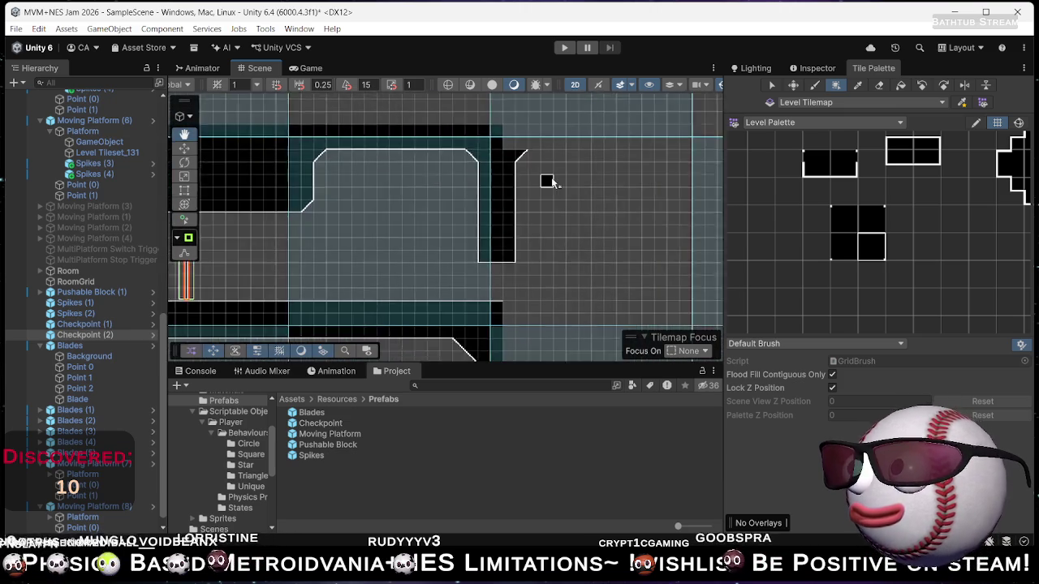
{"action": "left_click_drag", "start_coordinate": [536, 191], "coordinate": [521, 204]}
{"action": "scroll", "coordinate": [911, 176], "scroll_direction": "down", "scroll_amount": 3}
{"action": "scroll", "coordinate": [887, 242], "scroll_direction": "up", "scroll_amount": 3}
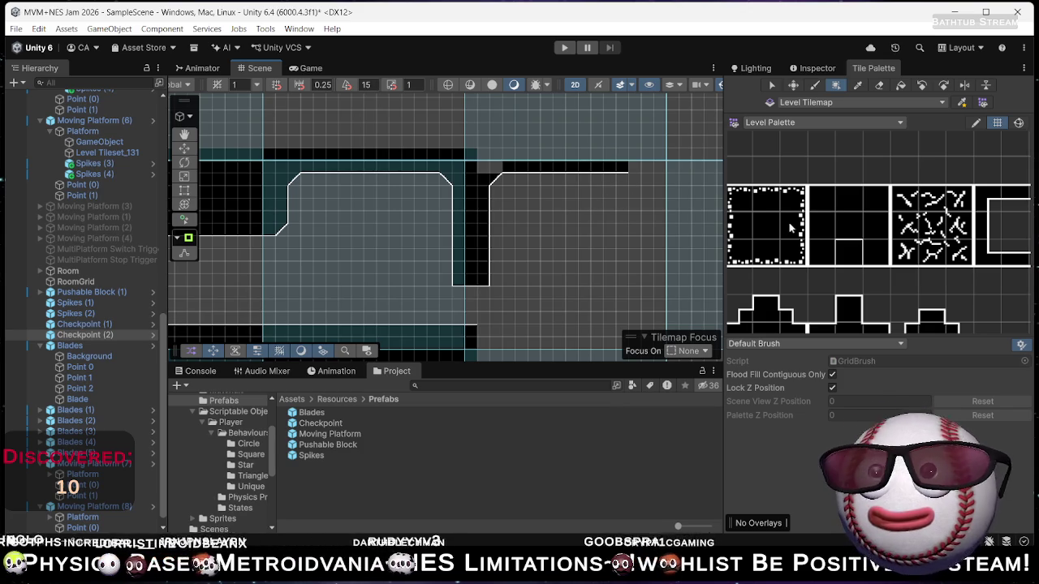
{"action": "left_click", "coordinate": [875, 252]}
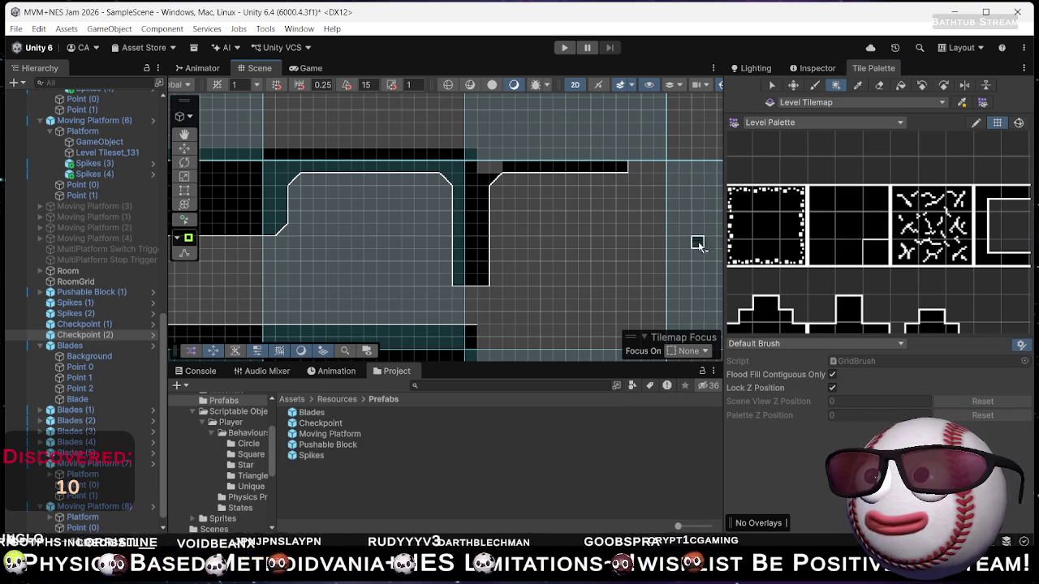
Pan past the checkpoint to the spikes and moving platforms, then select Pushable Block (1).
{"action": "left_click_drag", "start_coordinate": [608, 279], "coordinate": [554, 224]}
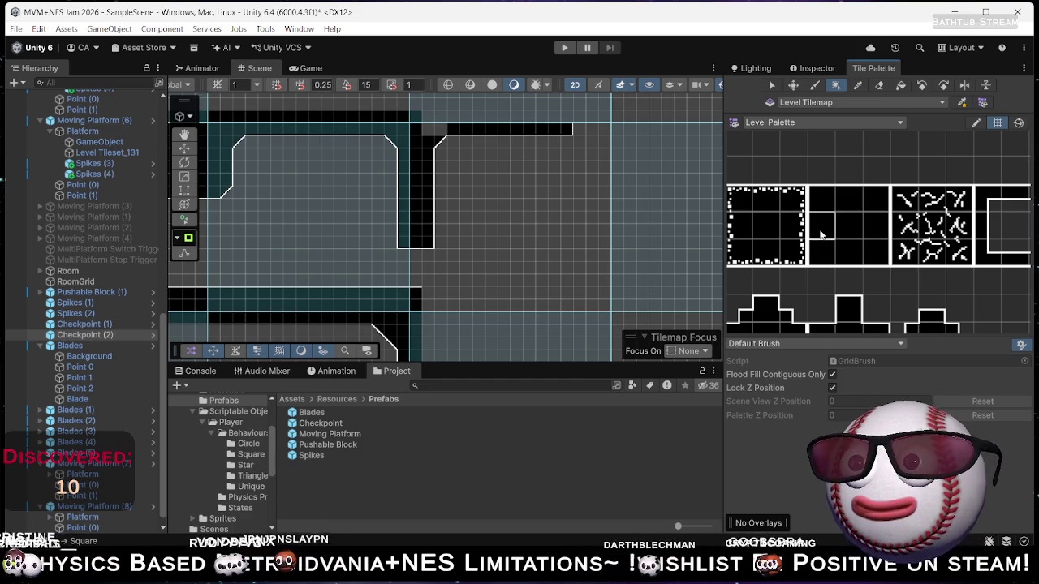
{"action": "left_click_drag", "start_coordinate": [449, 240], "coordinate": [630, 211]}
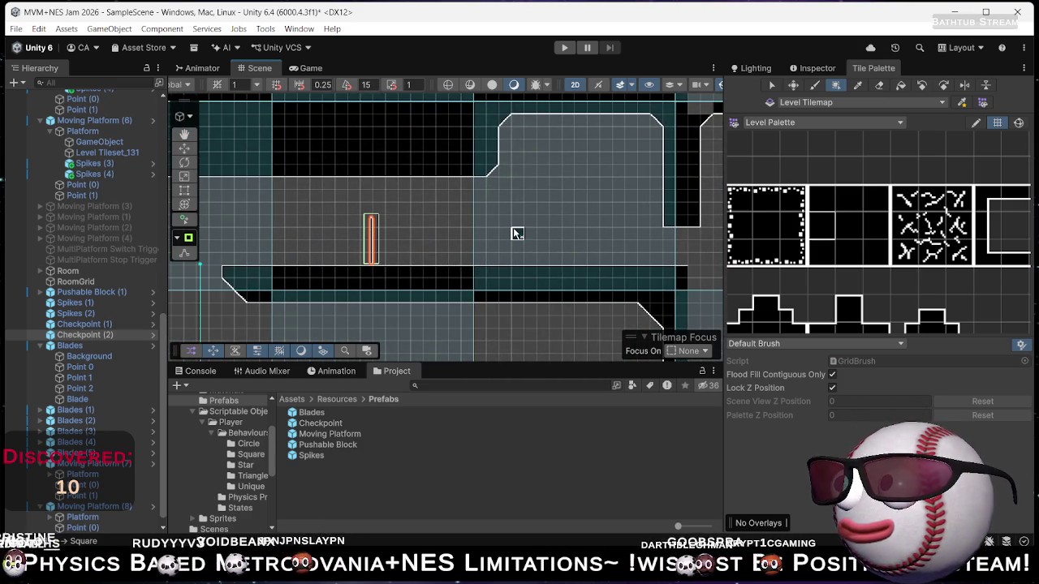
{"action": "left_click_drag", "start_coordinate": [421, 239], "coordinate": [686, 198]}
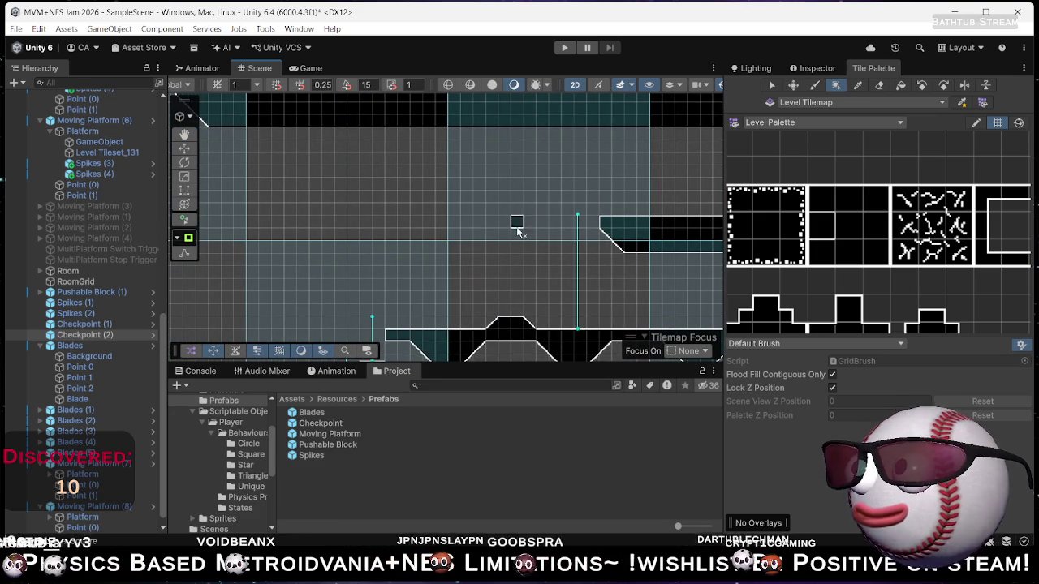
{"action": "mouse_move", "coordinate": [558, 237]}
{"action": "left_mouse_down"}
{"action": "mouse_move", "coordinate": [598, 181]}
{"action": "mouse_move", "coordinate": [631, 267]}
{"action": "mouse_move", "coordinate": [629, 183]}
{"action": "mouse_move", "coordinate": [418, 224]}
{"action": "mouse_move", "coordinate": [411, 209]}
{"action": "mouse_move", "coordinate": [452, 202]}
{"action": "mouse_move", "coordinate": [235, 213]}
{"action": "mouse_move", "coordinate": [248, 213]}
{"action": "left_mouse_up"}
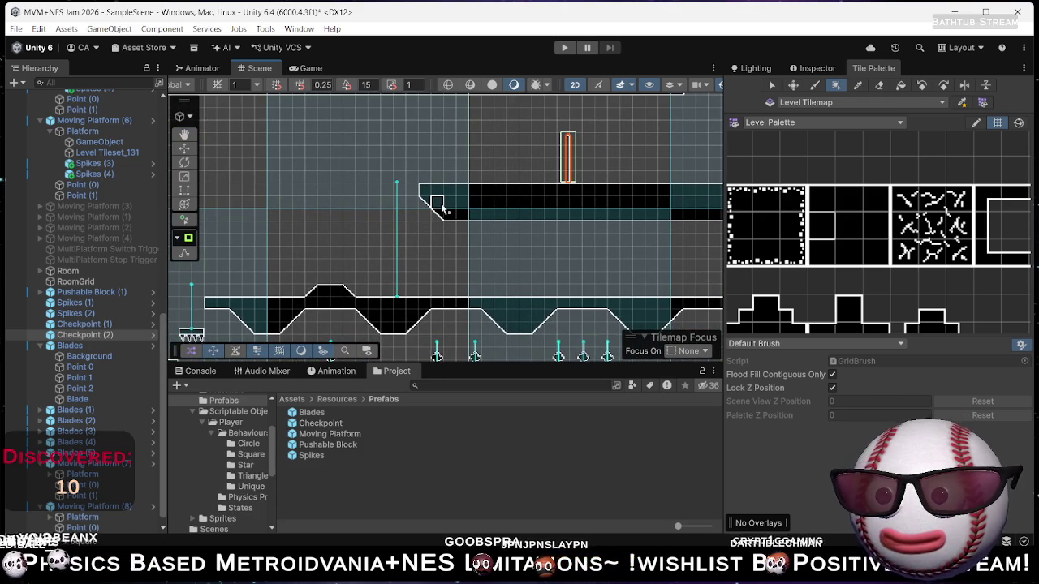
{"action": "mouse_move", "coordinate": [563, 271]}
{"action": "left_mouse_down"}
{"action": "mouse_move", "coordinate": [538, 197]}
{"action": "mouse_move", "coordinate": [561, 190]}
{"action": "mouse_move", "coordinate": [500, 247]}
{"action": "mouse_move", "coordinate": [488, 240]}
{"action": "mouse_move", "coordinate": [601, 272]}
{"action": "mouse_move", "coordinate": [587, 283]}
{"action": "mouse_move", "coordinate": [524, 271]}
{"action": "mouse_move", "coordinate": [577, 245]}
{"action": "mouse_move", "coordinate": [559, 195]}
{"action": "mouse_move", "coordinate": [578, 246]}
{"action": "left_mouse_up"}
{"action": "mouse_move", "coordinate": [664, 258]}
{"action": "left_mouse_down"}
{"action": "mouse_move", "coordinate": [535, 301]}
{"action": "mouse_move", "coordinate": [417, 279]}
{"action": "mouse_move", "coordinate": [475, 225]}
{"action": "left_mouse_up"}
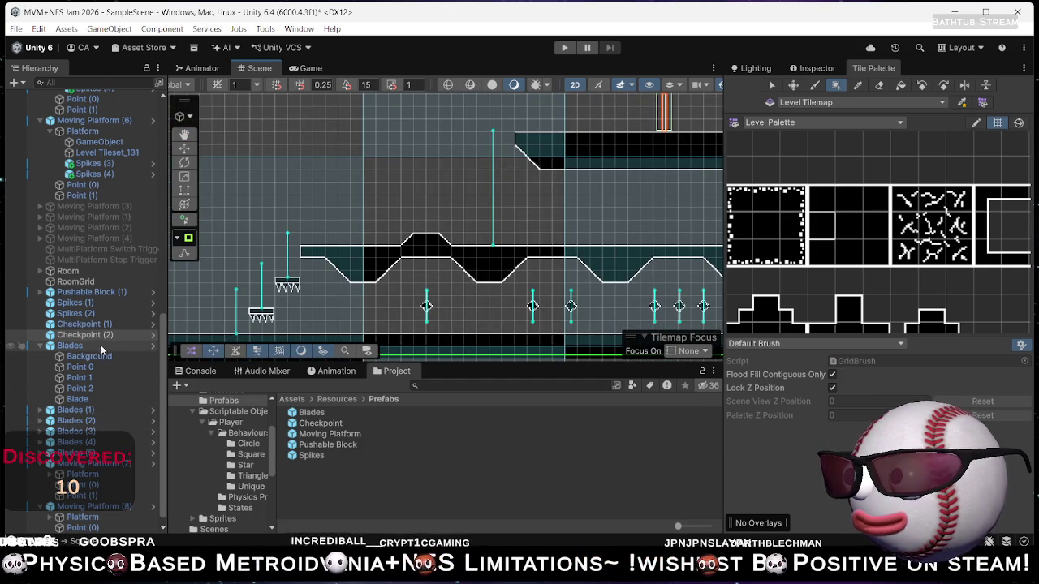
{"action": "left_click", "coordinate": [104, 292]}
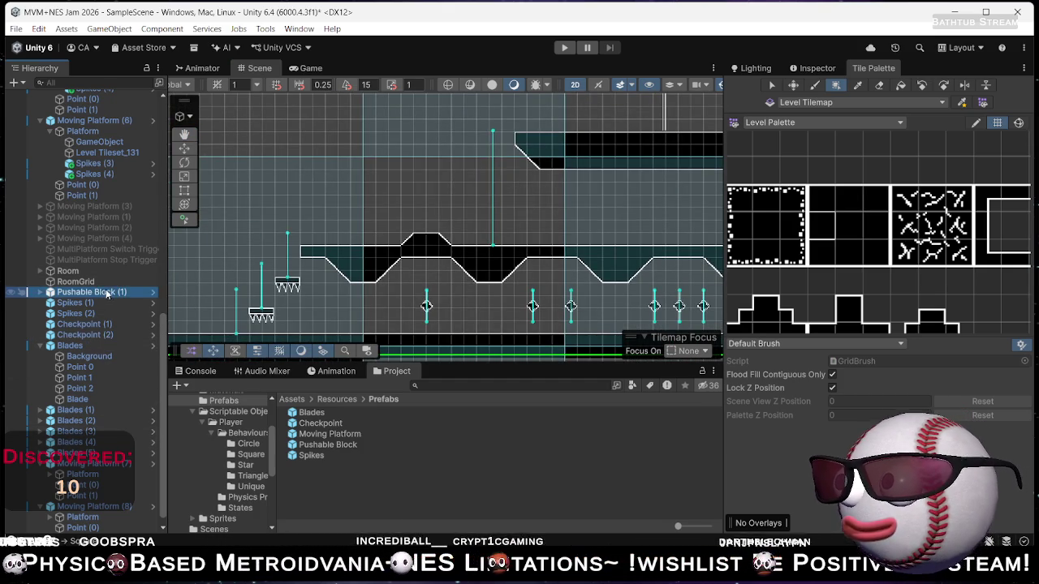
Duplicate Pushable Block (1) and move the copy up and to the right.
{"action": "key", "text": "ctrl+d"}
{"action": "scroll", "coordinate": [365, 258], "scroll_direction": "down", "scroll_amount": 3}
{"action": "scroll", "coordinate": [365, 258], "scroll_direction": "down", "scroll_amount": 4}
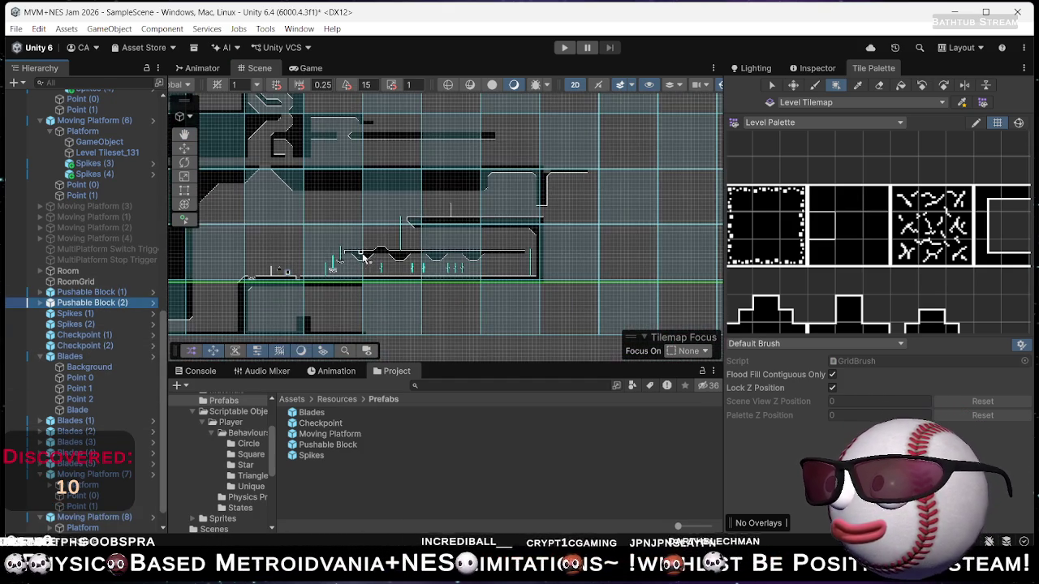
{"action": "key", "text": "w"}
{"action": "mouse_move", "coordinate": [299, 270]}
{"action": "left_mouse_down"}
{"action": "mouse_move", "coordinate": [333, 234]}
{"action": "mouse_move", "coordinate": [399, 214]}
{"action": "mouse_move", "coordinate": [408, 183]}
{"action": "mouse_move", "coordinate": [423, 239]}
{"action": "left_mouse_up"}
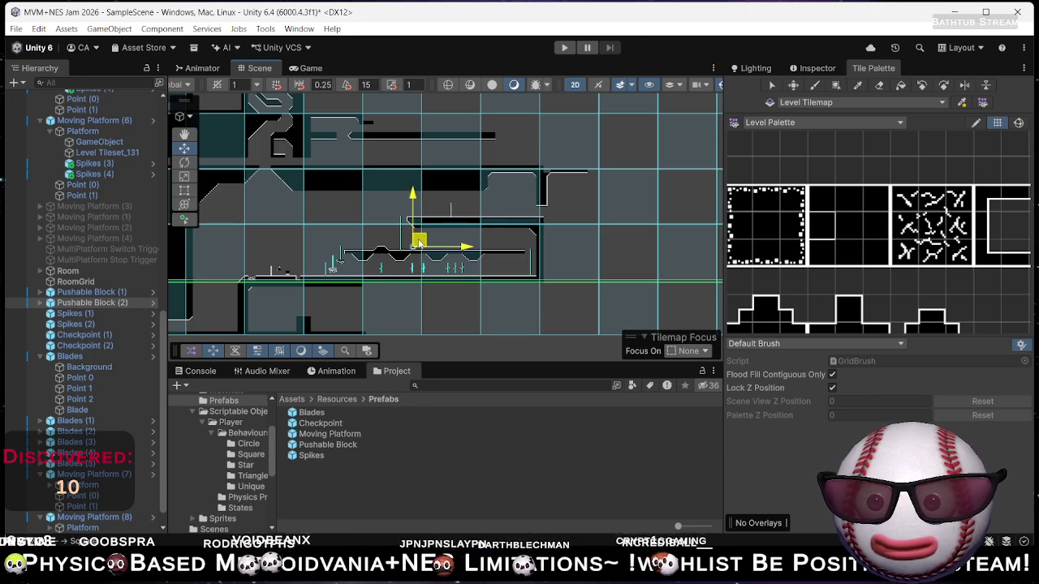
Slide the copied block further right past the stem, above the wavy platform.
{"action": "scroll", "coordinate": [419, 243], "scroll_direction": "up", "scroll_amount": 10}
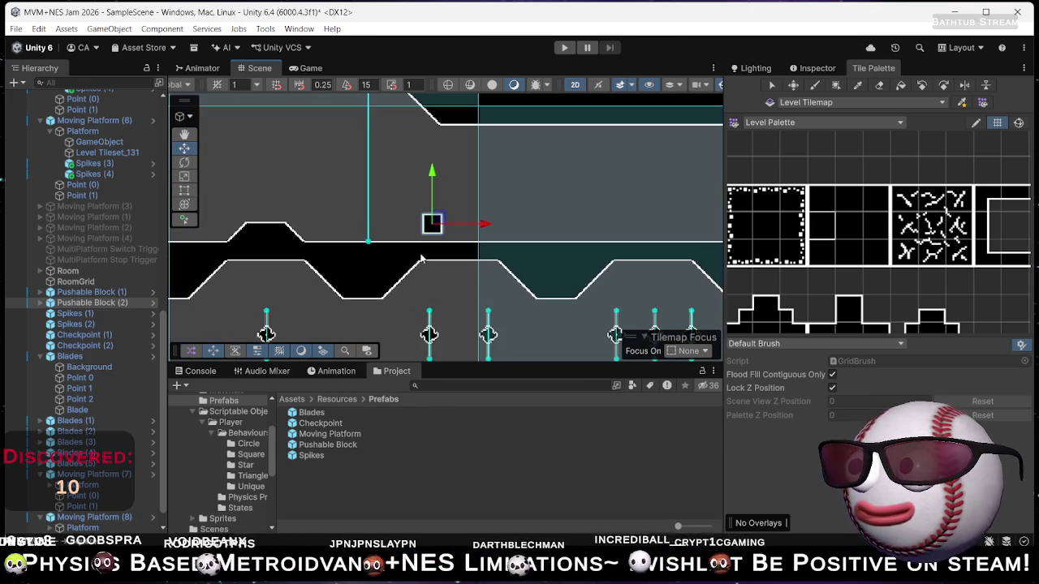
{"action": "mouse_move", "coordinate": [439, 219]}
{"action": "left_mouse_down"}
{"action": "mouse_move", "coordinate": [459, 225]}
{"action": "mouse_move", "coordinate": [436, 222]}
{"action": "left_mouse_up"}
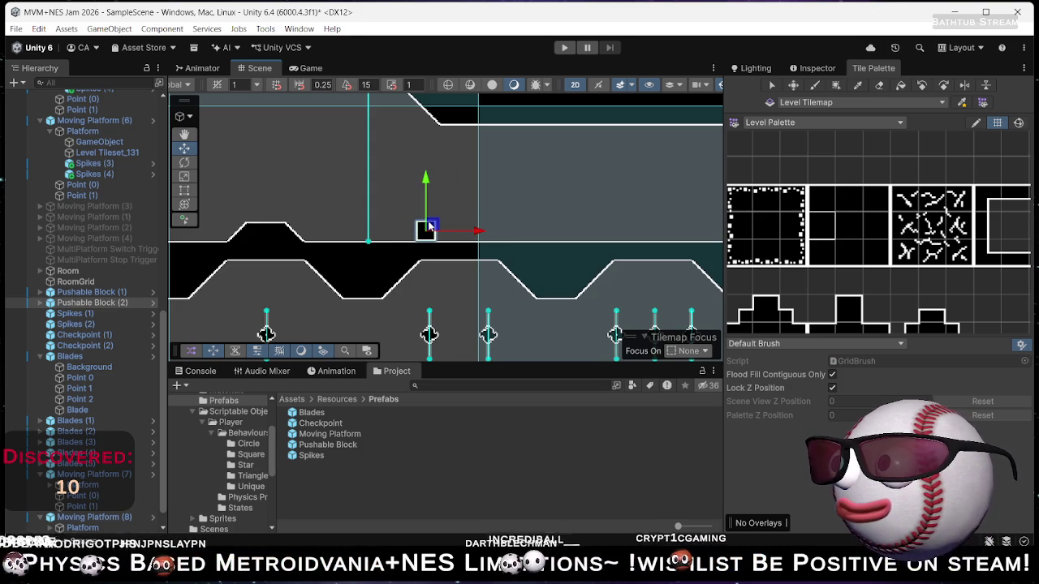
{"action": "mouse_move", "coordinate": [437, 226]}
{"action": "left_mouse_down"}
{"action": "mouse_move", "coordinate": [676, 203]}
{"action": "mouse_move", "coordinate": [382, 246]}
{"action": "mouse_move", "coordinate": [371, 208]}
{"action": "mouse_move", "coordinate": [586, 198]}
{"action": "mouse_move", "coordinate": [613, 213]}
{"action": "mouse_move", "coordinate": [289, 213]}
{"action": "mouse_move", "coordinate": [334, 216]}
{"action": "mouse_move", "coordinate": [431, 255]}
{"action": "mouse_move", "coordinate": [658, 291]}
{"action": "left_mouse_up"}
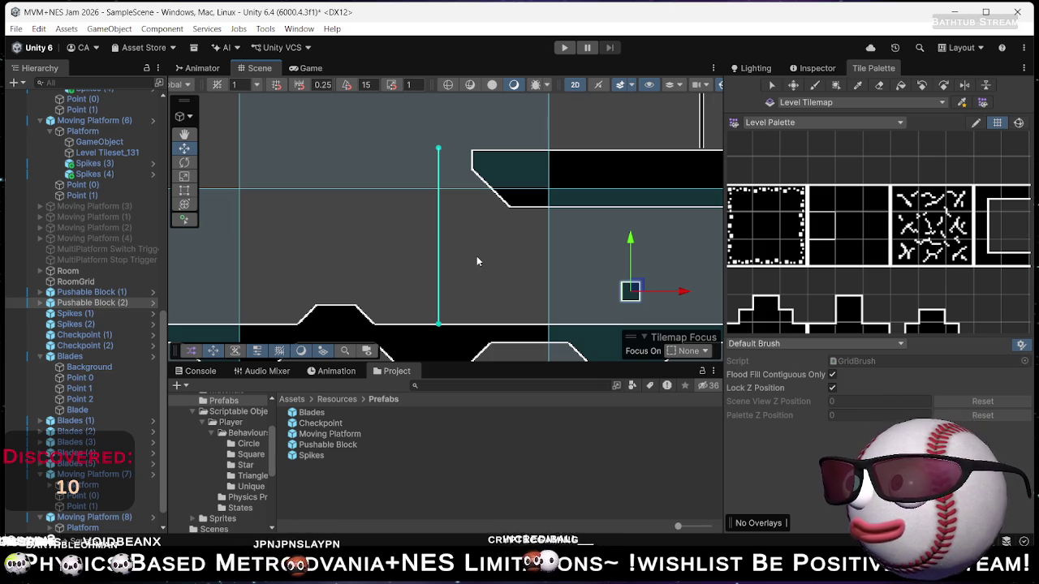
{"action": "scroll", "coordinate": [439, 221], "scroll_direction": "down", "scroll_amount": 3}
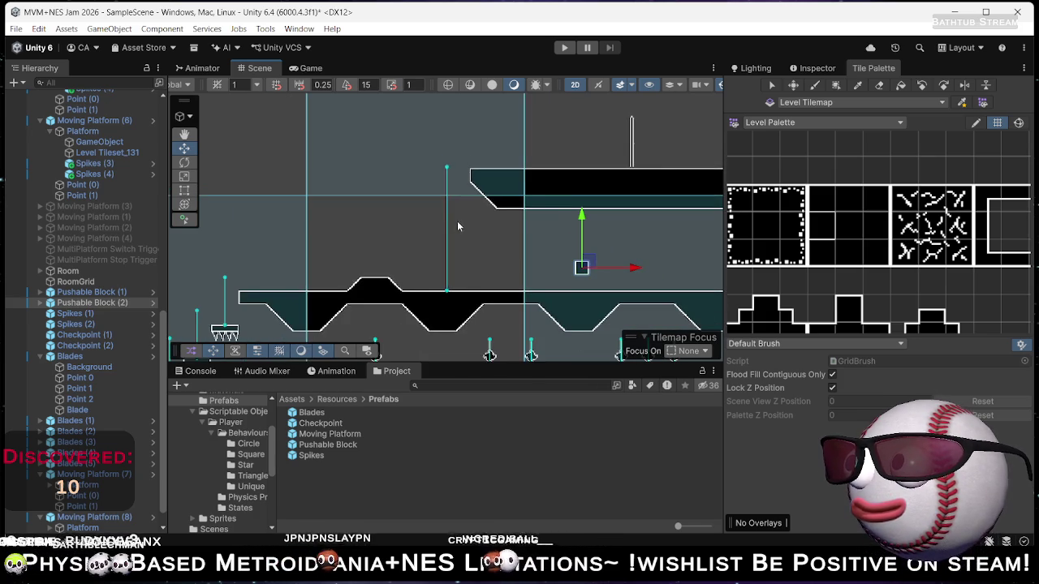
{"action": "left_click_drag", "start_coordinate": [518, 207], "coordinate": [517, 215]}
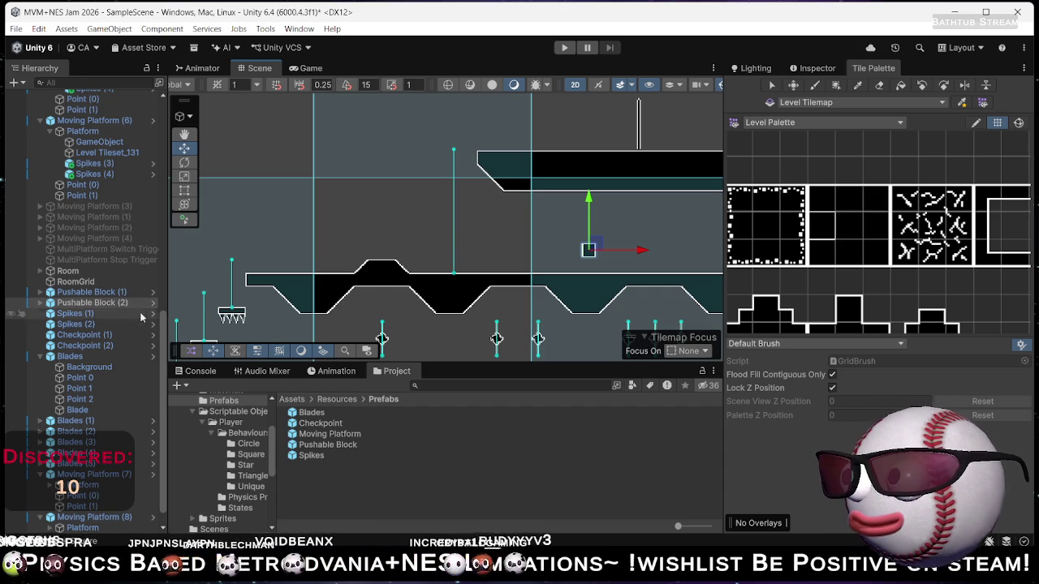
{"action": "scroll", "coordinate": [101, 280], "scroll_direction": "up", "scroll_amount": 8}
{"action": "scroll", "coordinate": [102, 280], "scroll_direction": "up", "scroll_amount": 5}
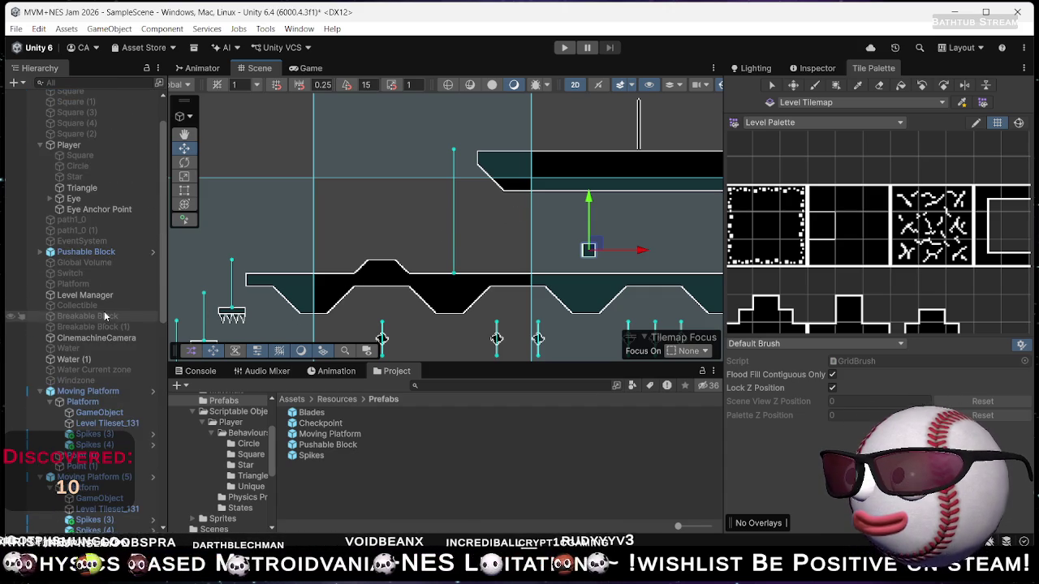
Review the Switch (Script) pressed and released events, then select Moving Platform.
{"action": "left_click", "coordinate": [69, 277]}
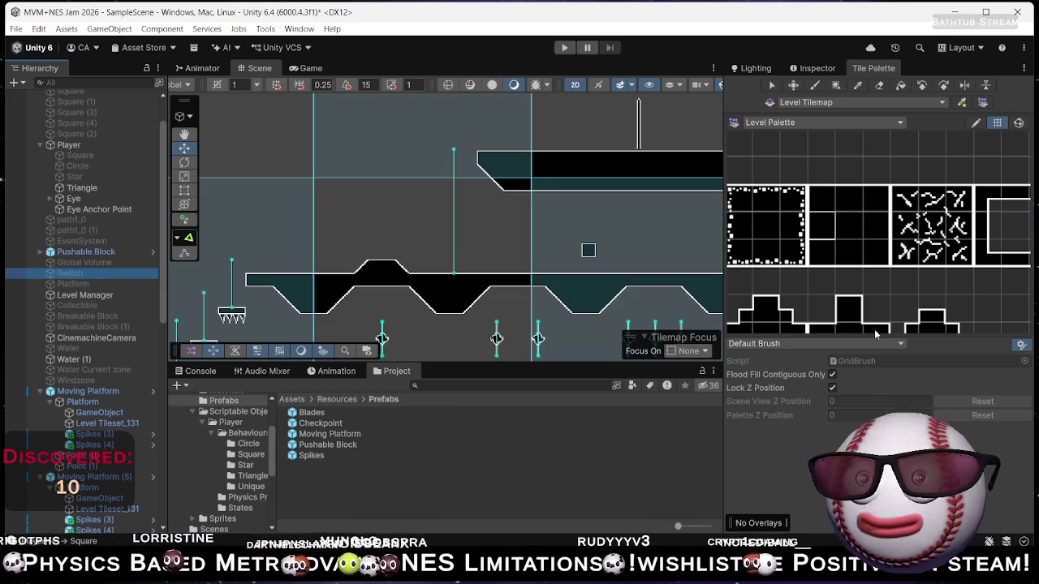
{"action": "left_click", "coordinate": [811, 68]}
{"action": "scroll", "coordinate": [850, 351], "scroll_direction": "down", "scroll_amount": 10}
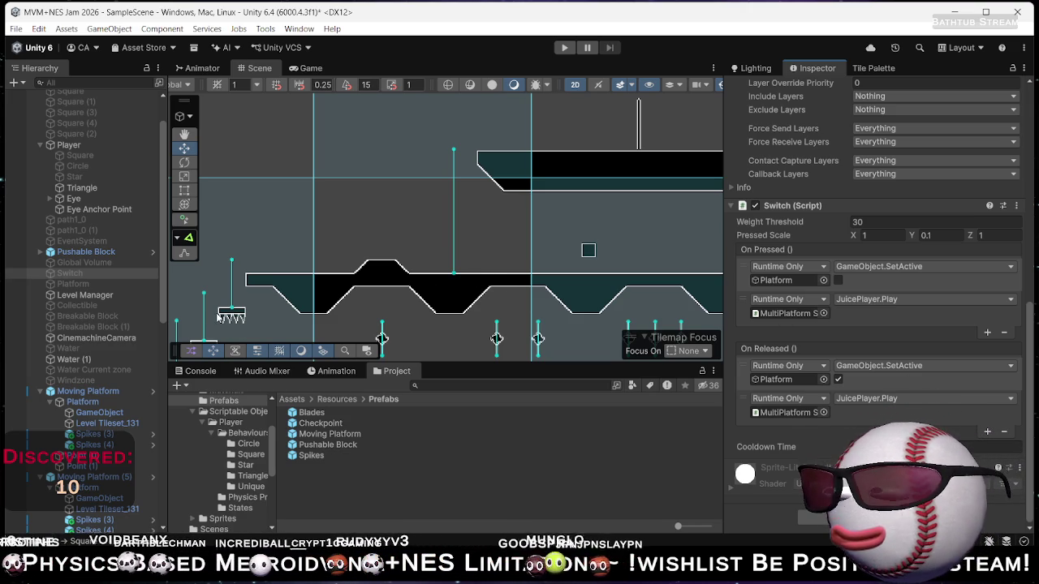
{"action": "left_click", "coordinate": [91, 392]}
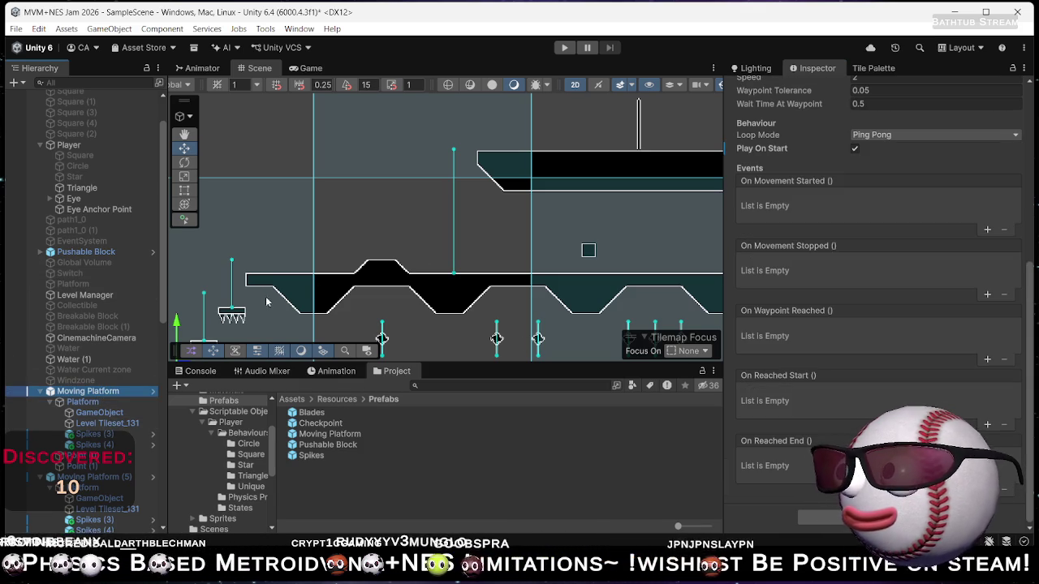
{"action": "scroll", "coordinate": [130, 479], "scroll_direction": "down", "scroll_amount": 10}
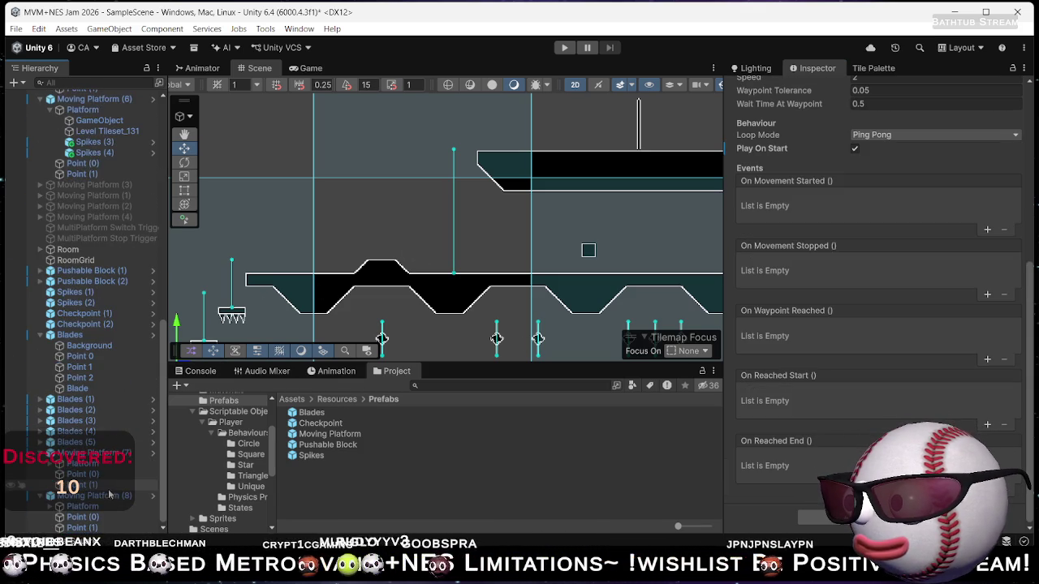
Duplicate Moving Platform (8) and shift the new copy slightly left.
{"action": "left_click", "coordinate": [102, 496]}
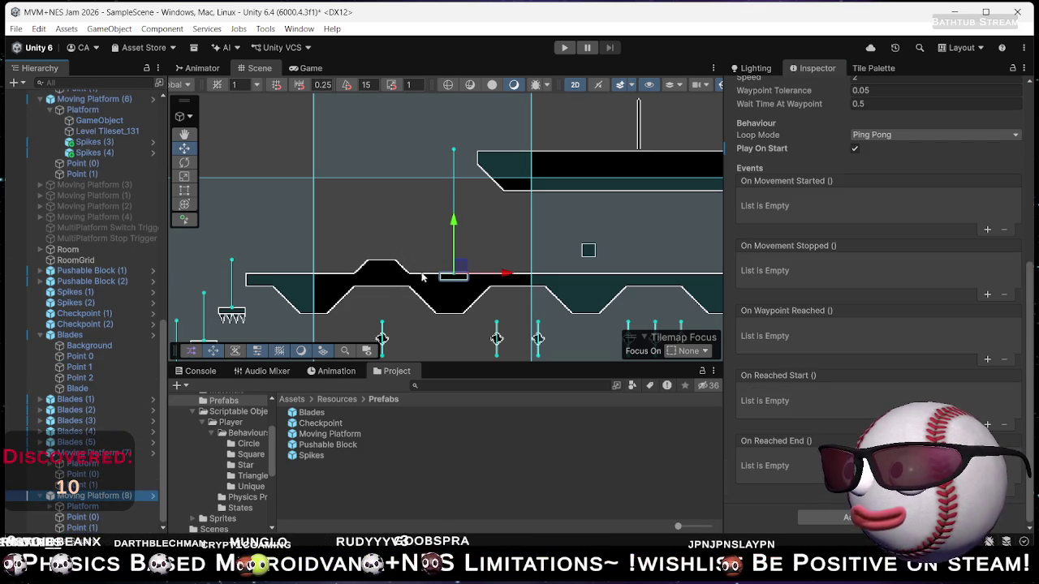
{"action": "key", "text": "ctrl+d"}
{"action": "mouse_move", "coordinate": [459, 272]}
{"action": "left_mouse_down"}
{"action": "mouse_move", "coordinate": [460, 209]}
{"action": "mouse_move", "coordinate": [420, 199]}
{"action": "mouse_move", "coordinate": [432, 270]}
{"action": "left_mouse_up"}
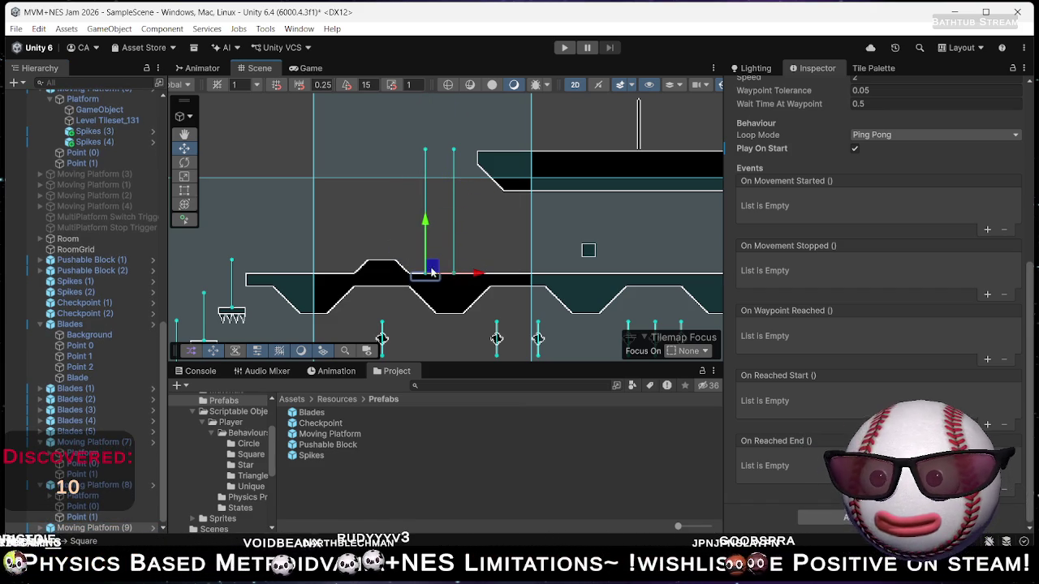
{"action": "left_click", "coordinate": [104, 485]}
{"action": "scroll", "coordinate": [455, 336], "scroll_direction": "up", "scroll_amount": 5}
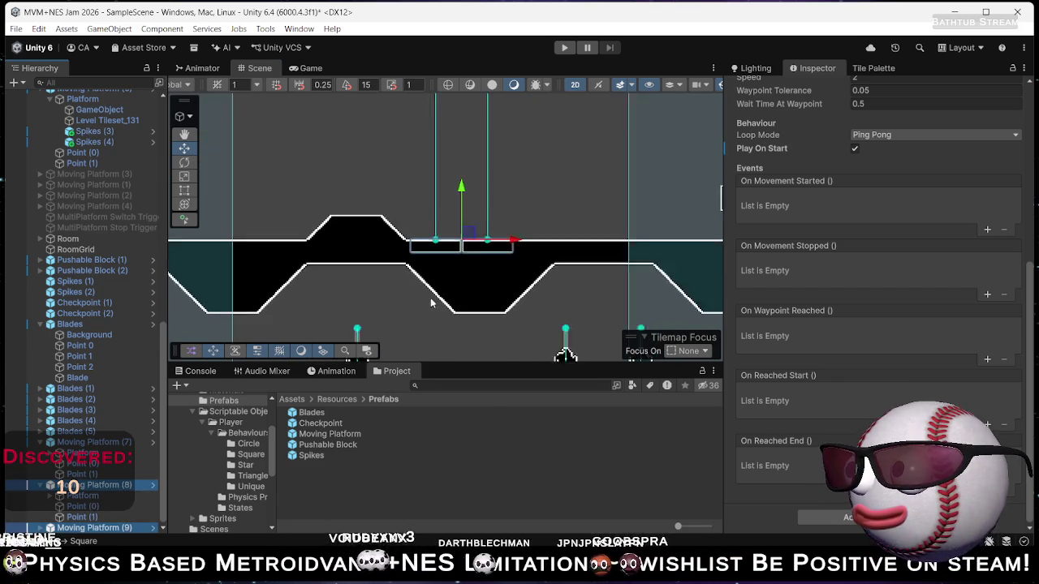
{"action": "scroll", "coordinate": [455, 336], "scroll_direction": "down", "scroll_amount": 5}
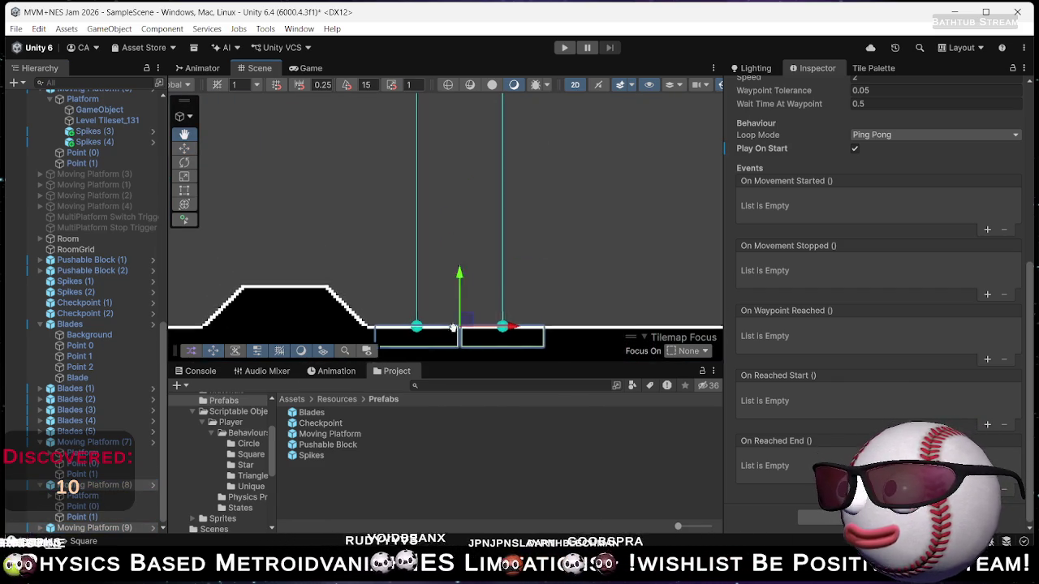
{"action": "scroll", "coordinate": [467, 294], "scroll_direction": "down", "scroll_amount": 1}
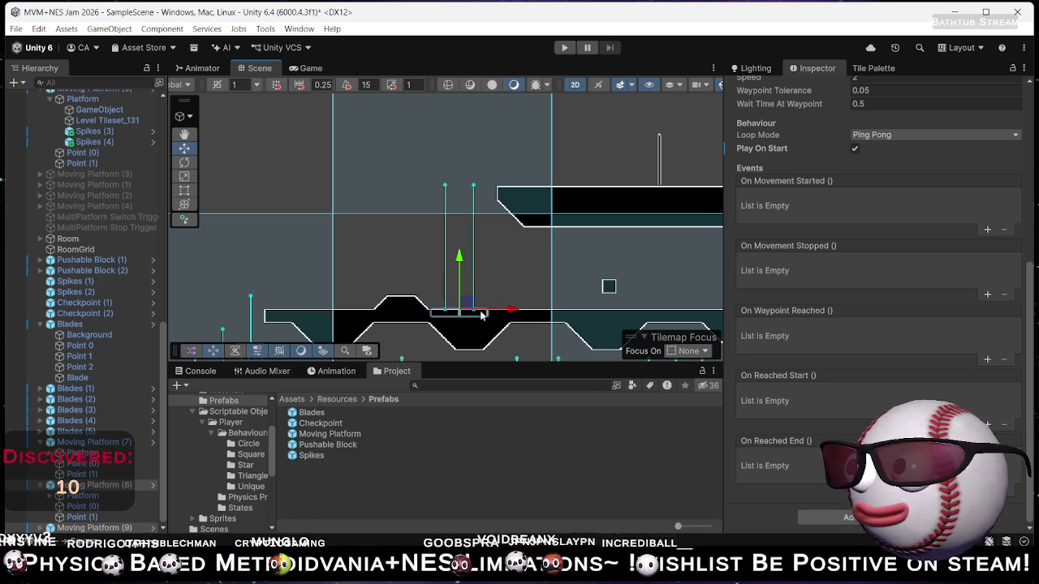
Raise Moving Platform (8) a little above the floor and add Moving Platform (9) to the selection.
{"action": "left_click", "coordinate": [119, 486]}
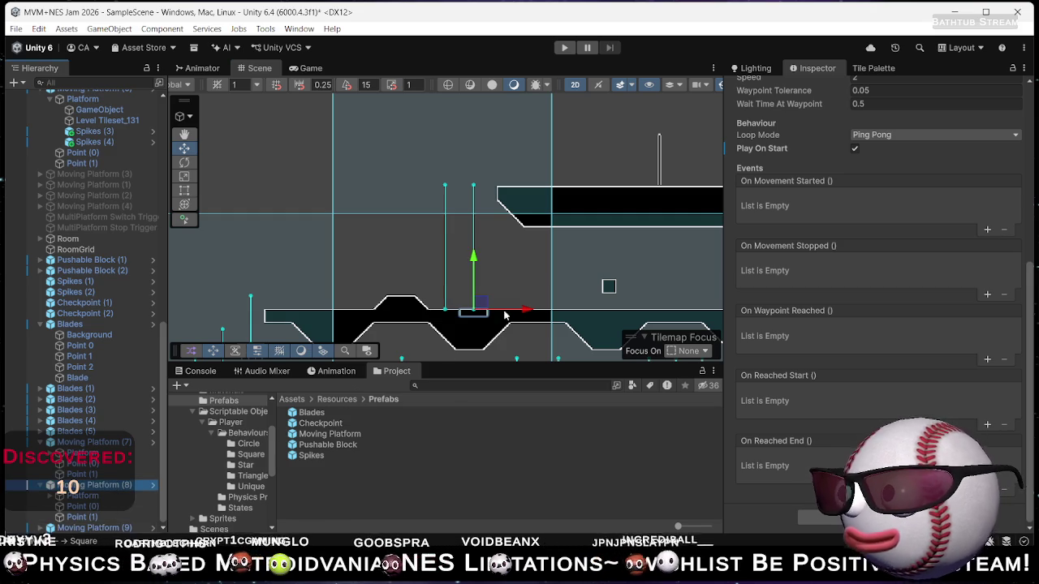
{"action": "left_click_drag", "start_coordinate": [475, 258], "coordinate": [474, 253]}
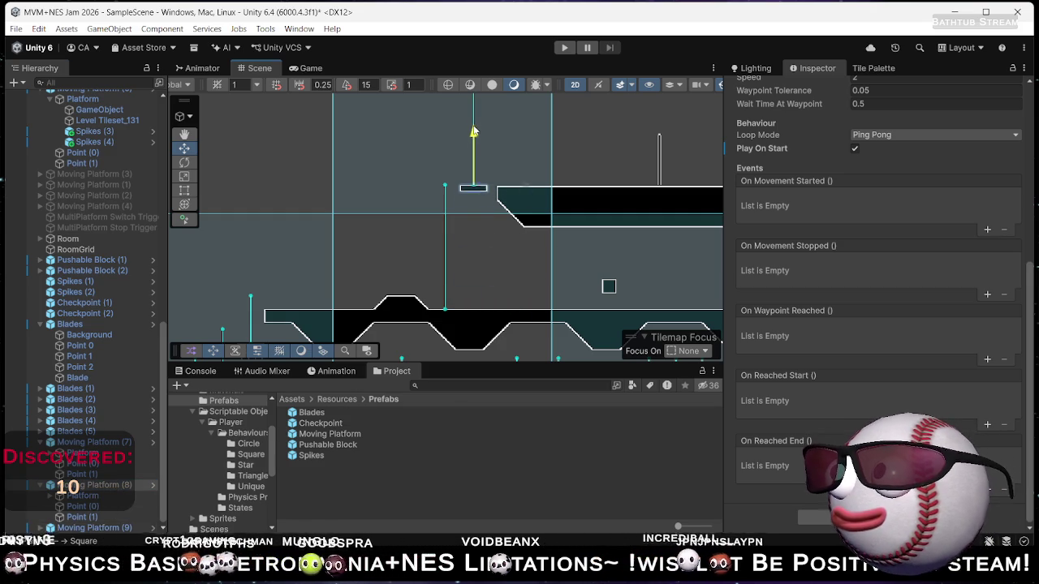
{"action": "key", "text": "ctrl+z"}
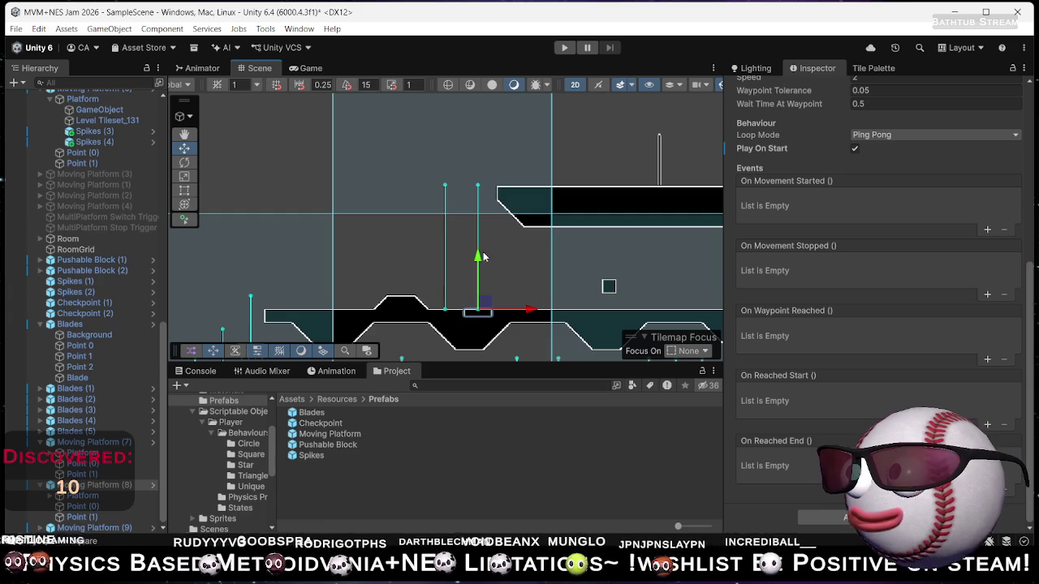
{"action": "left_click_drag", "start_coordinate": [482, 257], "coordinate": [478, 193]}
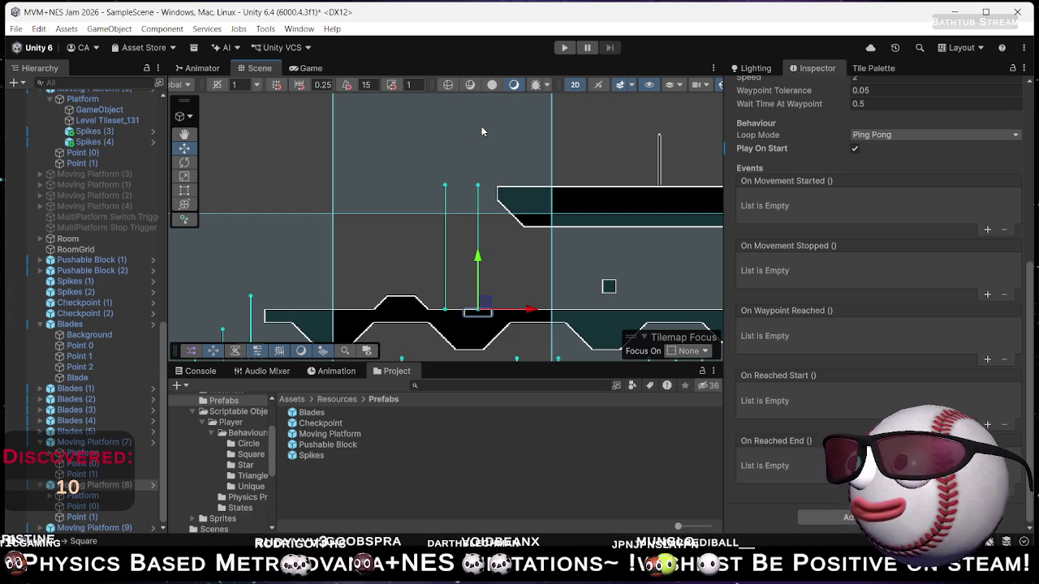
{"action": "left_click", "coordinate": [104, 528], "text": "ctrl"}
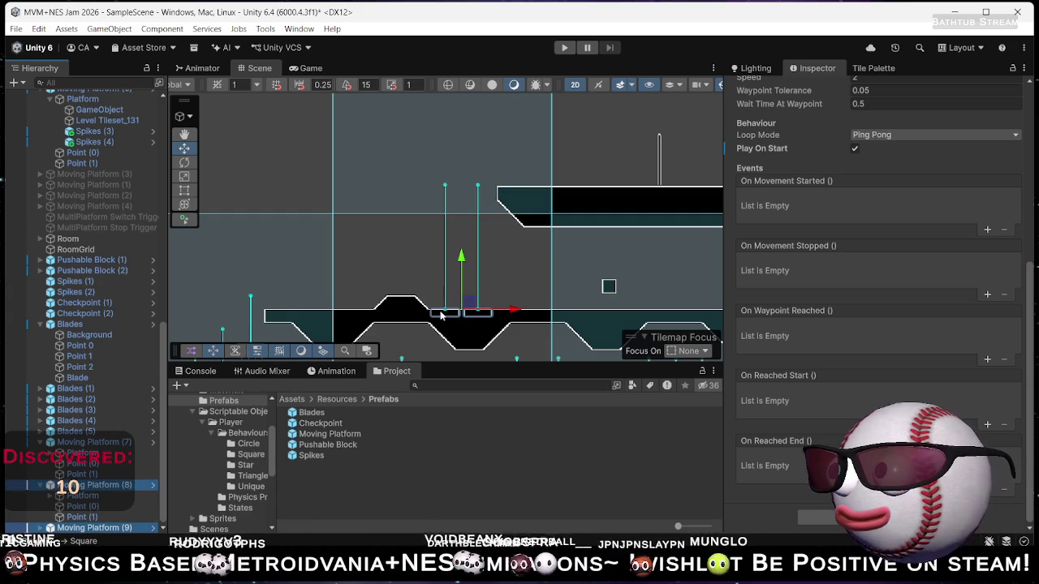
{"action": "scroll", "coordinate": [97, 228], "scroll_direction": "up", "scroll_amount": 7}
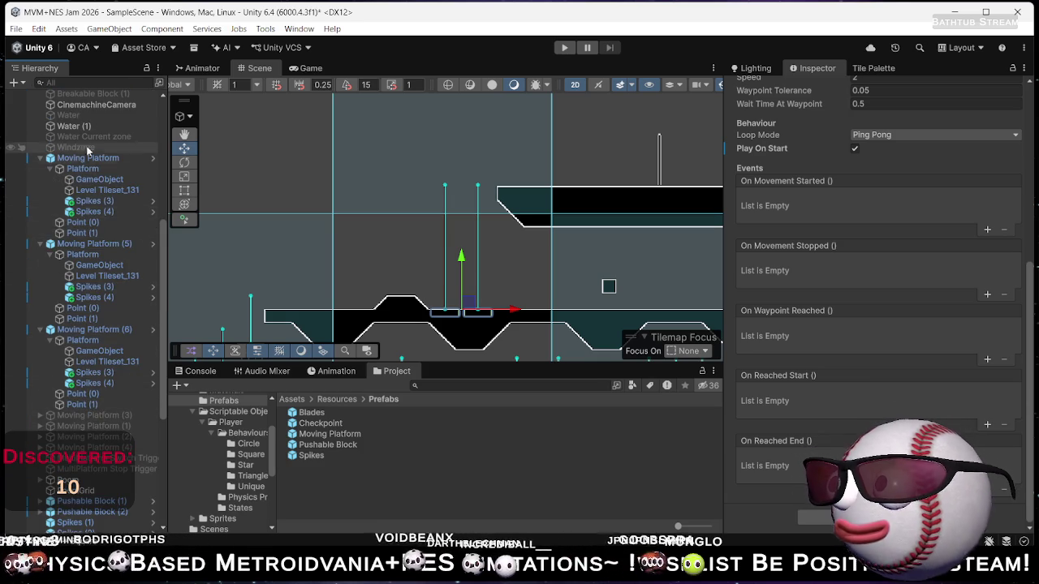
Save the Switch object as a prefab in Assets/Resources/Prefabs.
{"action": "scroll", "coordinate": [97, 232], "scroll_direction": "up", "scroll_amount": 6}
{"action": "scroll", "coordinate": [96, 228], "scroll_direction": "up", "scroll_amount": 3}
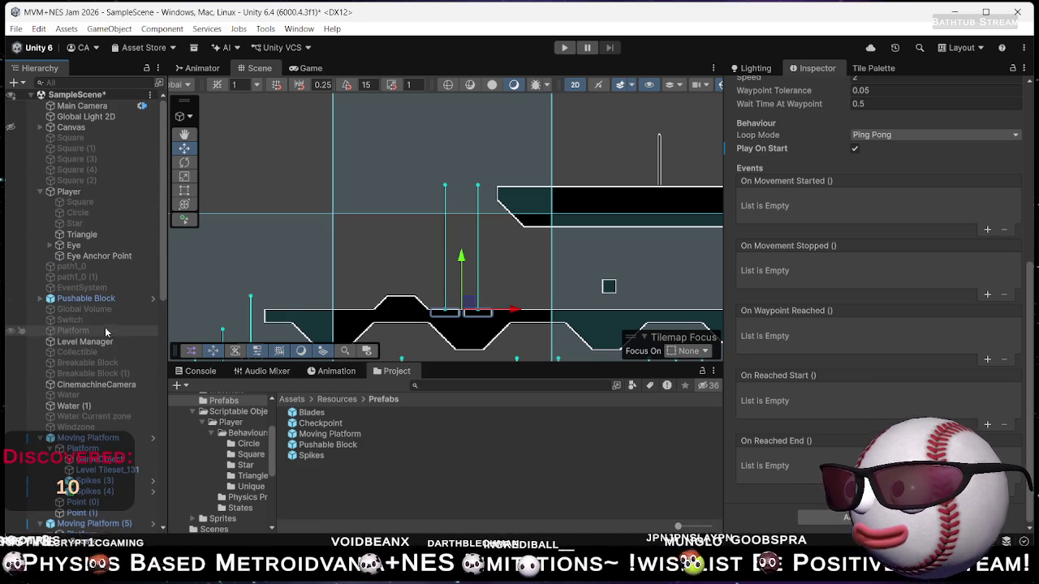
{"action": "left_click_drag", "start_coordinate": [83, 317], "coordinate": [297, 459]}
{"action": "left_click_drag", "start_coordinate": [324, 491], "coordinate": [325, 489]}
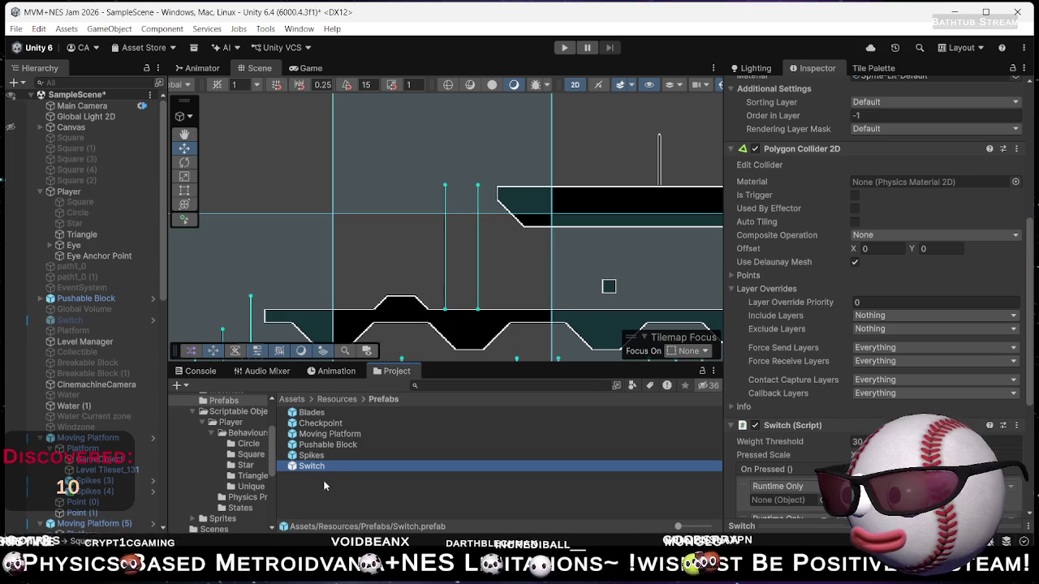
Place a Switch prefab copy atop the platform bump and inspect the prefab.
{"action": "mouse_move", "coordinate": [374, 462]}
{"action": "left_mouse_down"}
{"action": "mouse_move", "coordinate": [396, 301]}
{"action": "mouse_move", "coordinate": [413, 303]}
{"action": "left_mouse_up"}
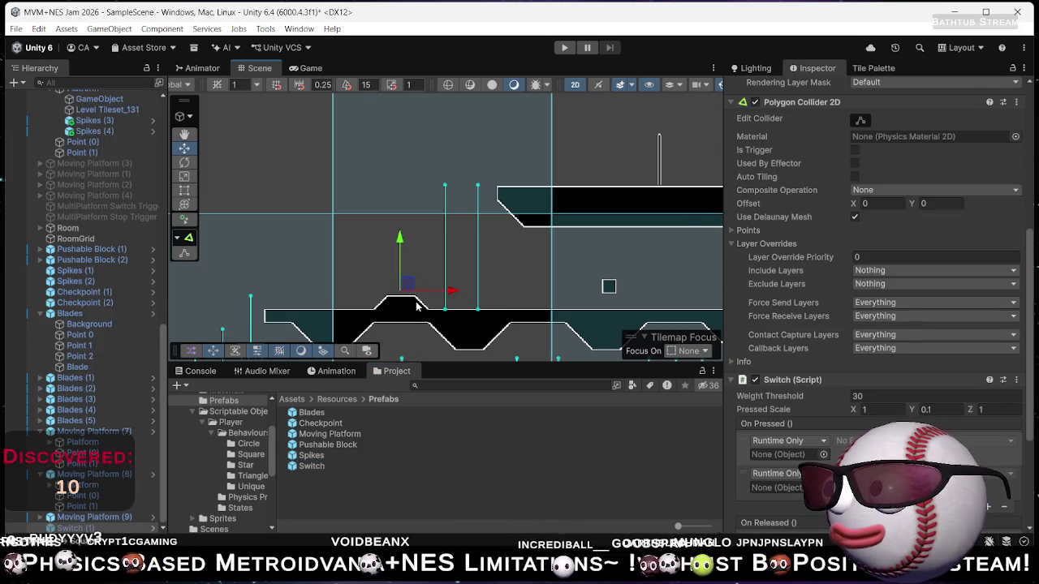
{"action": "left_click", "coordinate": [301, 466]}
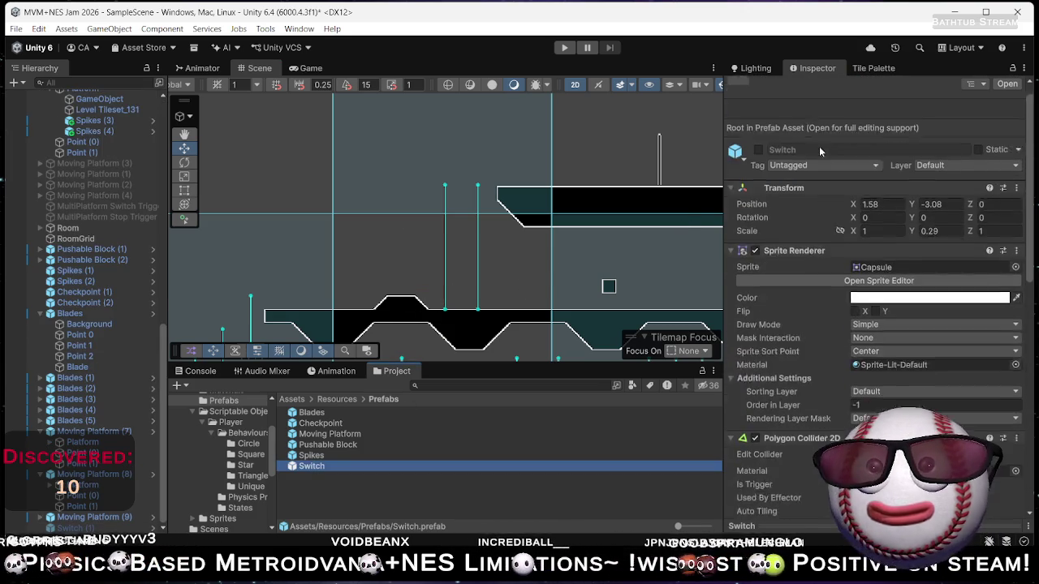
{"action": "left_click", "coordinate": [758, 173]}
{"action": "scroll", "coordinate": [468, 262], "scroll_direction": "up", "scroll_amount": 2}
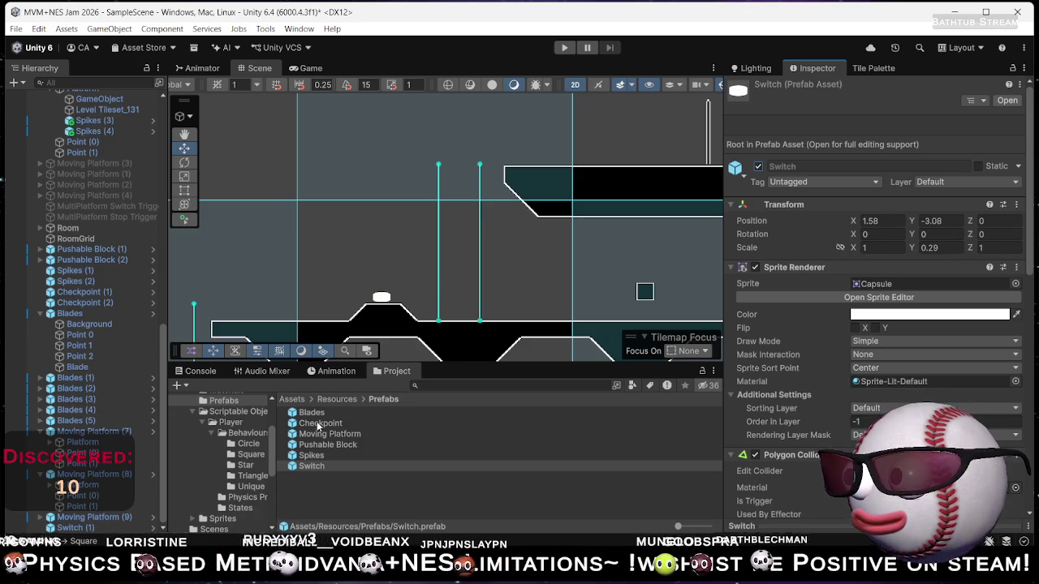
Set Switch (1)'s Transform Position X to 21 and deselect it to check placement.
{"action": "left_click", "coordinate": [91, 529]}
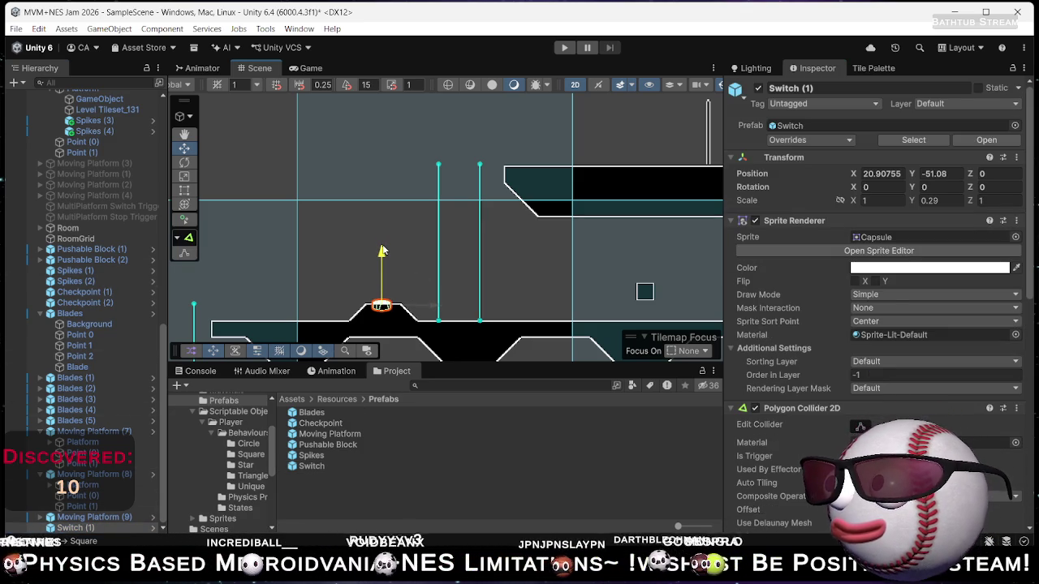
{"action": "scroll", "coordinate": [402, 279], "scroll_direction": "up", "scroll_amount": 5}
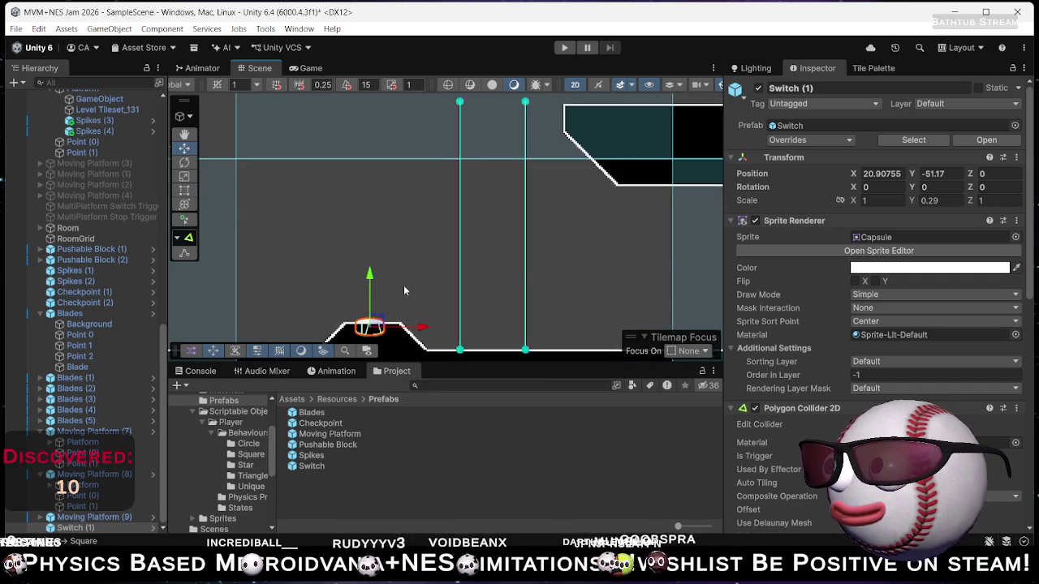
{"action": "left_click_drag", "start_coordinate": [487, 279], "coordinate": [500, 280]}
{"action": "left_click", "coordinate": [897, 174]}
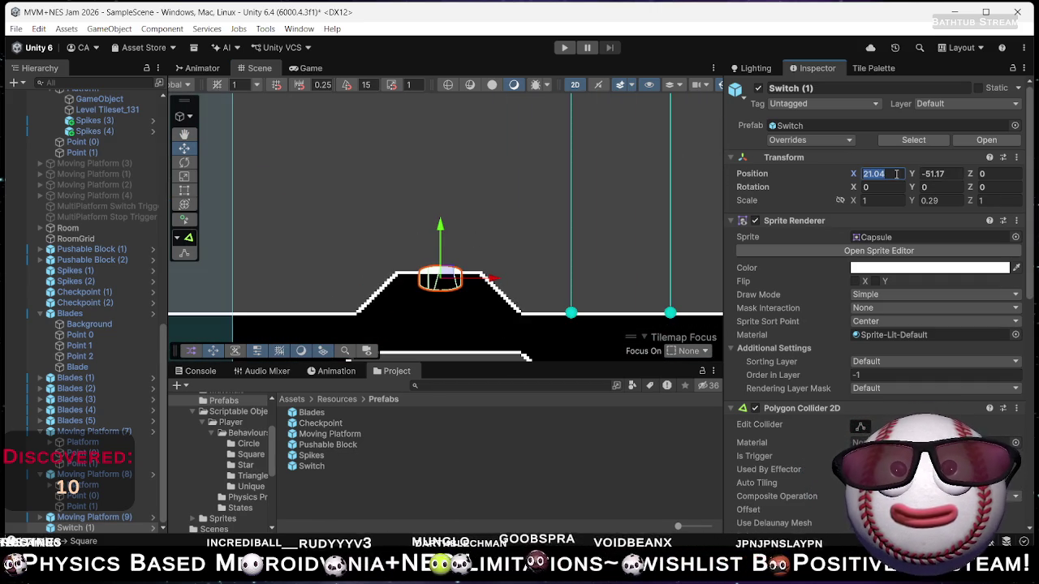
{"action": "type", "text": "21"}
{"action": "key", "text": "Return"}
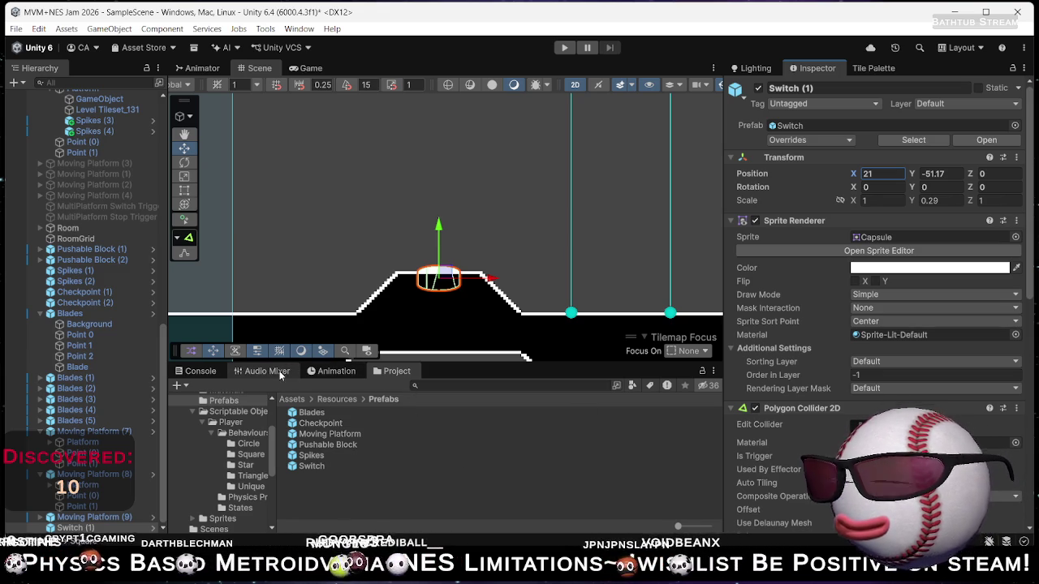
{"action": "left_click", "coordinate": [522, 230]}
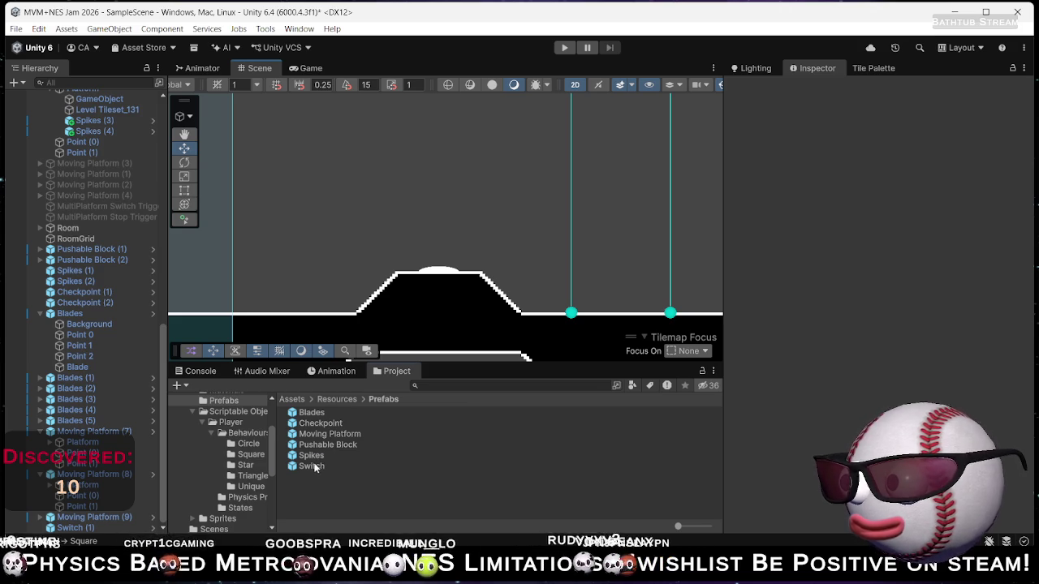
Compare with the Switch prefab asset's components, then reselect and deselect Switch (1).
{"action": "left_click", "coordinate": [313, 467]}
{"action": "scroll", "coordinate": [443, 235], "scroll_direction": "down", "scroll_amount": 3}
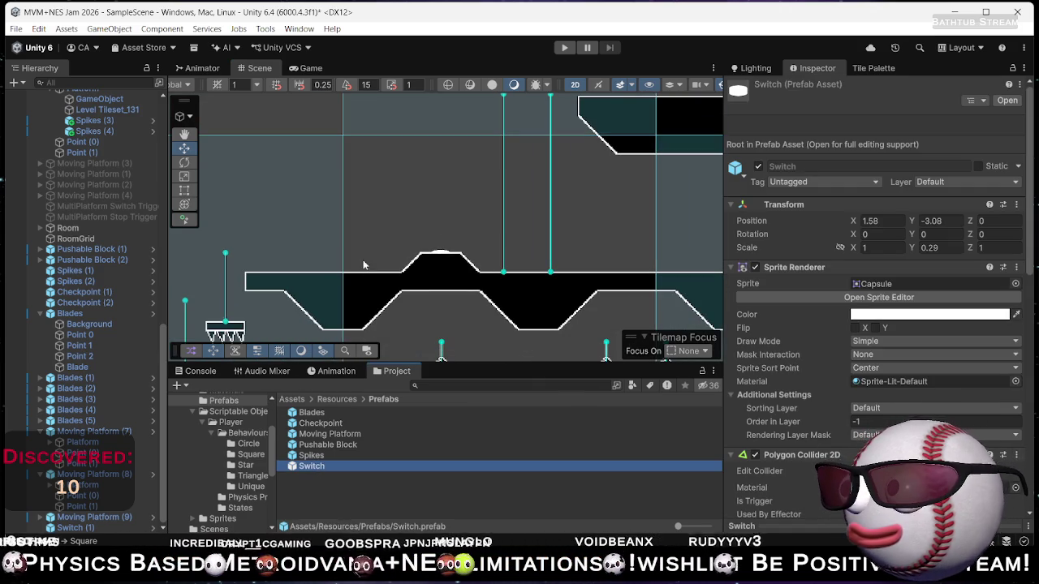
{"action": "left_click", "coordinate": [89, 528]}
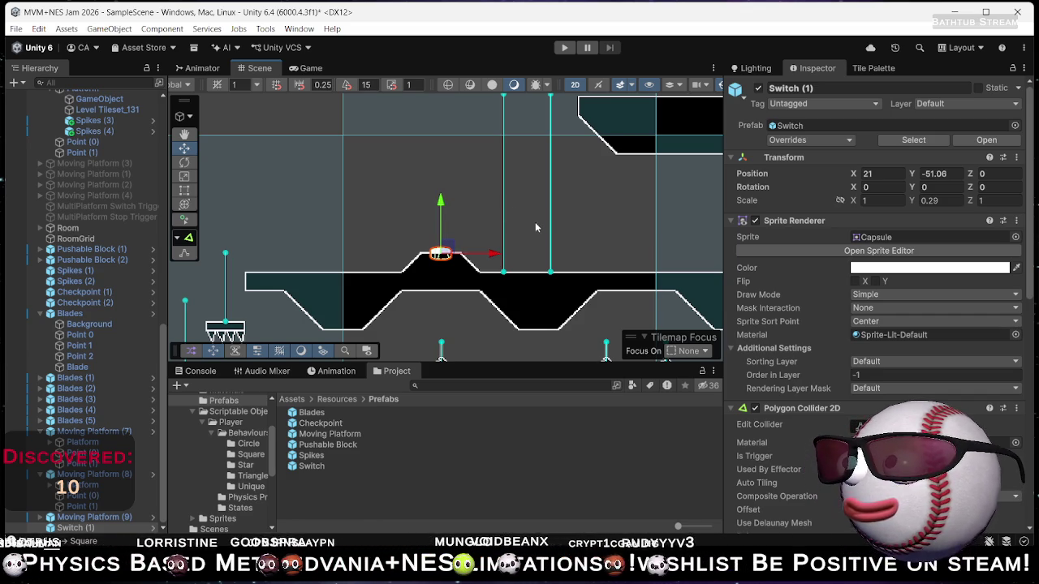
{"action": "scroll", "coordinate": [472, 206], "scroll_direction": "up", "scroll_amount": 5}
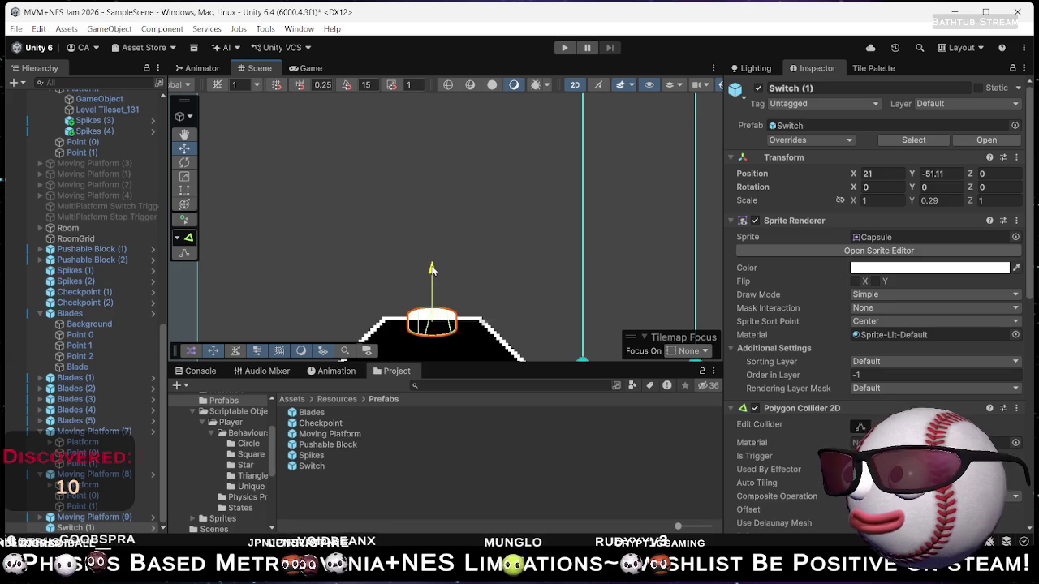
{"action": "scroll", "coordinate": [514, 252], "scroll_direction": "up", "scroll_amount": 1}
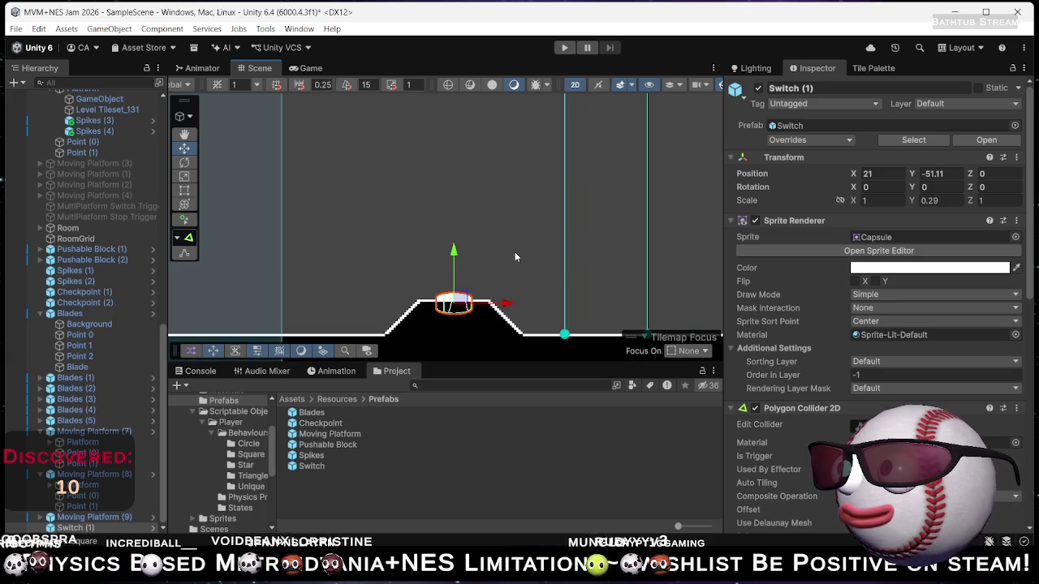
{"action": "scroll", "coordinate": [517, 250], "scroll_direction": "down", "scroll_amount": 1}
{"action": "left_click", "coordinate": [517, 250]}
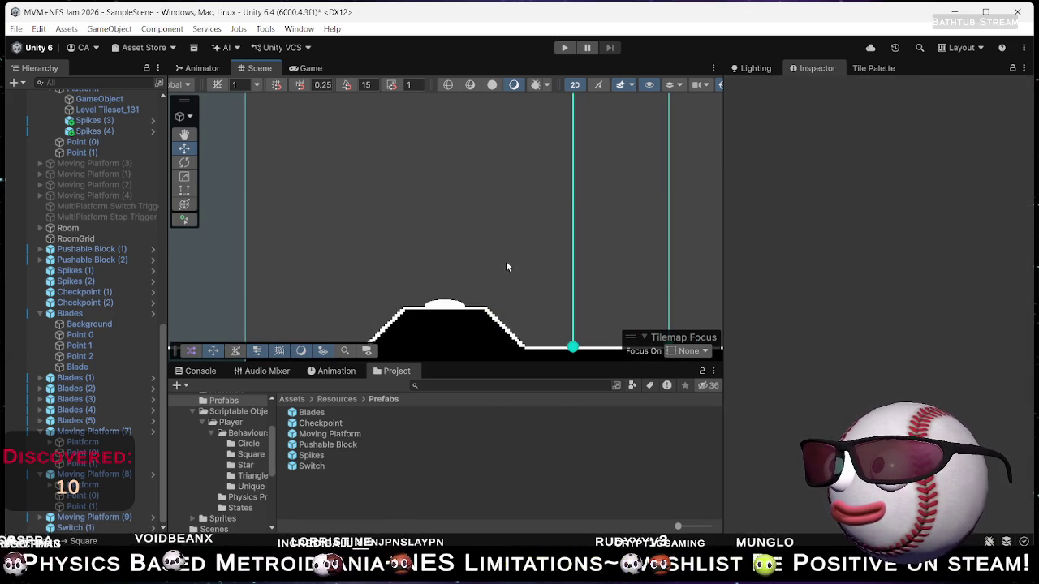
Move the Player beside the switch platform (X 40.8, Y -49.4) and enter Play mode.
{"action": "scroll", "coordinate": [533, 211], "scroll_direction": "down", "scroll_amount": 2}
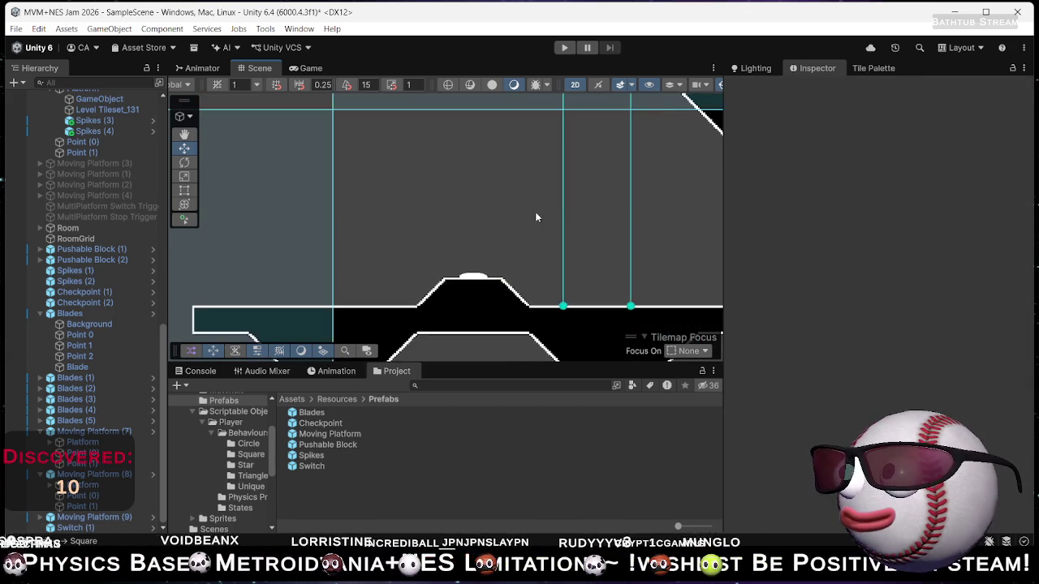
{"action": "left_click_drag", "start_coordinate": [581, 207], "coordinate": [330, 224]}
{"action": "scroll", "coordinate": [477, 223], "scroll_direction": "down", "scroll_amount": 2}
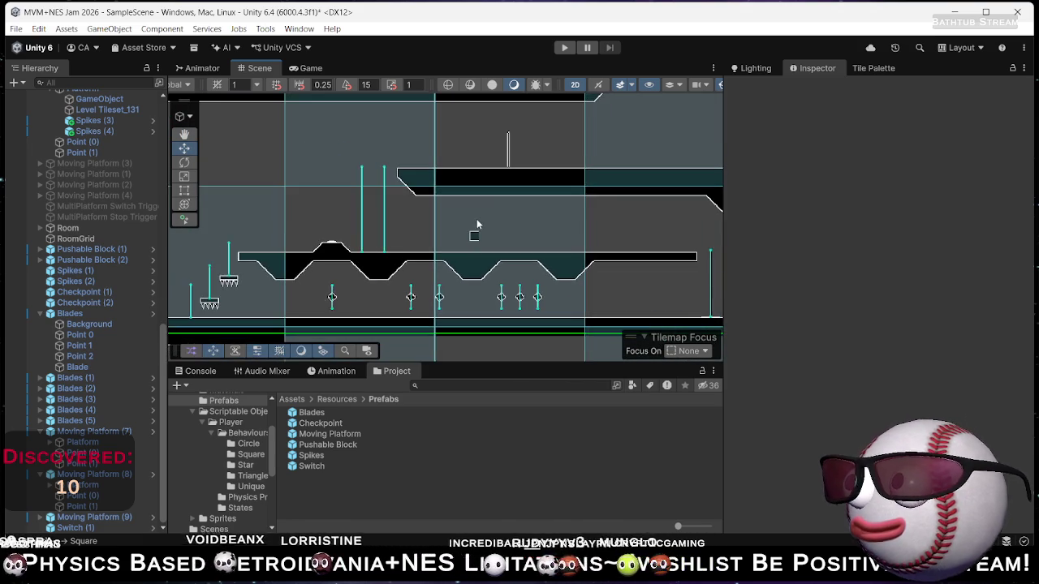
{"action": "left_click_drag", "start_coordinate": [519, 223], "coordinate": [524, 240]}
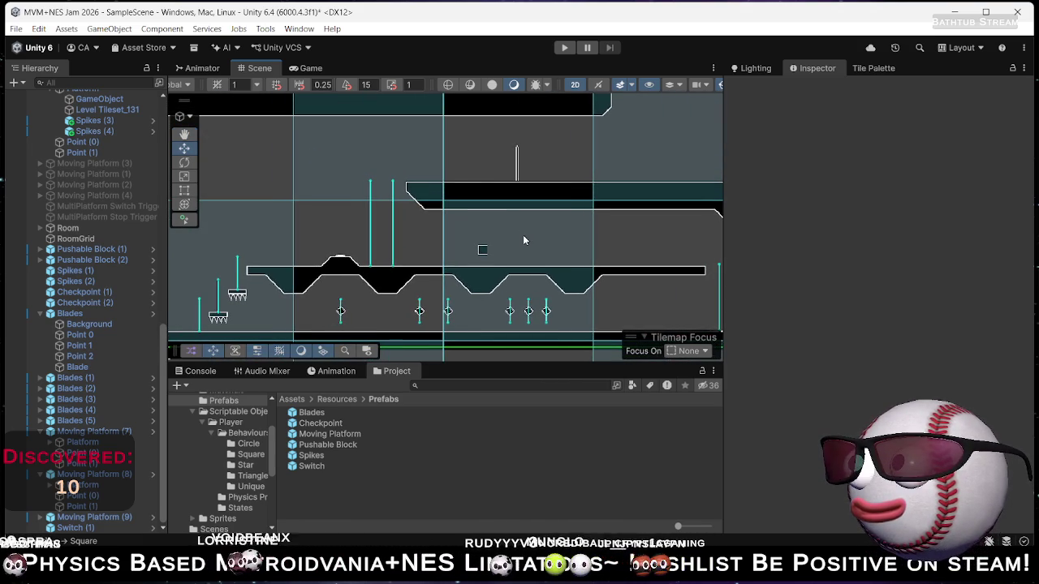
{"action": "key", "text": "Left"}
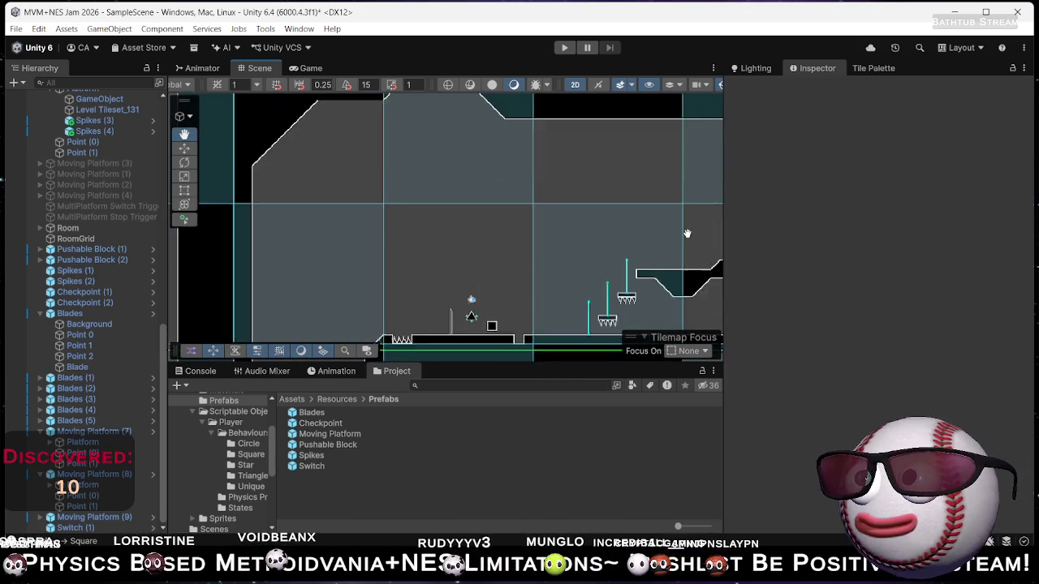
{"action": "scroll", "coordinate": [512, 254], "scroll_direction": "down", "scroll_amount": 1}
{"action": "scroll", "coordinate": [93, 244], "scroll_direction": "up", "scroll_amount": 10}
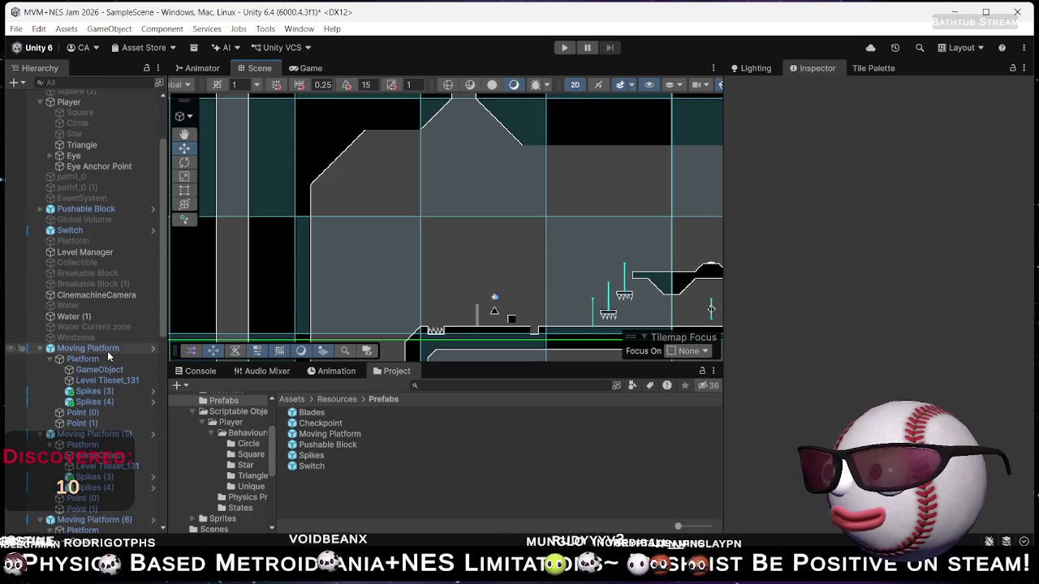
{"action": "scroll", "coordinate": [89, 243], "scroll_direction": "up", "scroll_amount": 4}
{"action": "double_click", "coordinate": [73, 192]}
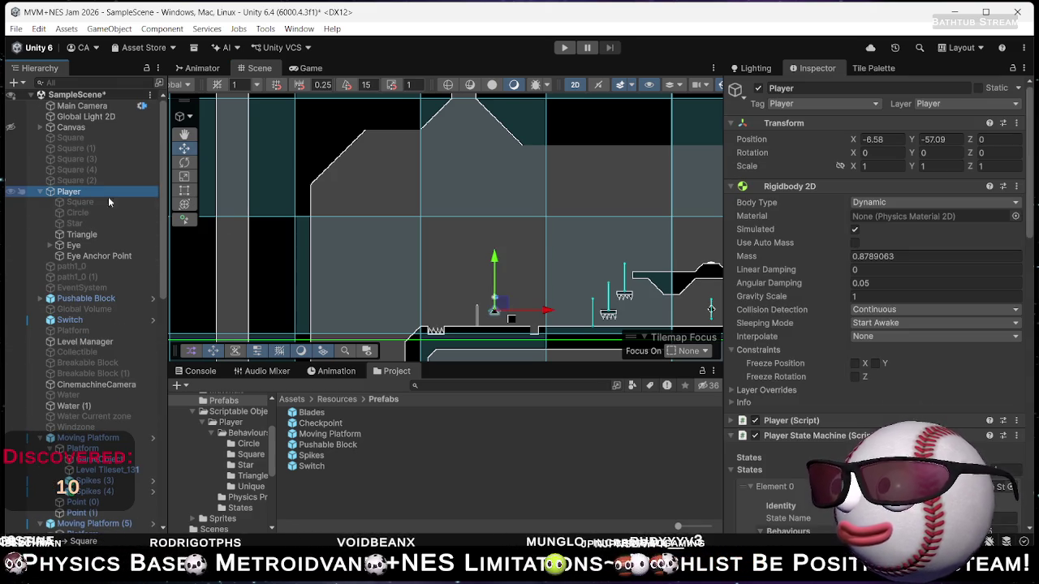
{"action": "left_click_drag", "start_coordinate": [504, 240], "coordinate": [306, 302]}
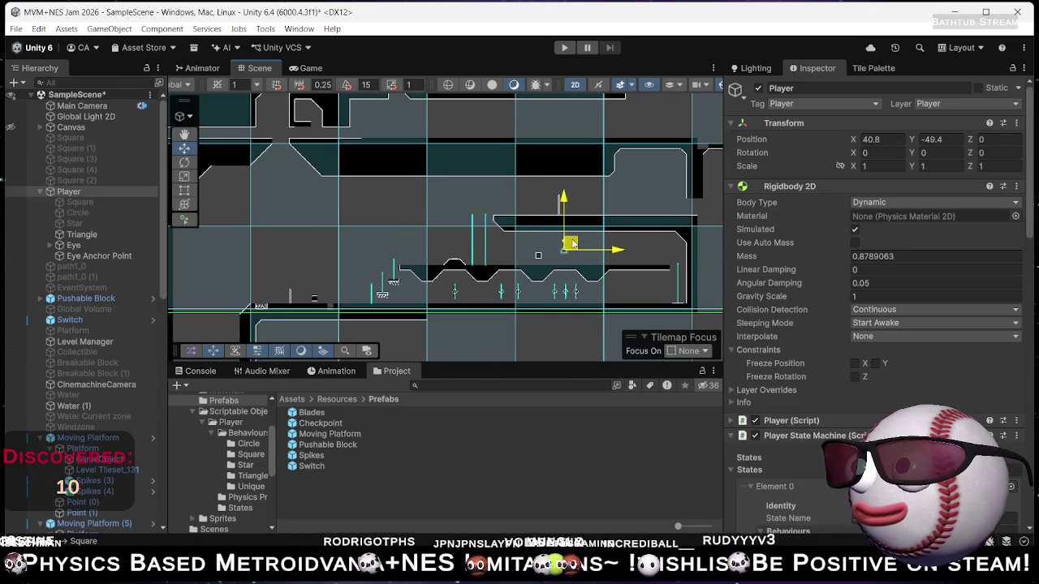
{"action": "left_click", "coordinate": [564, 47]}
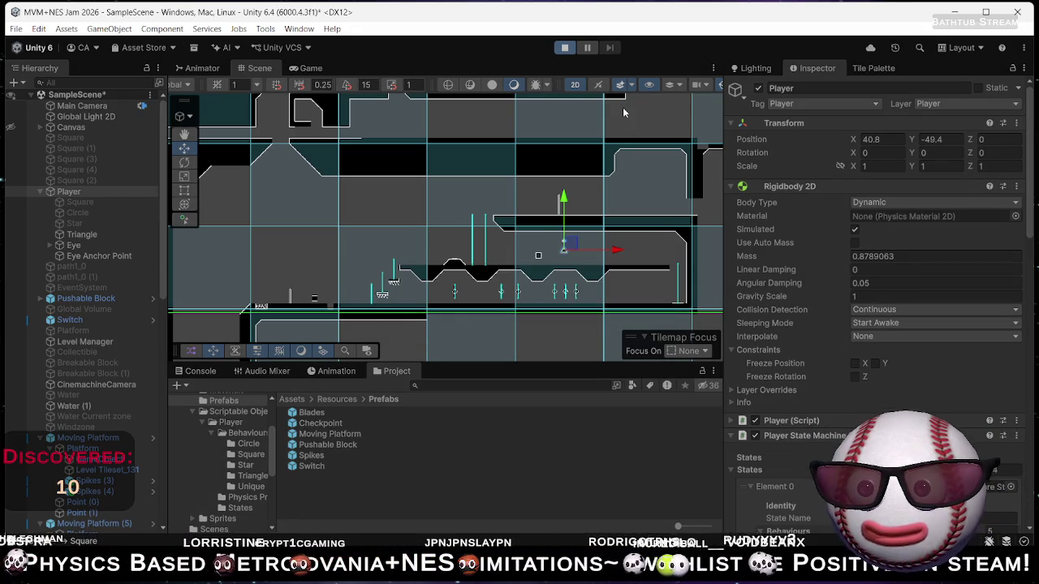
Roll the Player left, flip it in place, then exit Play mode.
{"action": "key", "text": "Left"}
{"action": "key", "text": "Left"}
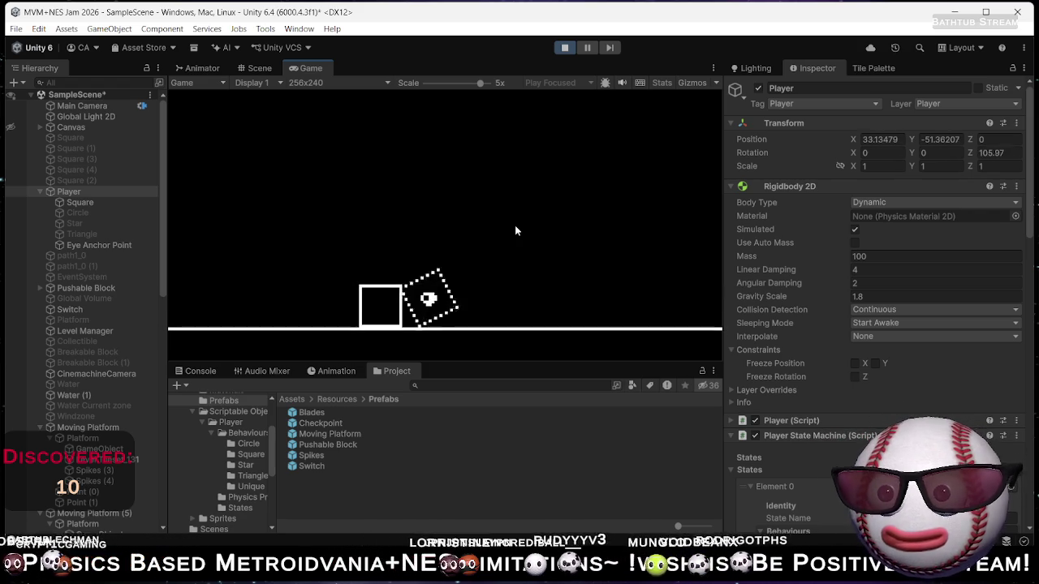
{"action": "key", "text": "Left"}
{"action": "key", "text": "space"}
{"action": "left_click", "coordinate": [565, 47]}
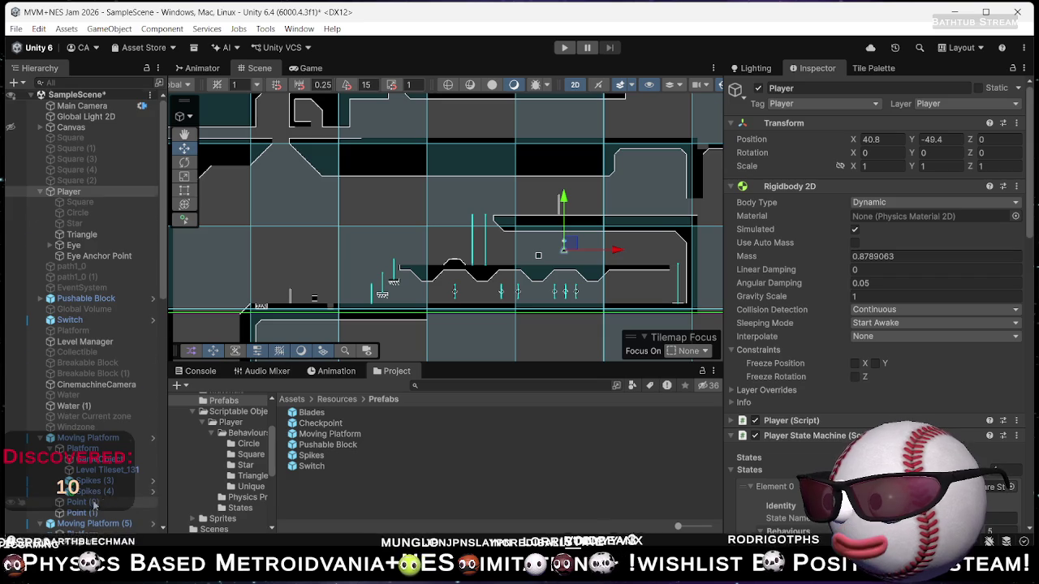
{"action": "scroll", "coordinate": [94, 505], "scroll_direction": "down", "scroll_amount": 10}
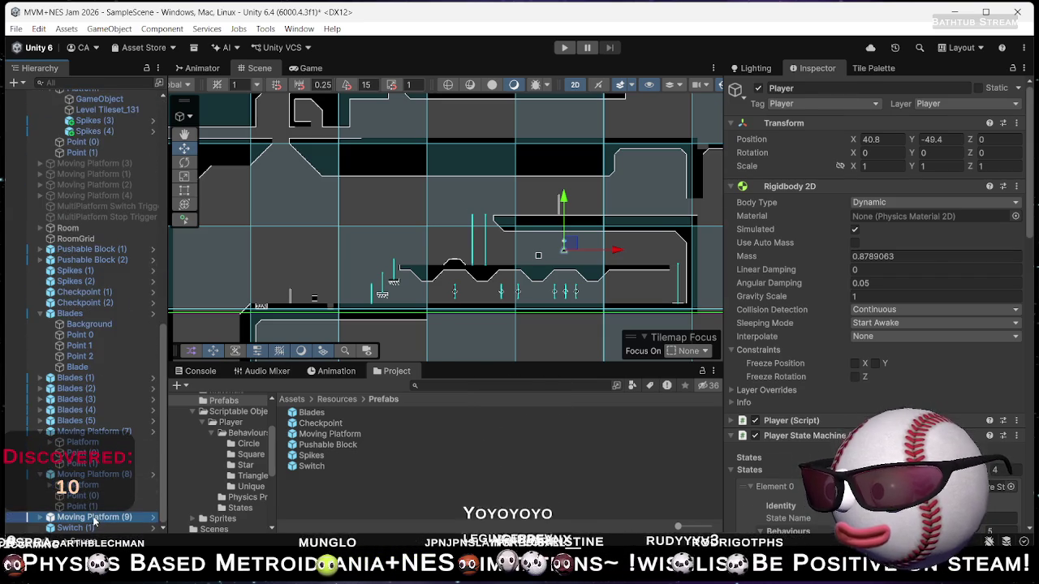
Select Moving Platform (9), put Point (1) before Point (0) in Path Route, then press Play.
{"action": "left_click", "coordinate": [95, 520]}
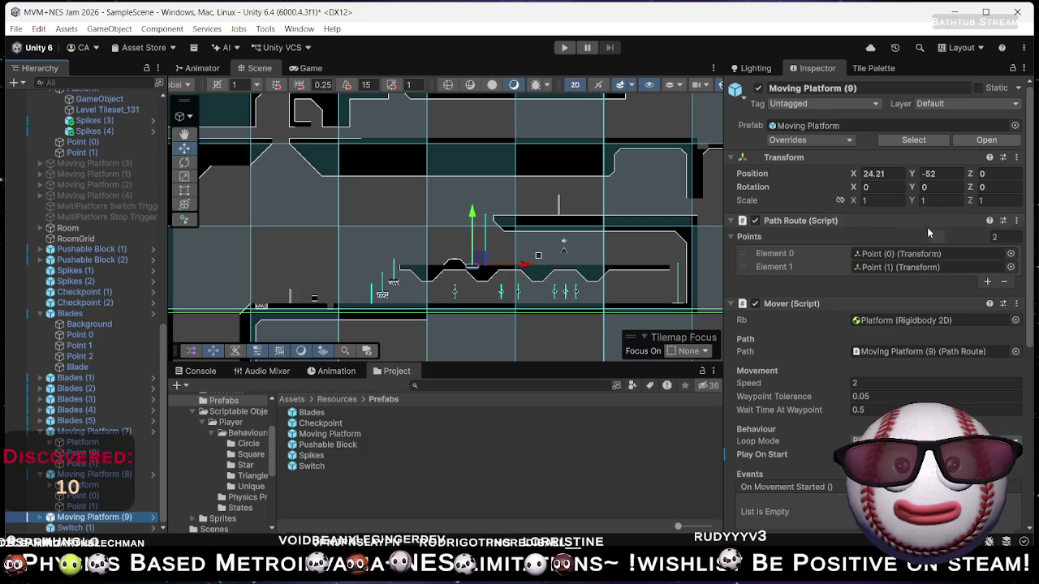
{"action": "scroll", "coordinate": [815, 425], "scroll_direction": "down", "scroll_amount": 10}
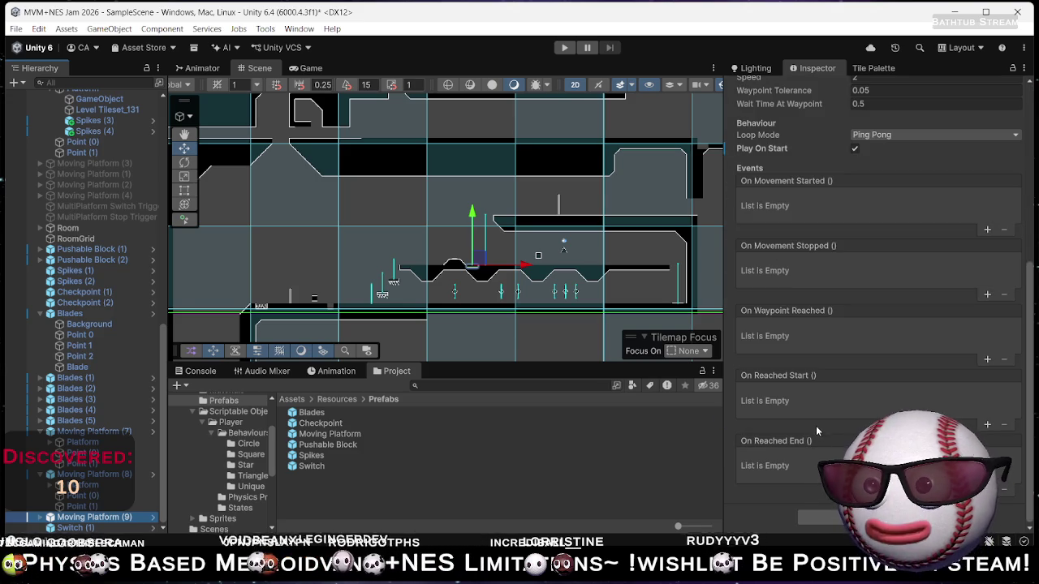
{"action": "scroll", "coordinate": [853, 380], "scroll_direction": "up", "scroll_amount": 8}
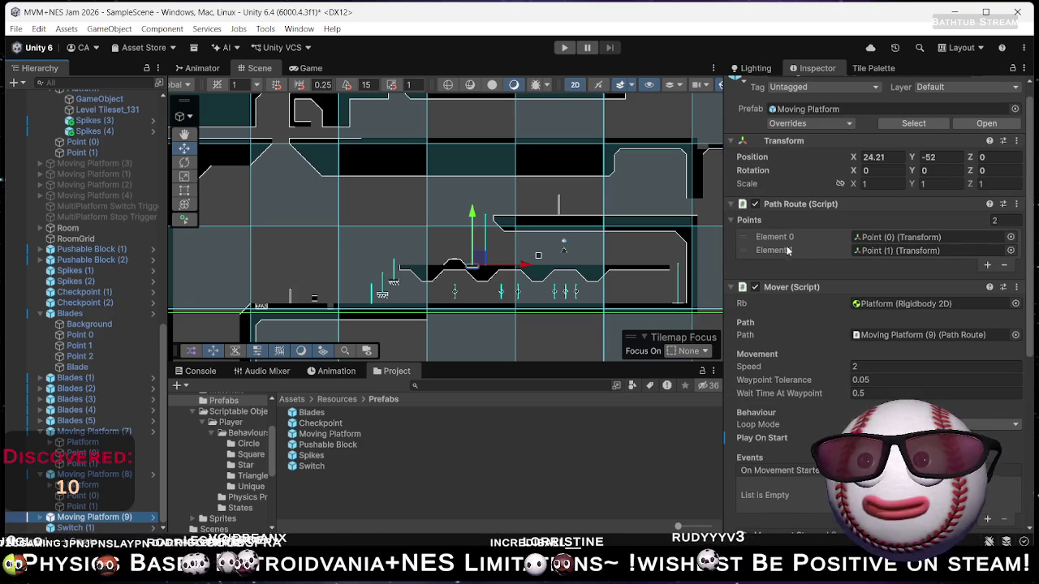
{"action": "left_click_drag", "start_coordinate": [749, 254], "coordinate": [750, 236]}
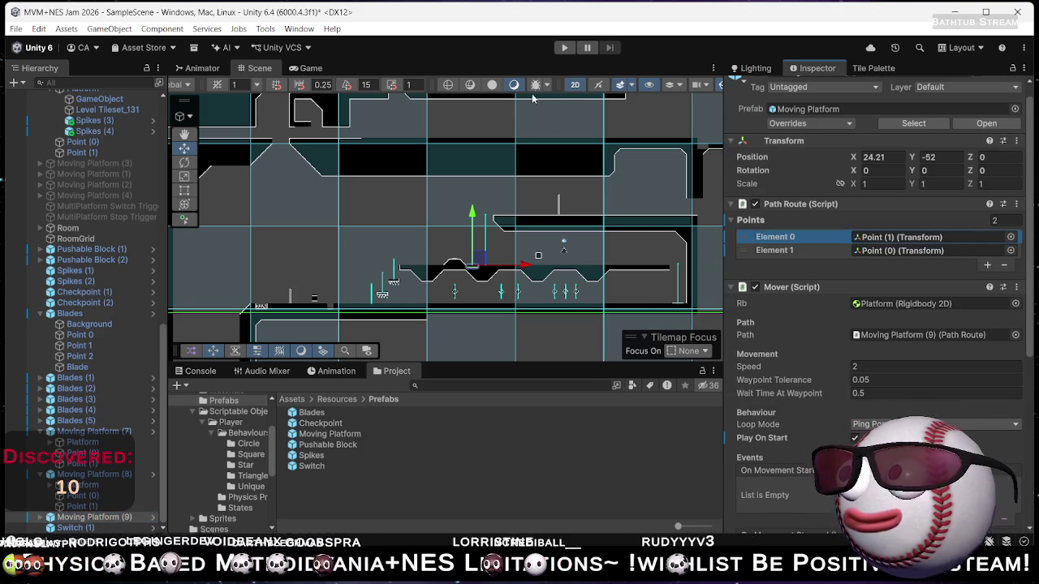
{"action": "left_click", "coordinate": [564, 47]}
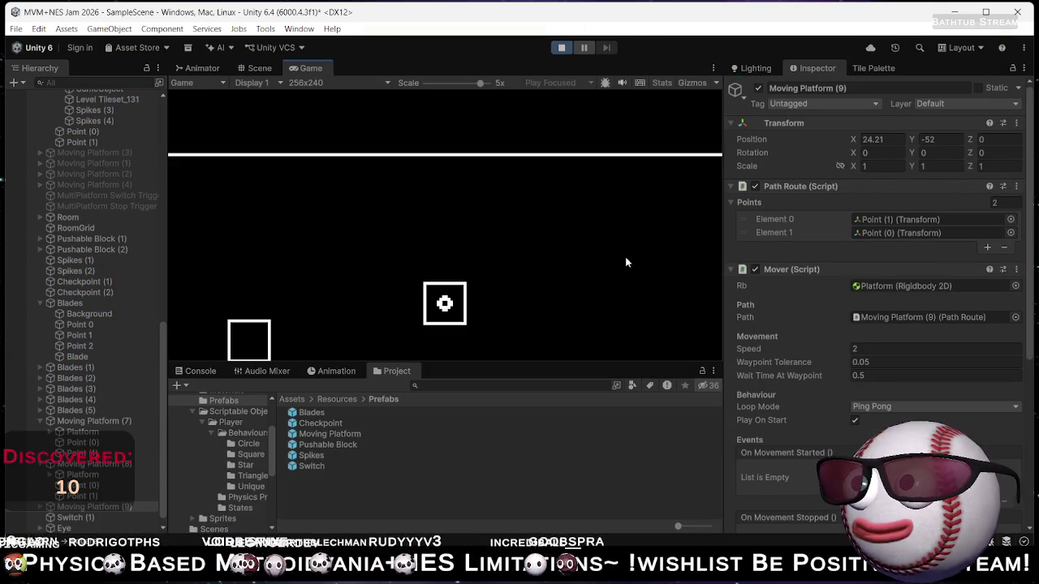
Move the player right and left around the platform, zoom the Game view to 2.3x, then stop.
{"action": "key", "text": "Right"}
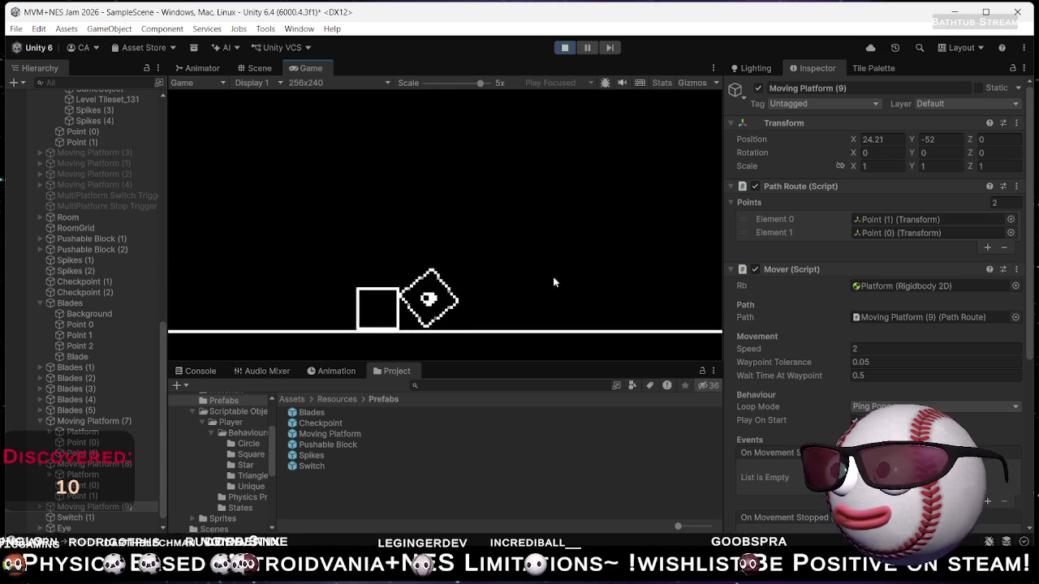
{"action": "left_click_drag", "start_coordinate": [479, 82], "coordinate": [453, 82]}
{"action": "key", "text": "Left"}
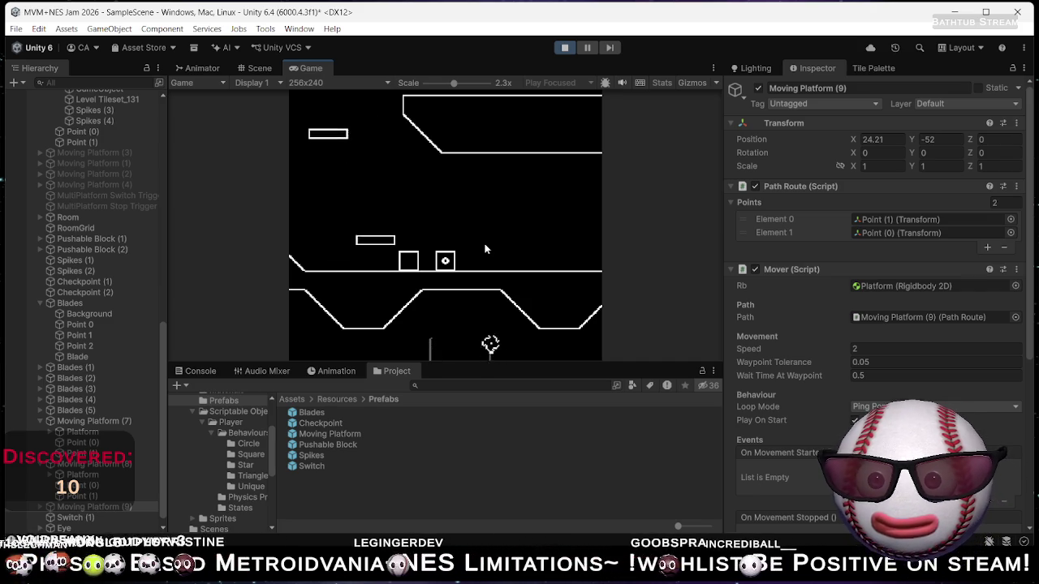
{"action": "key", "text": "Left"}
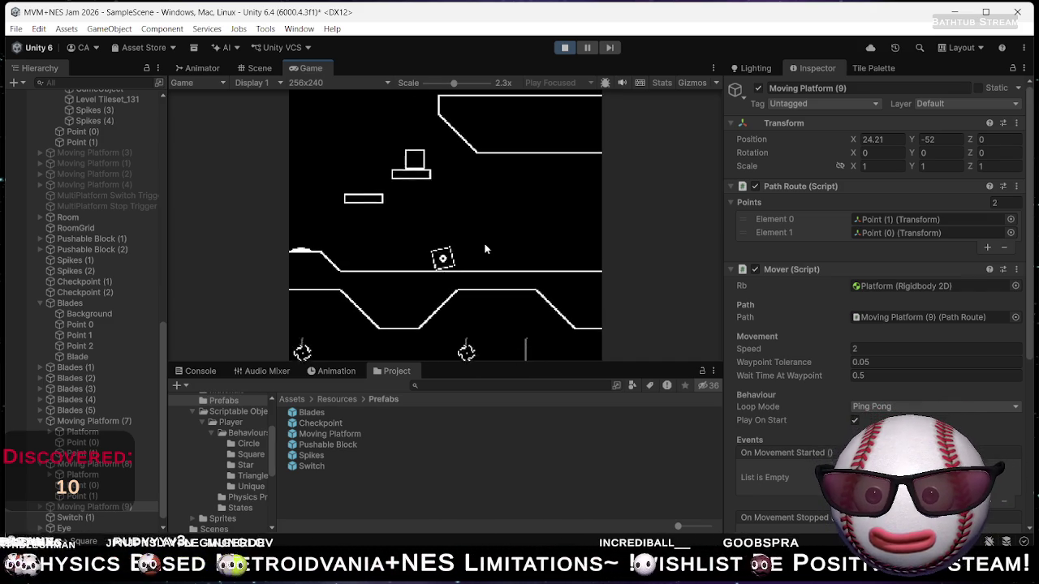
{"action": "key", "text": "Left"}
{"action": "key", "text": "Right"}
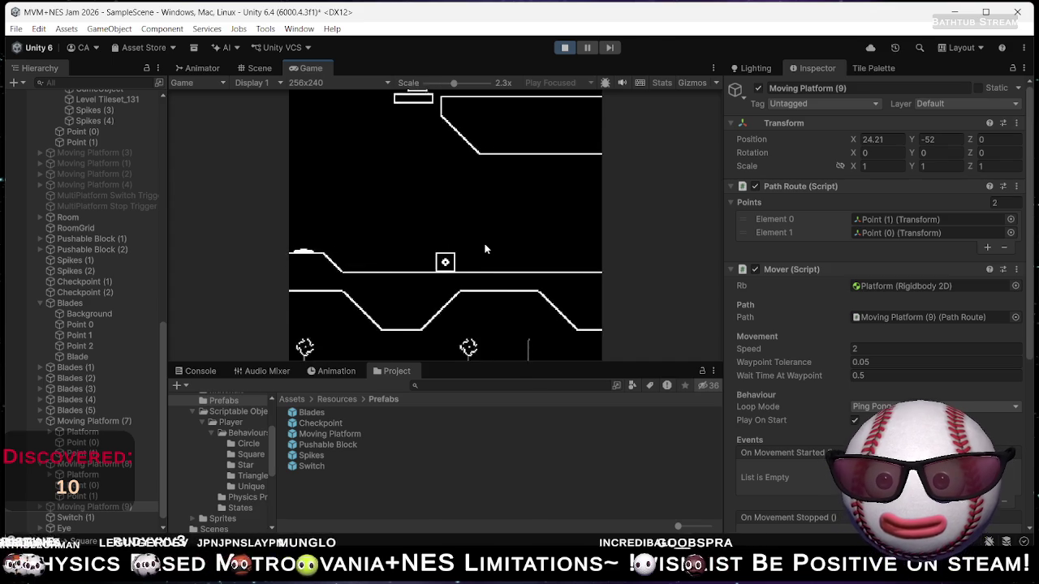
{"action": "key", "text": "Right"}
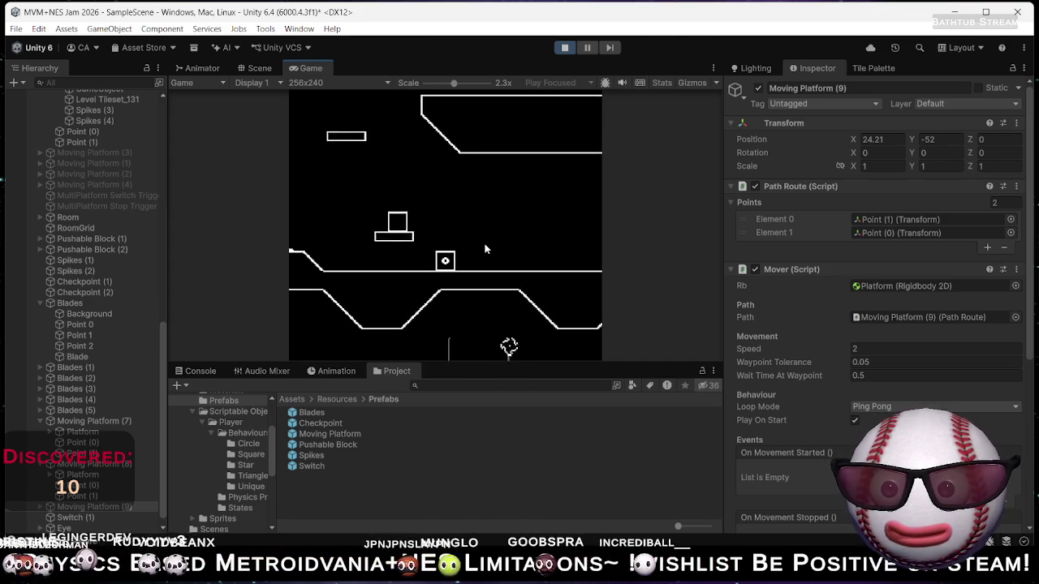
{"action": "key", "text": "Left"}
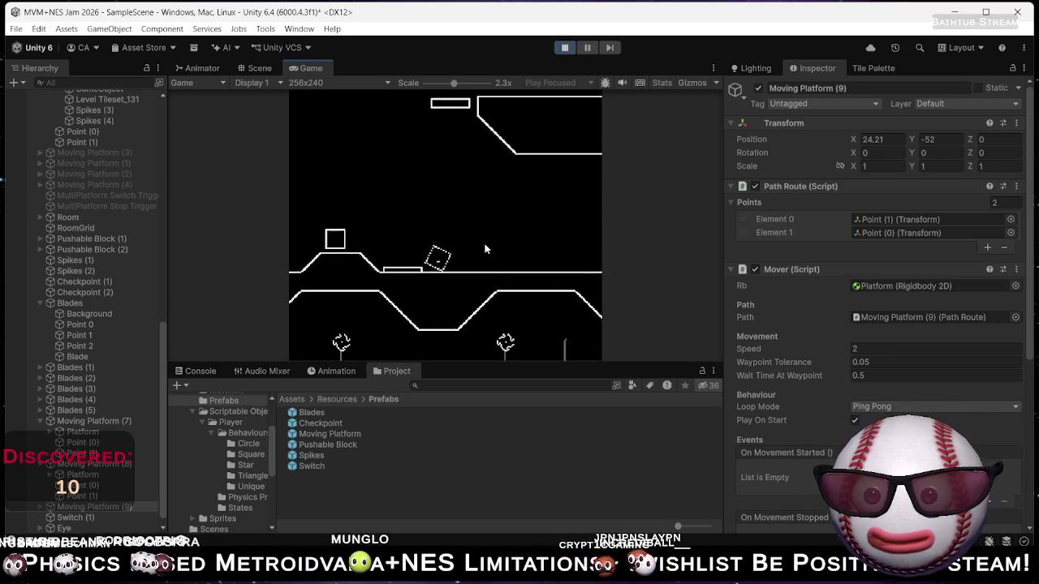
{"action": "left_click", "coordinate": [569, 48]}
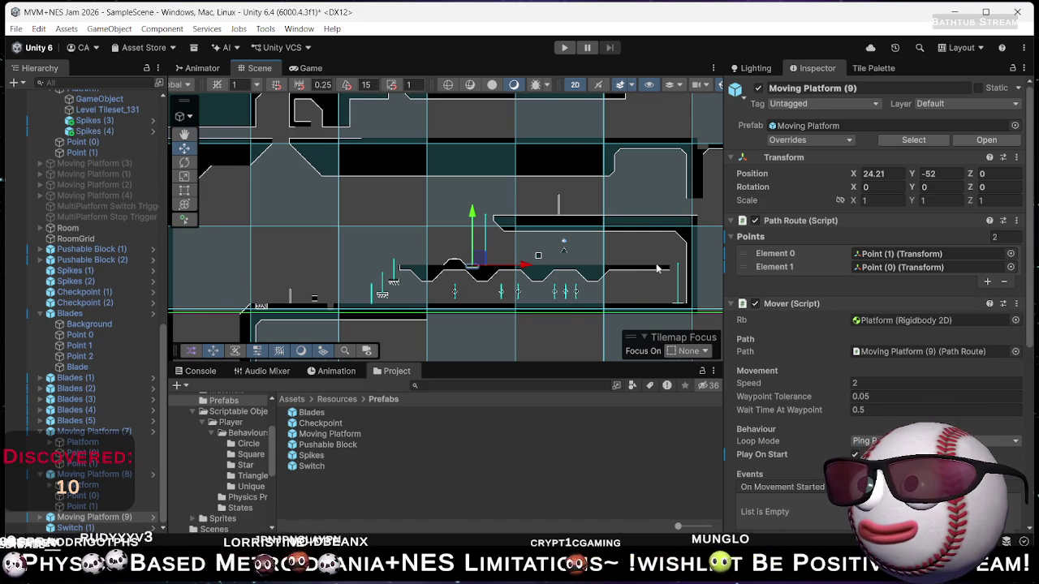
Pan around the moving platform and select Switch (1) in the Hierarchy.
{"action": "left_click_drag", "start_coordinate": [660, 269], "coordinate": [624, 273]}
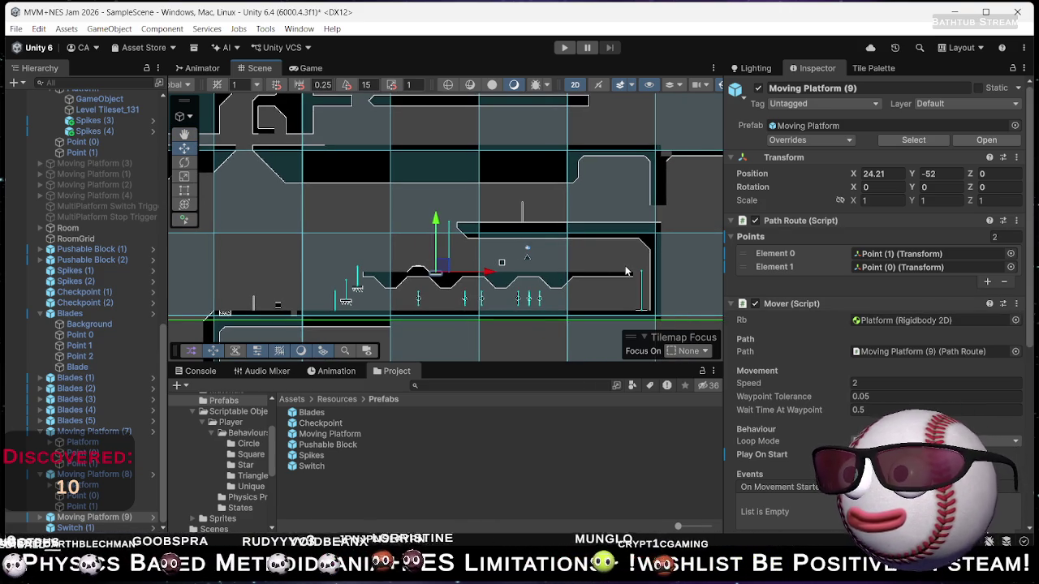
{"action": "scroll", "coordinate": [578, 294], "scroll_direction": "up", "scroll_amount": 5}
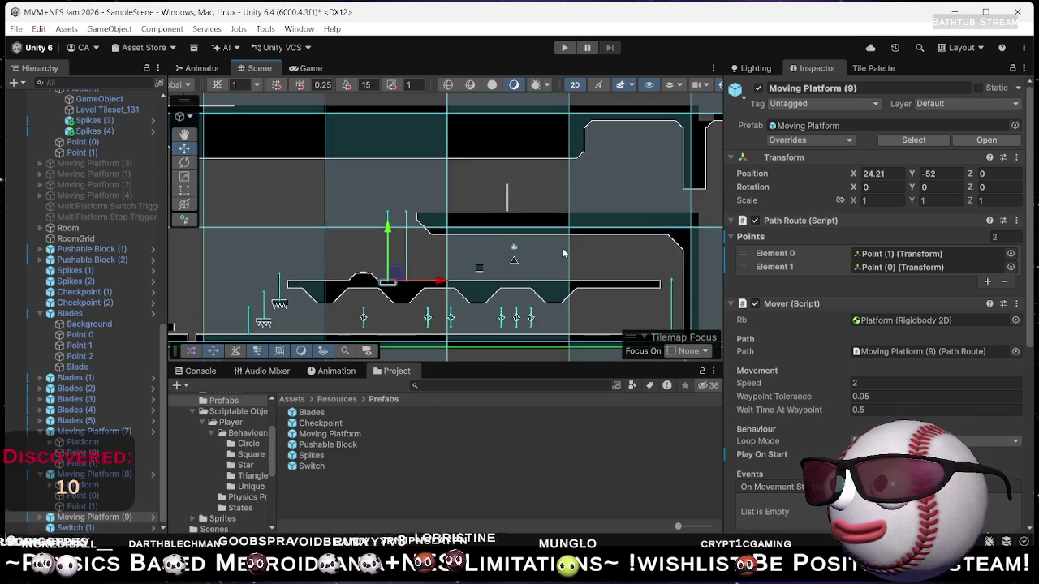
{"action": "mouse_move", "coordinate": [526, 263]}
{"action": "left_mouse_down"}
{"action": "mouse_move", "coordinate": [571, 236]}
{"action": "mouse_move", "coordinate": [587, 269]}
{"action": "left_mouse_up"}
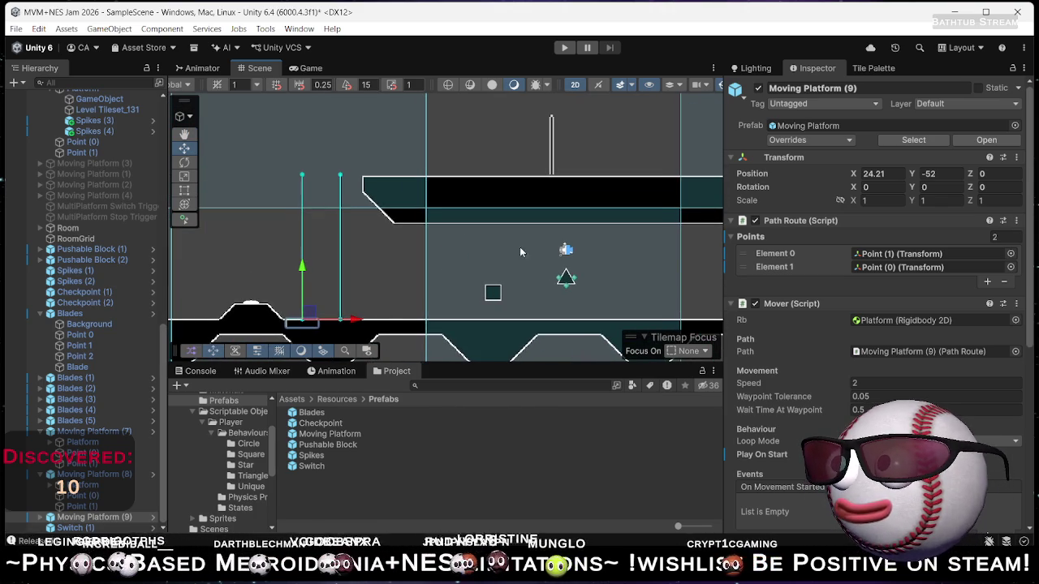
{"action": "scroll", "coordinate": [780, 333], "scroll_direction": "down", "scroll_amount": 6}
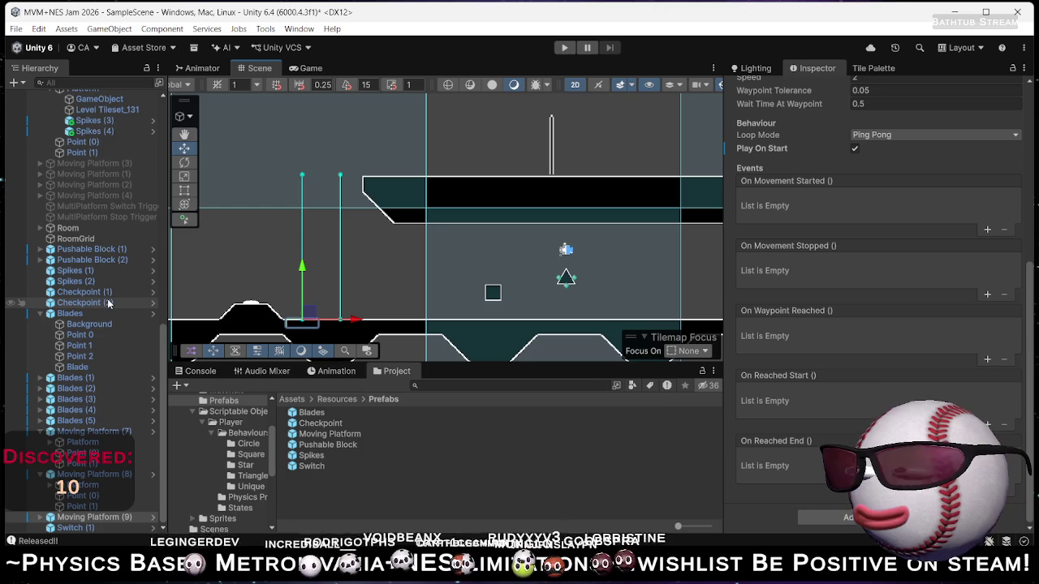
{"action": "scroll", "coordinate": [264, 290], "scroll_direction": "down", "scroll_amount": 2}
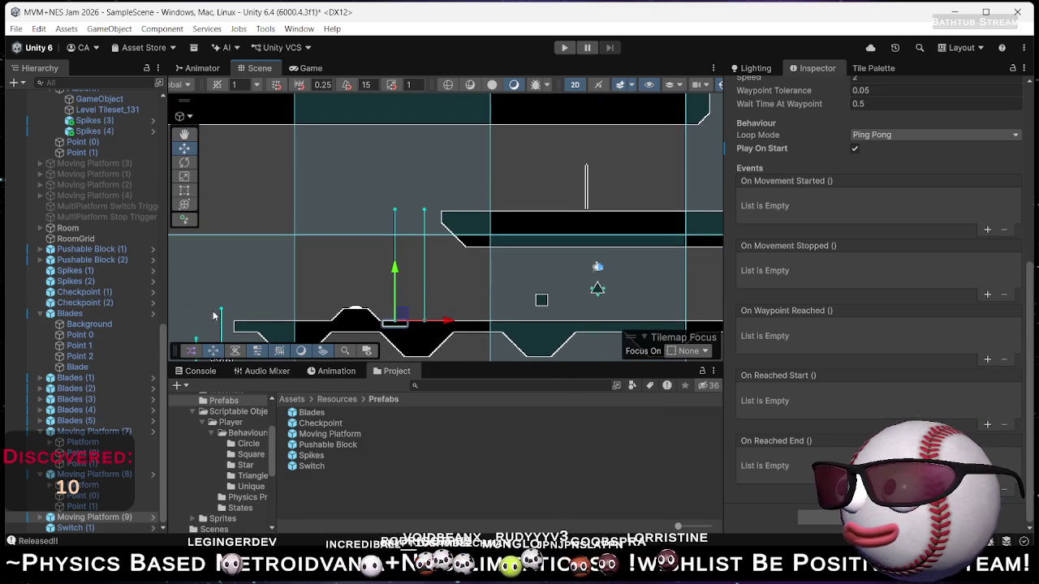
{"action": "scroll", "coordinate": [105, 280], "scroll_direction": "up", "scroll_amount": 7}
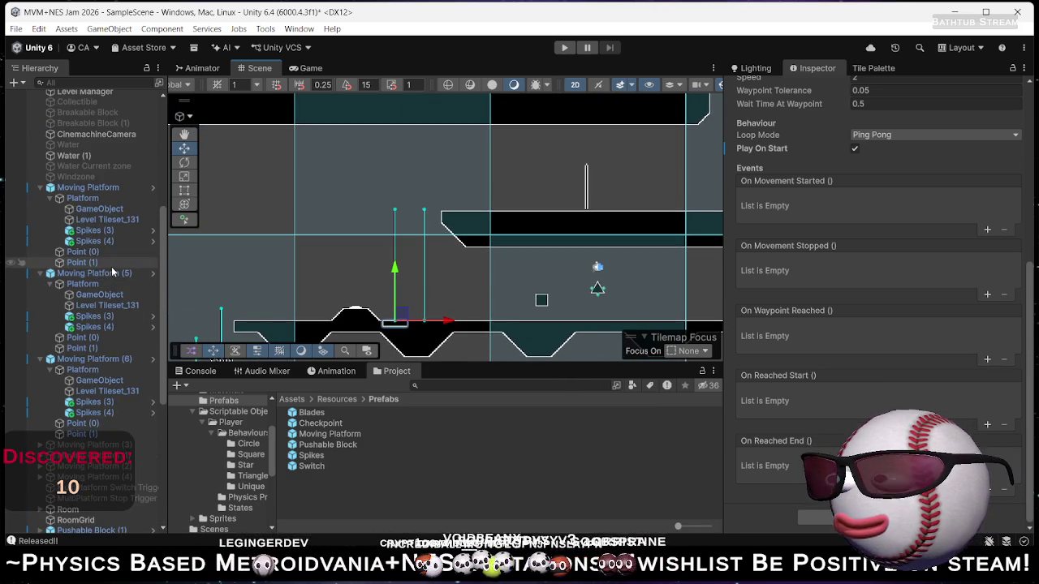
{"action": "scroll", "coordinate": [138, 414], "scroll_direction": "down", "scroll_amount": 7}
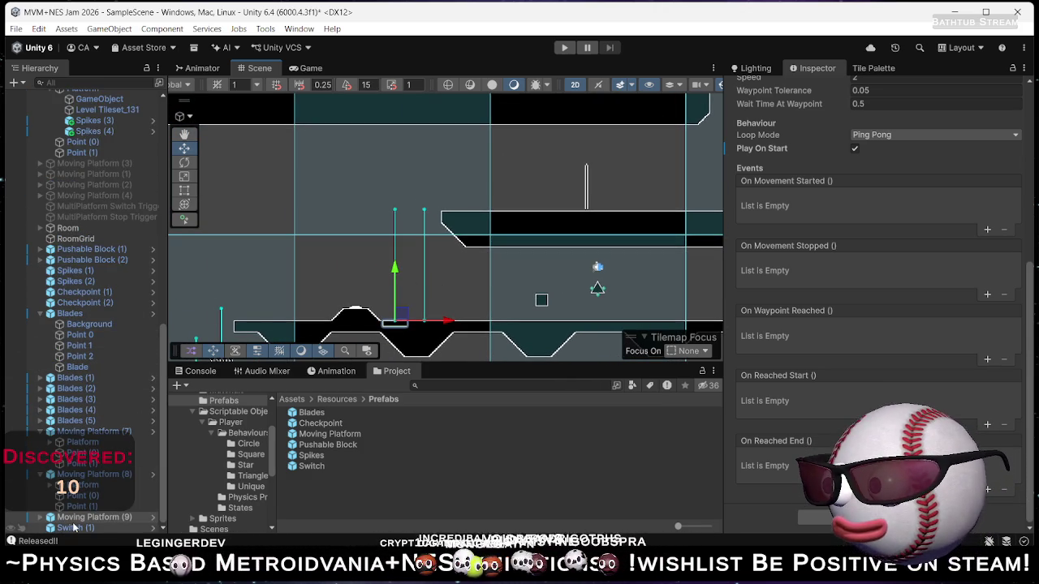
{"action": "left_click", "coordinate": [73, 526]}
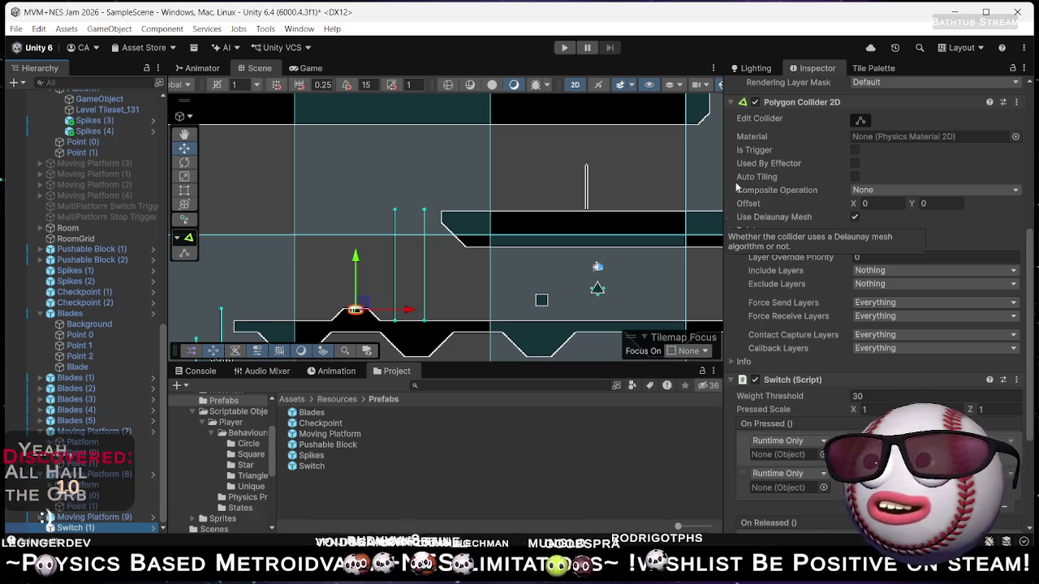
Delete the On Pressed and On Released event entries from Switch (1)'s script.
{"action": "scroll", "coordinate": [418, 329], "scroll_direction": "up", "scroll_amount": 3}
{"action": "mouse_move", "coordinate": [518, 224]}
{"action": "left_mouse_down"}
{"action": "mouse_move", "coordinate": [440, 143]}
{"action": "mouse_move", "coordinate": [559, 165]}
{"action": "left_mouse_up"}
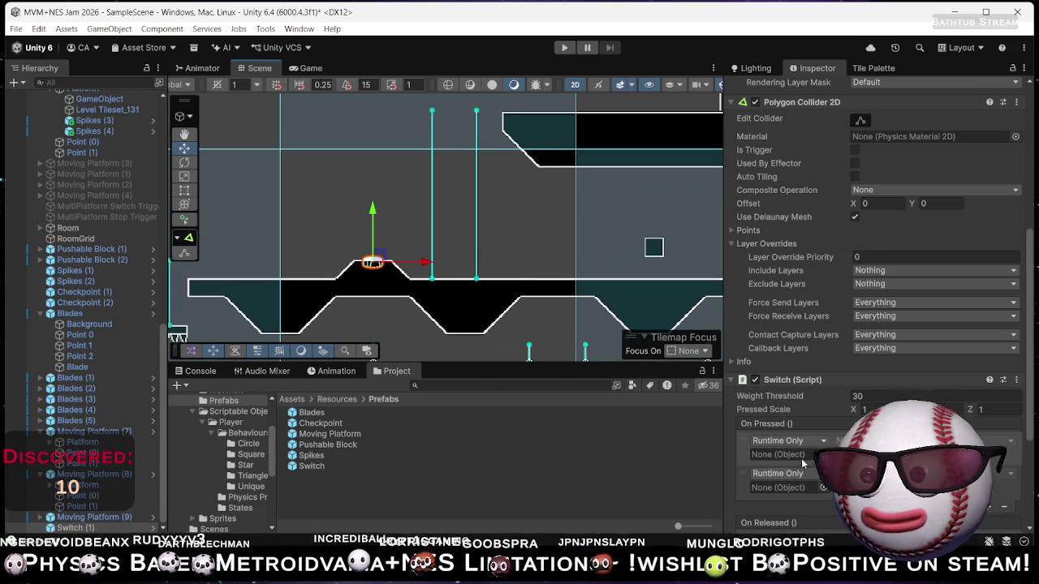
{"action": "scroll", "coordinate": [876, 324], "scroll_direction": "up", "scroll_amount": 3}
{"action": "scroll", "coordinate": [885, 368], "scroll_direction": "down", "scroll_amount": 6}
{"action": "left_click", "coordinate": [906, 286]}
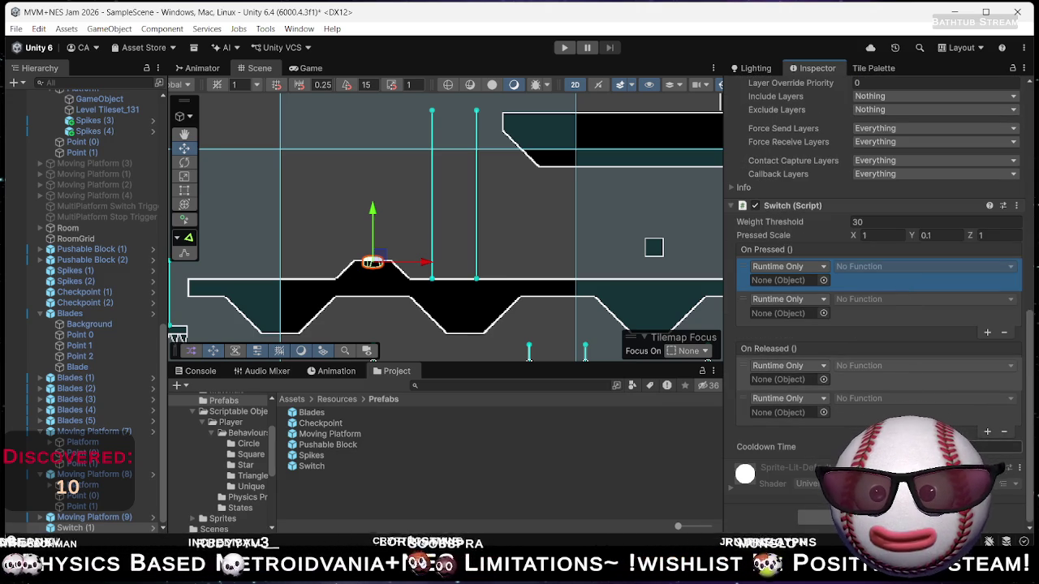
{"action": "key", "text": "Delete"}
{"action": "key", "text": "Delete"}
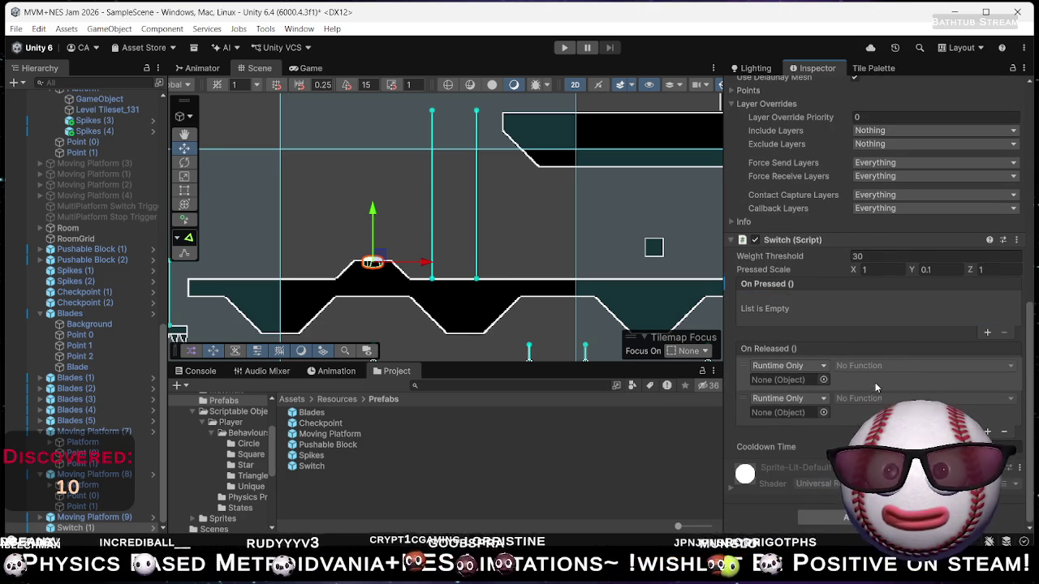
{"action": "left_click", "coordinate": [875, 386]}
{"action": "key", "text": "Delete"}
{"action": "key", "text": "Delete"}
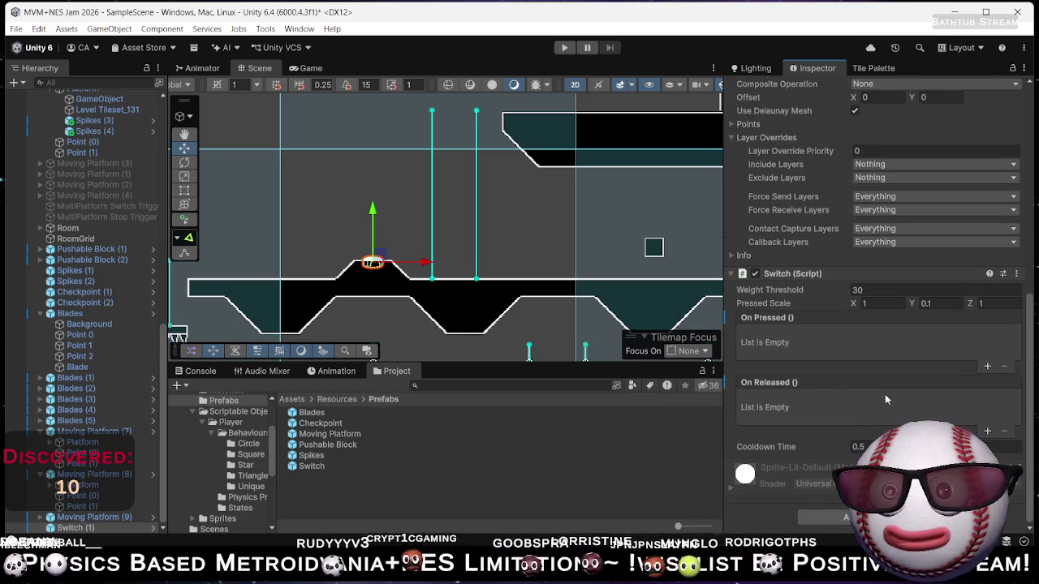
Collapse the collider's Layer Overrides and pan the Scene view across the level.
{"action": "scroll", "coordinate": [812, 353], "scroll_direction": "up", "scroll_amount": 1}
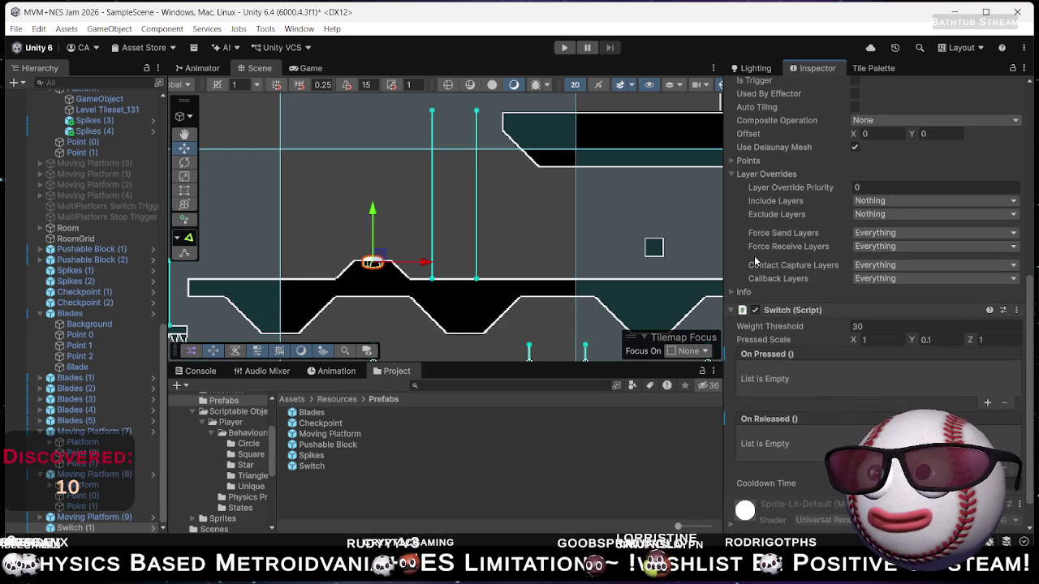
{"action": "left_click", "coordinate": [731, 175]}
{"action": "scroll", "coordinate": [779, 244], "scroll_direction": "up", "scroll_amount": 3}
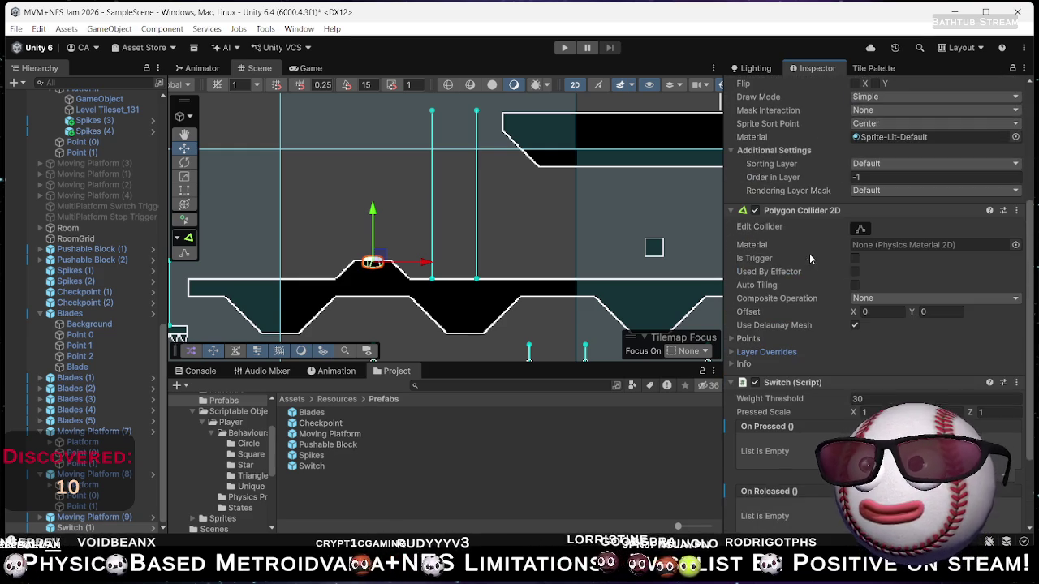
{"action": "mouse_move", "coordinate": [557, 266]}
{"action": "left_mouse_down"}
{"action": "mouse_move", "coordinate": [436, 271]}
{"action": "mouse_move", "coordinate": [424, 256]}
{"action": "left_mouse_up"}
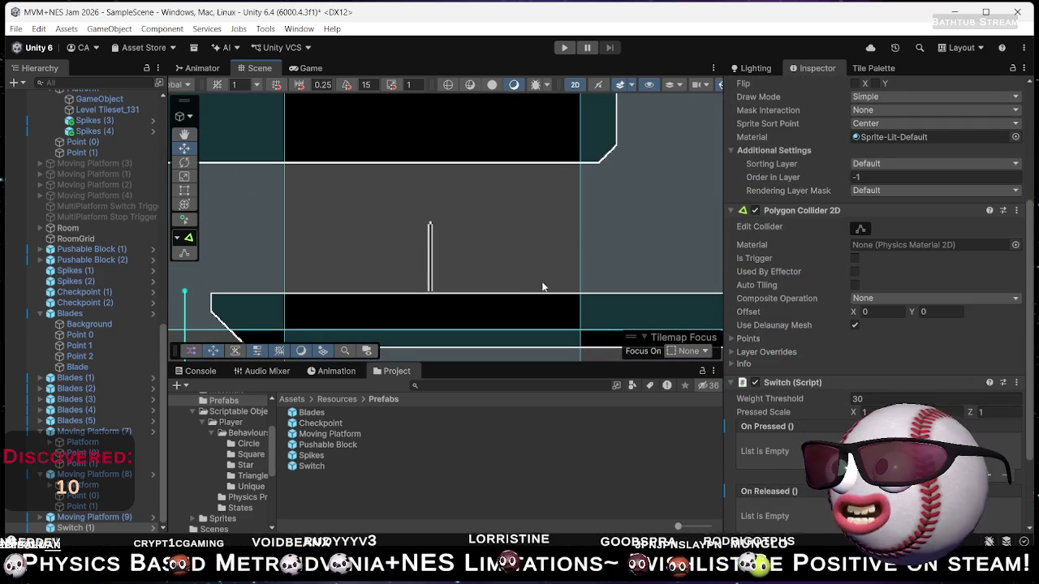
{"action": "left_click_drag", "start_coordinate": [547, 270], "coordinate": [686, 172]}
{"action": "left_click_drag", "start_coordinate": [623, 218], "coordinate": [598, 315]}
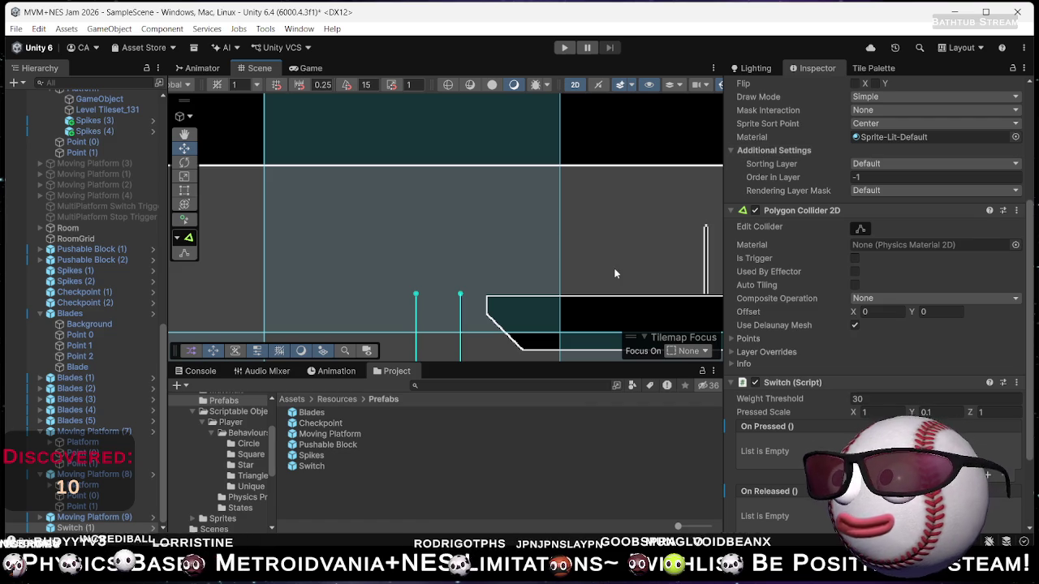
{"action": "scroll", "coordinate": [811, 203], "scroll_direction": "up", "scroll_amount": 5}
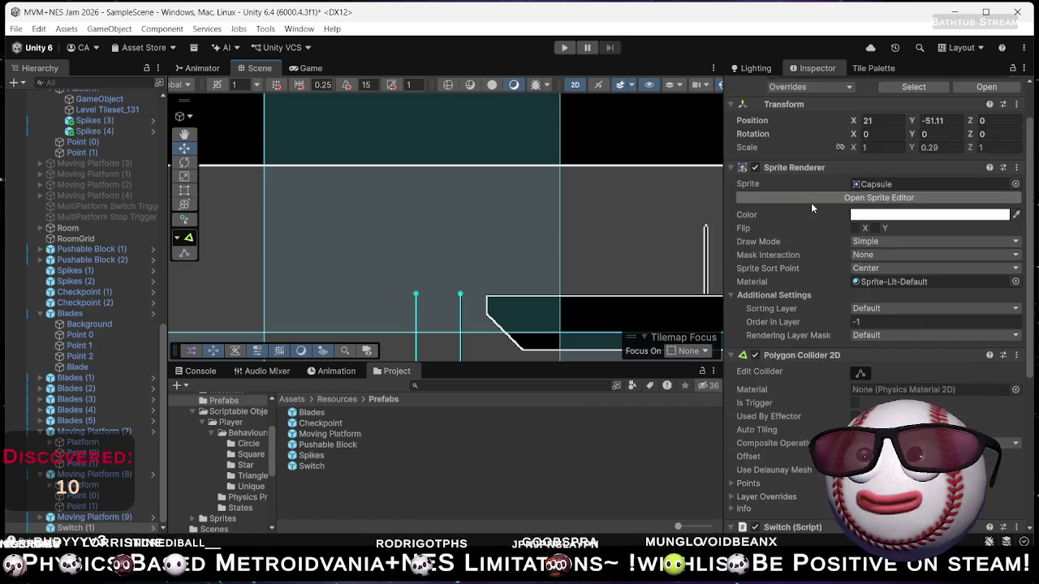
{"action": "left_click", "coordinate": [880, 68]}
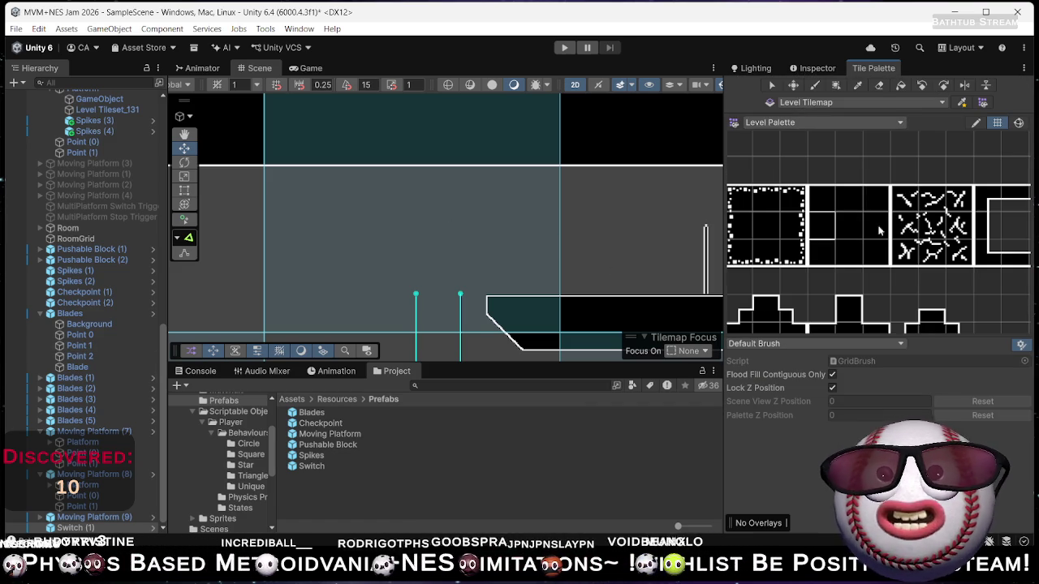
{"action": "scroll", "coordinate": [825, 264], "scroll_direction": "down", "scroll_amount": 3}
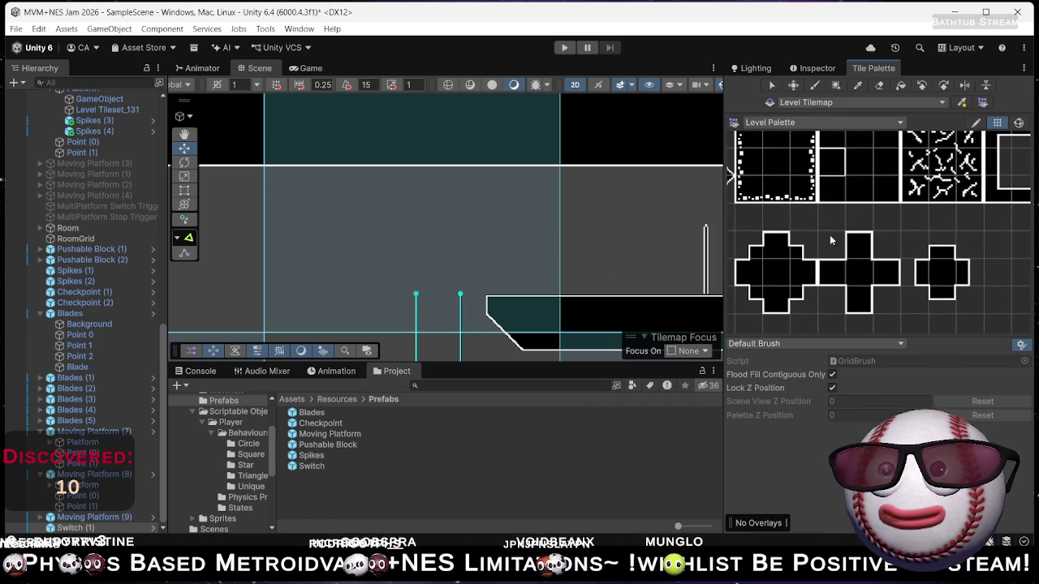
{"action": "left_click_drag", "start_coordinate": [796, 272], "coordinate": [894, 258]}
{"action": "left_click", "coordinate": [858, 163]}
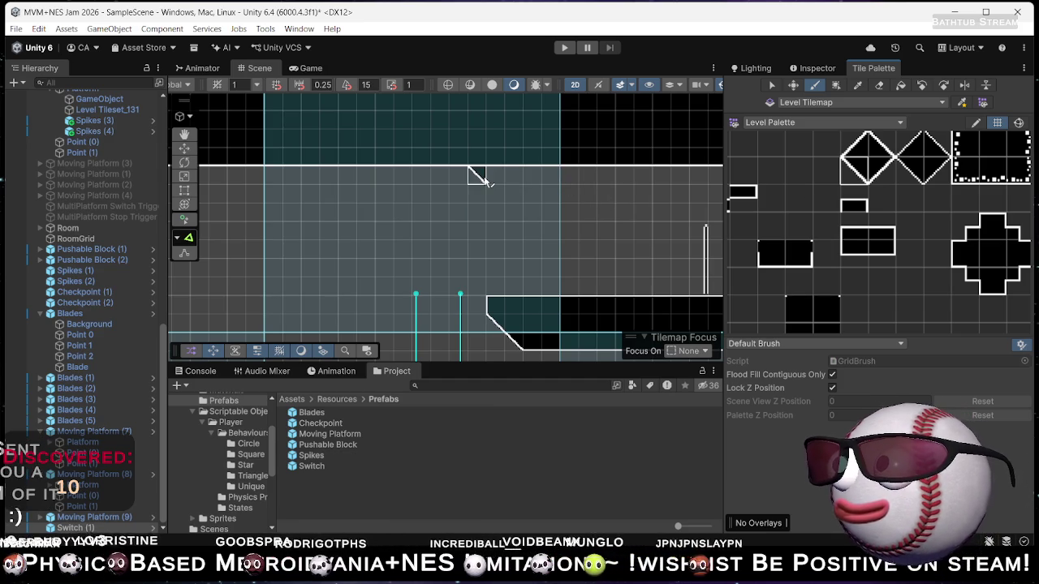
{"action": "left_click", "coordinate": [483, 179]}
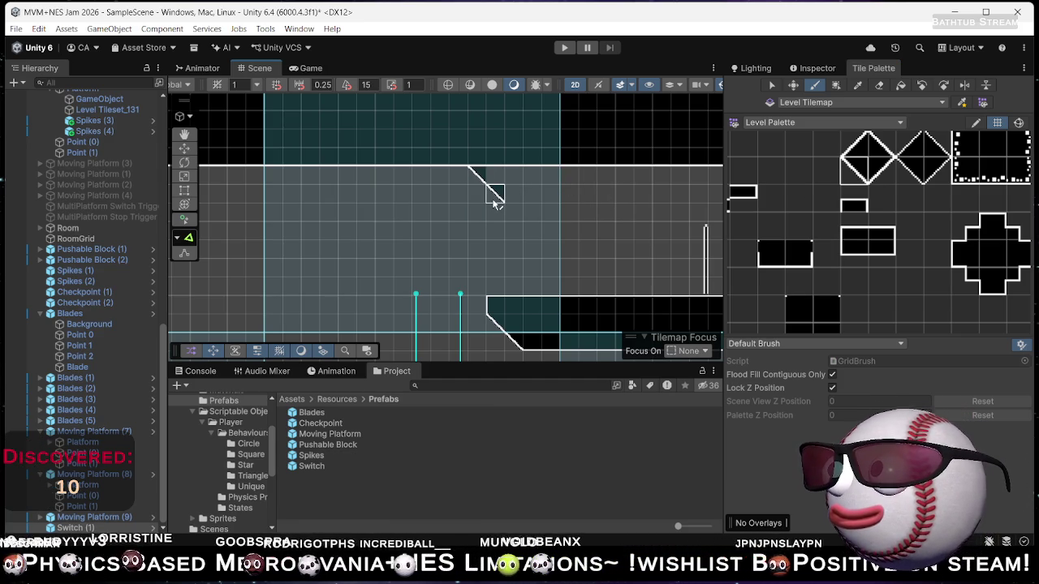
{"action": "left_click", "coordinate": [495, 197]}
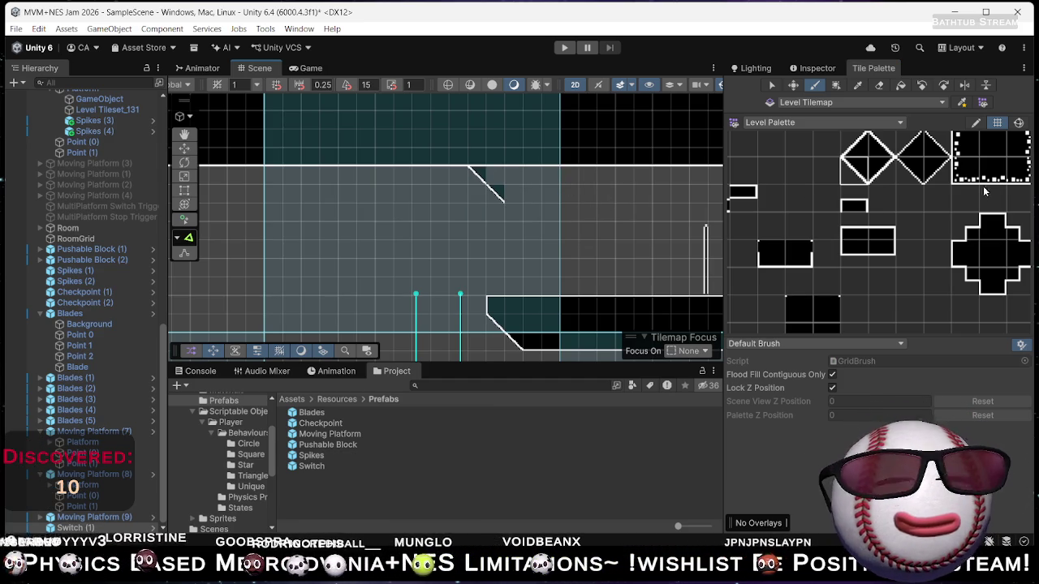
{"action": "scroll", "coordinate": [983, 194], "scroll_direction": "up", "scroll_amount": 2}
Paint dark wall tiles under the slope, extending the block two tiles downward.
{"action": "left_click_drag", "start_coordinate": [514, 197], "coordinate": [532, 195]}
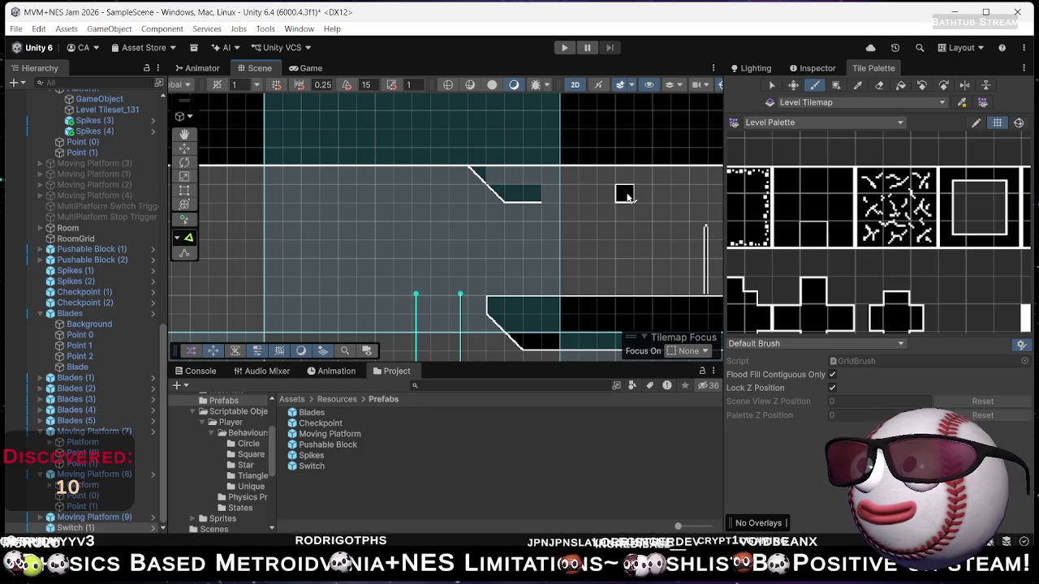
{"action": "mouse_move", "coordinate": [594, 218]}
{"action": "left_mouse_down"}
{"action": "mouse_move", "coordinate": [634, 161]}
{"action": "mouse_move", "coordinate": [601, 182]}
{"action": "left_mouse_up"}
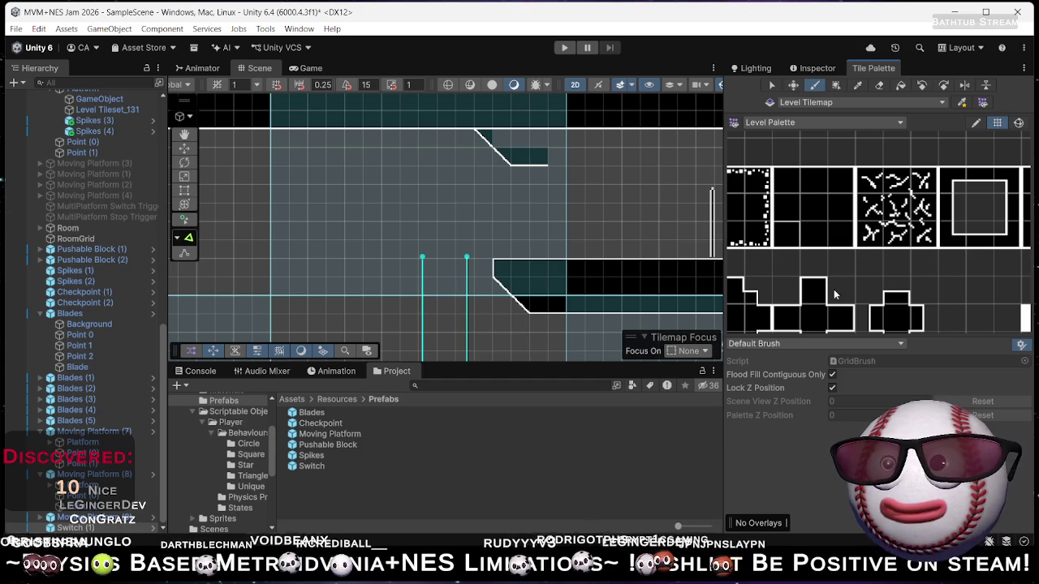
{"action": "mouse_move", "coordinate": [812, 205]}
{"action": "left_mouse_down"}
{"action": "mouse_move", "coordinate": [926, 151]}
{"action": "mouse_move", "coordinate": [921, 228]}
{"action": "mouse_move", "coordinate": [794, 247]}
{"action": "left_mouse_up"}
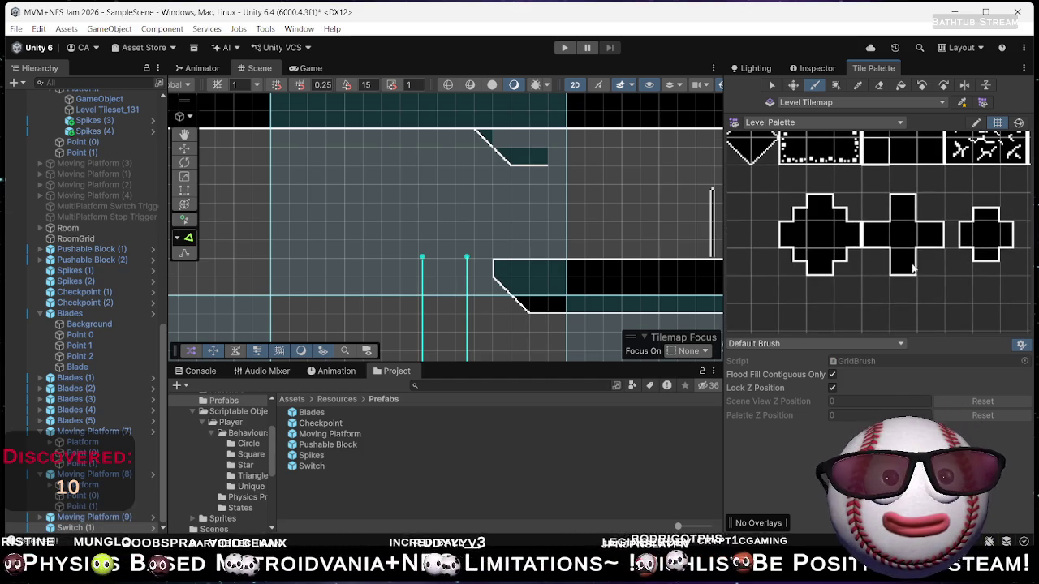
{"action": "left_click_drag", "start_coordinate": [903, 268], "coordinate": [858, 241]}
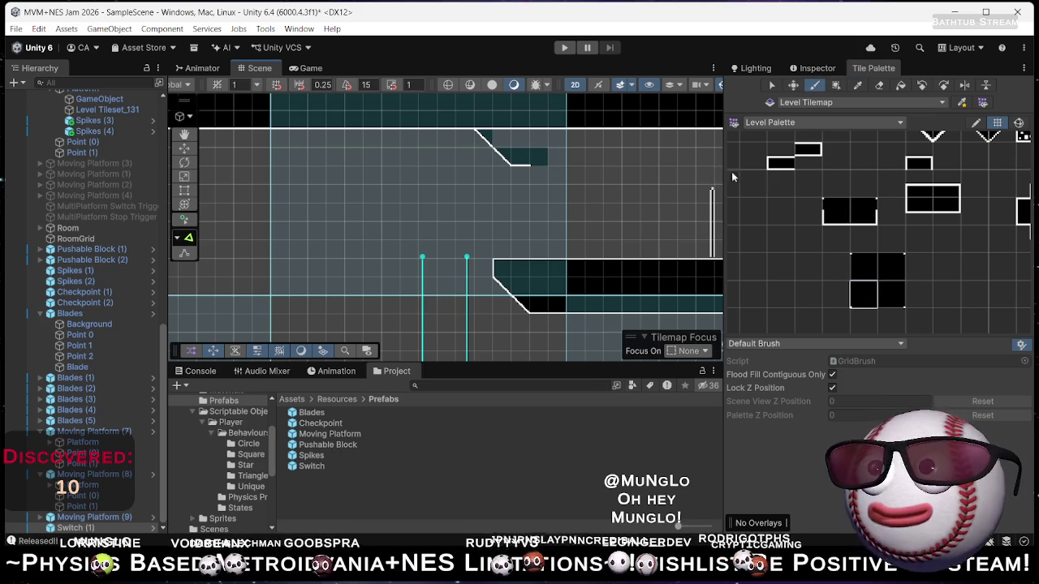
{"action": "scroll", "coordinate": [939, 241], "scroll_direction": "up", "scroll_amount": 5}
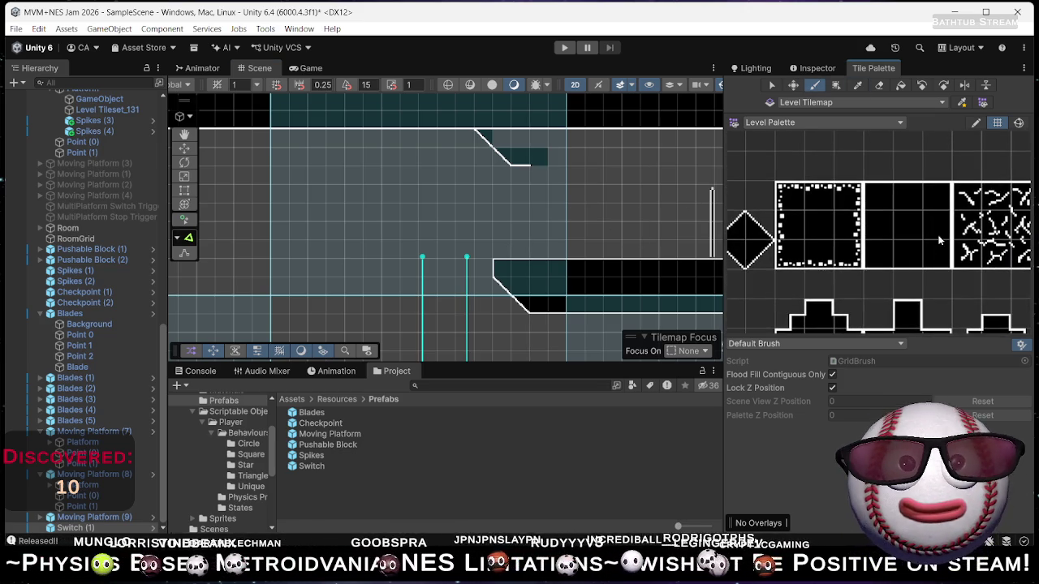
{"action": "left_click", "coordinate": [539, 175]}
{"action": "left_click", "coordinate": [539, 195]}
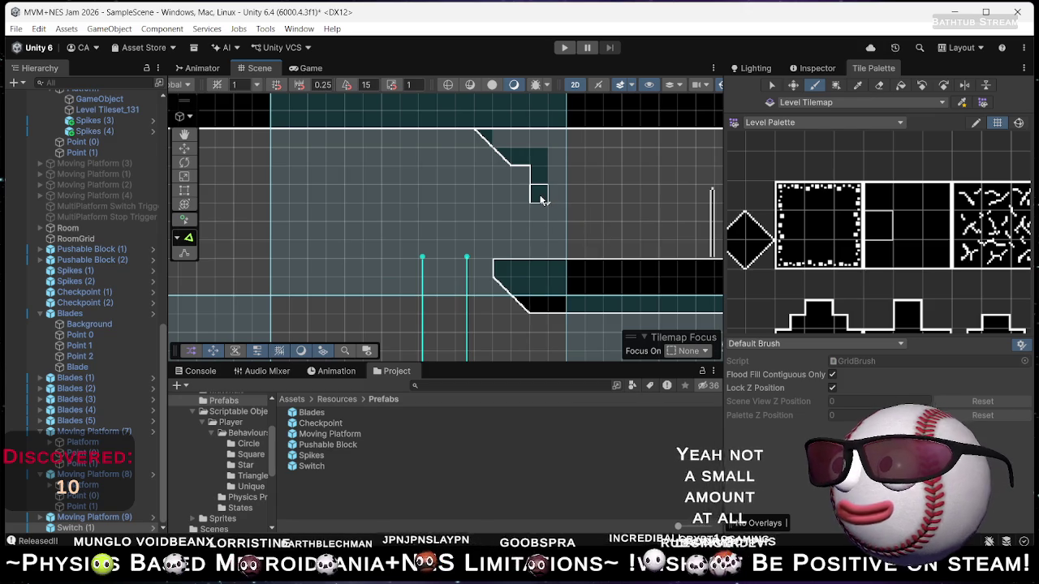
Extend the block's bottom edge rightward using the solid tile's lower corner pieces.
{"action": "left_click", "coordinate": [879, 254]}
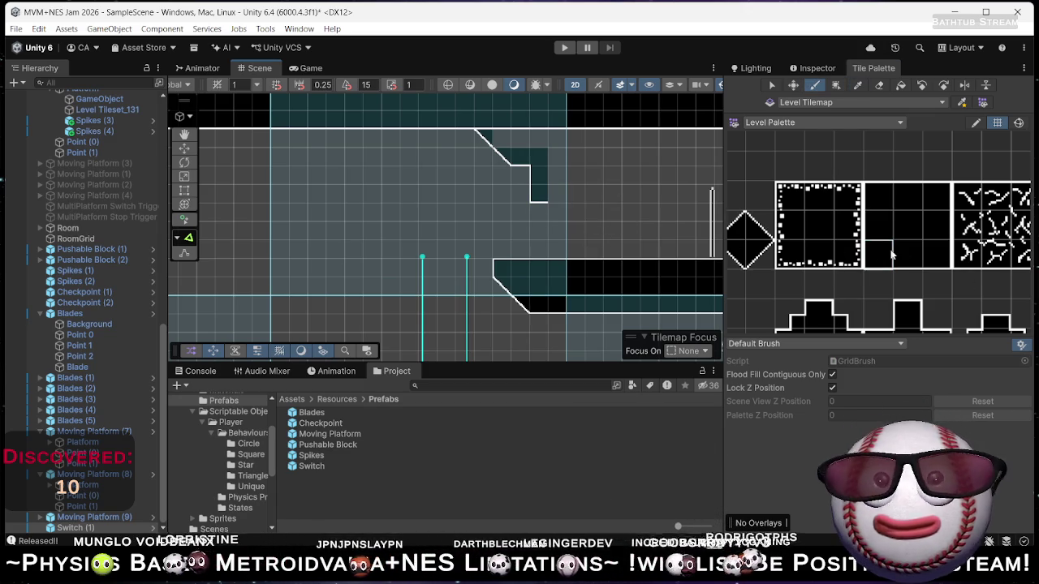
{"action": "left_click", "coordinate": [557, 195]}
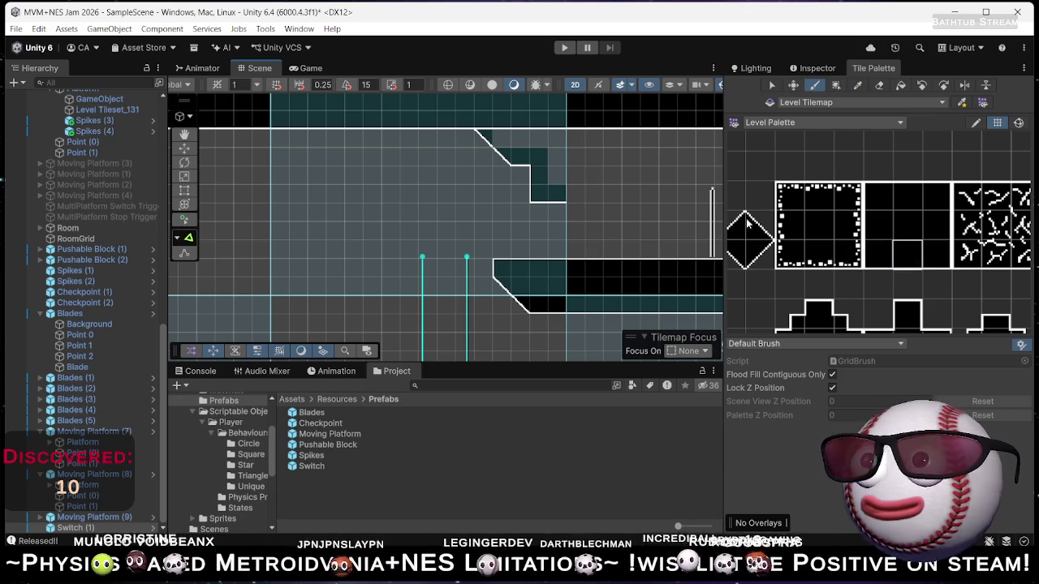
{"action": "left_click", "coordinate": [934, 253]}
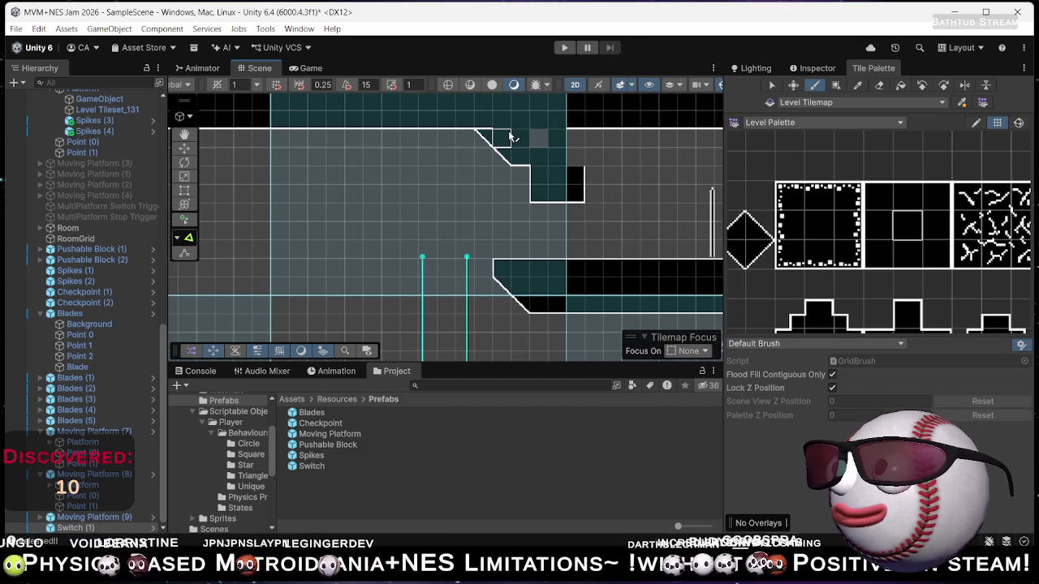
{"action": "scroll", "coordinate": [809, 258], "scroll_direction": "down", "scroll_amount": 2}
{"action": "scroll", "coordinate": [767, 253], "scroll_direction": "down", "scroll_amount": 2}
{"action": "left_click", "coordinate": [763, 252]}
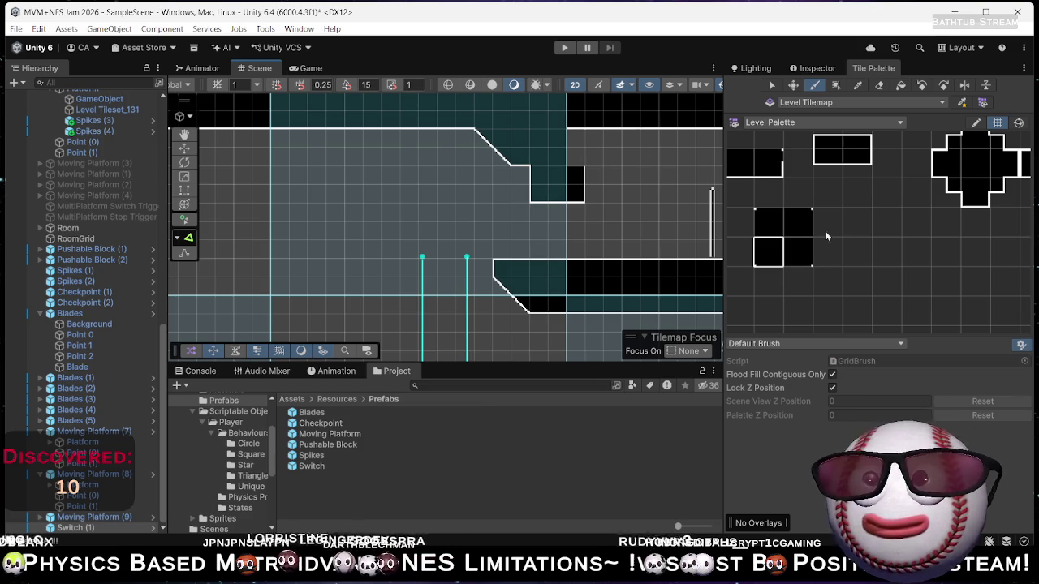
{"action": "left_click", "coordinate": [972, 161]}
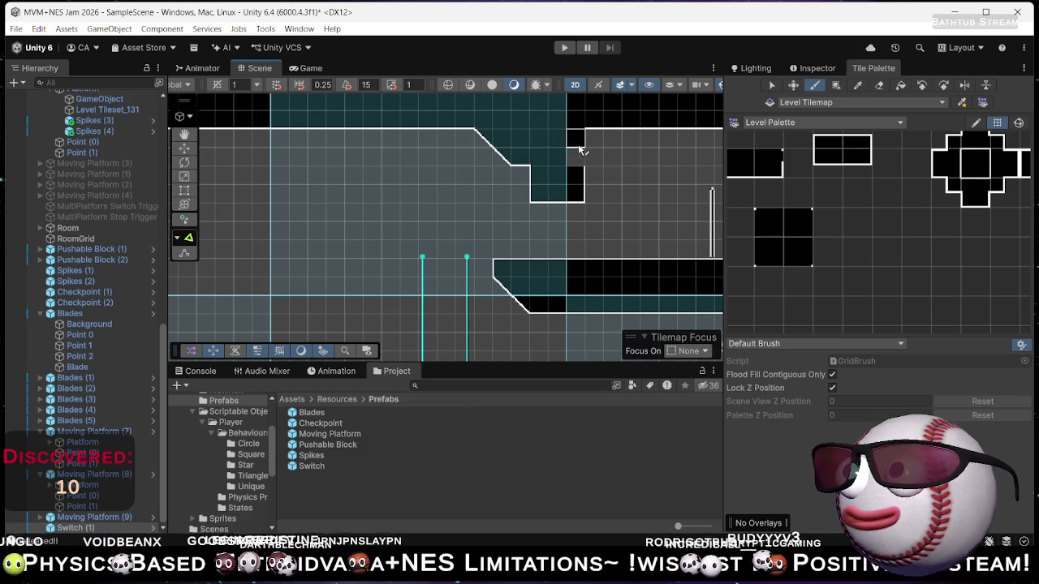
{"action": "scroll", "coordinate": [966, 168], "scroll_direction": "up", "scroll_amount": 3}
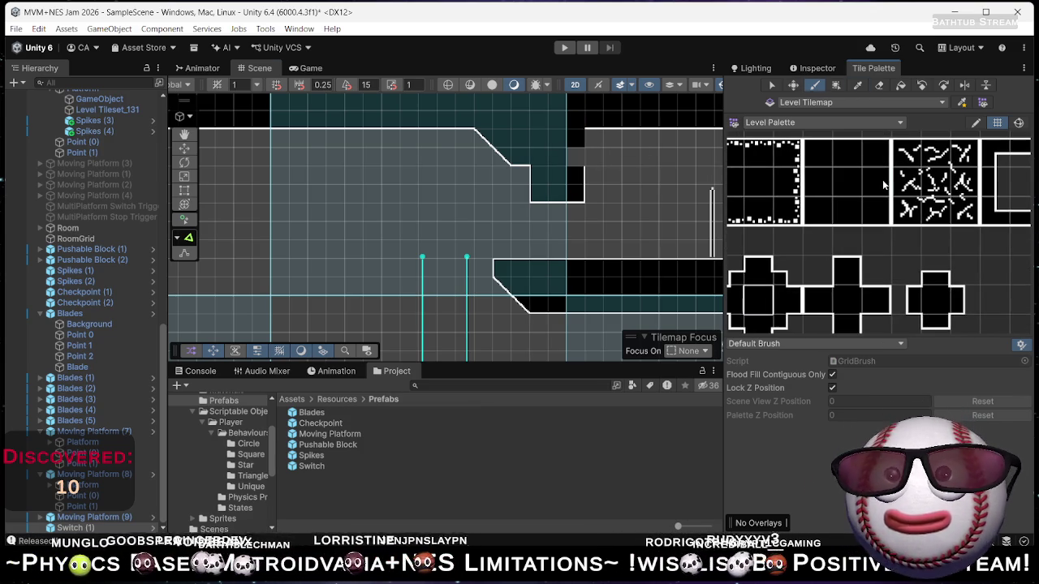
{"action": "left_click_drag", "start_coordinate": [633, 211], "coordinate": [825, 134]}
{"action": "scroll", "coordinate": [885, 254], "scroll_direction": "down", "scroll_amount": 2}
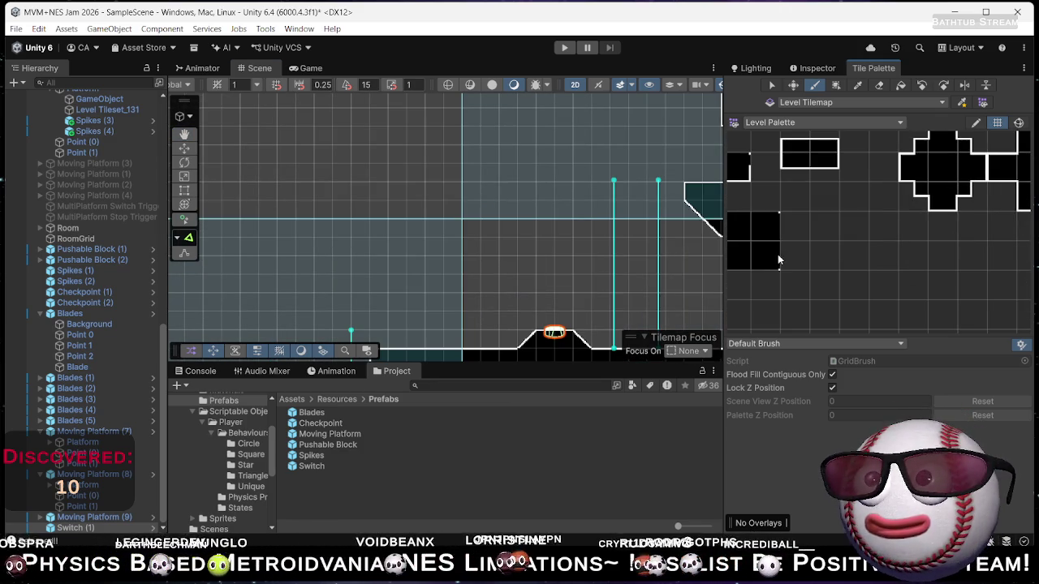
{"action": "scroll", "coordinate": [885, 244], "scroll_direction": "up", "scroll_amount": 3}
{"action": "left_click_drag", "start_coordinate": [614, 191], "coordinate": [566, 271]}
{"action": "mouse_move", "coordinate": [640, 174]}
{"action": "left_mouse_down"}
{"action": "mouse_move", "coordinate": [610, 190]}
{"action": "mouse_move", "coordinate": [691, 222]}
{"action": "mouse_move", "coordinate": [470, 211]}
{"action": "left_mouse_up"}
{"action": "scroll", "coordinate": [560, 213], "scroll_direction": "down", "scroll_amount": 5}
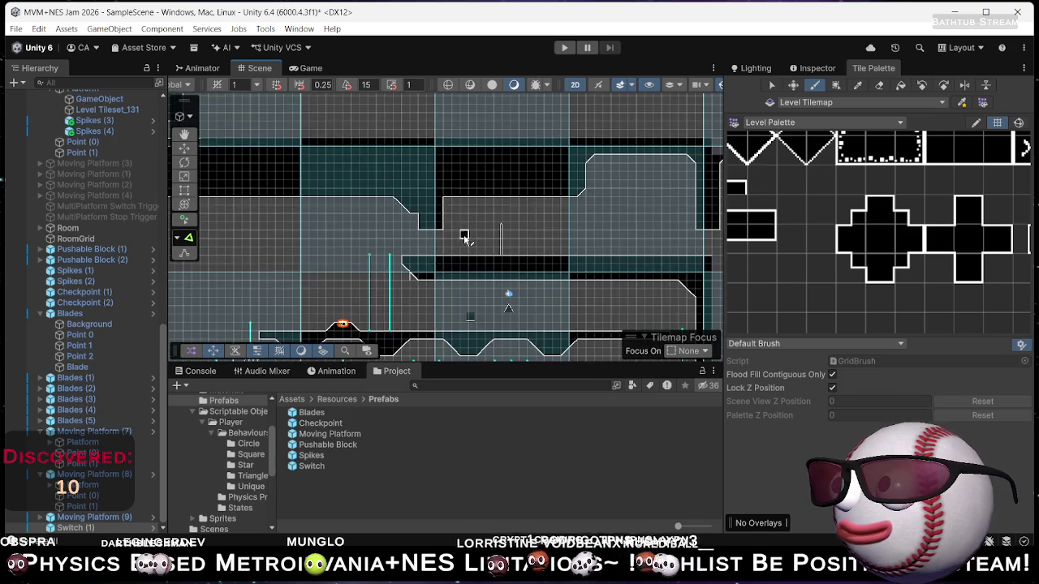
{"action": "scroll", "coordinate": [524, 140], "scroll_direction": "up", "scroll_amount": 4}
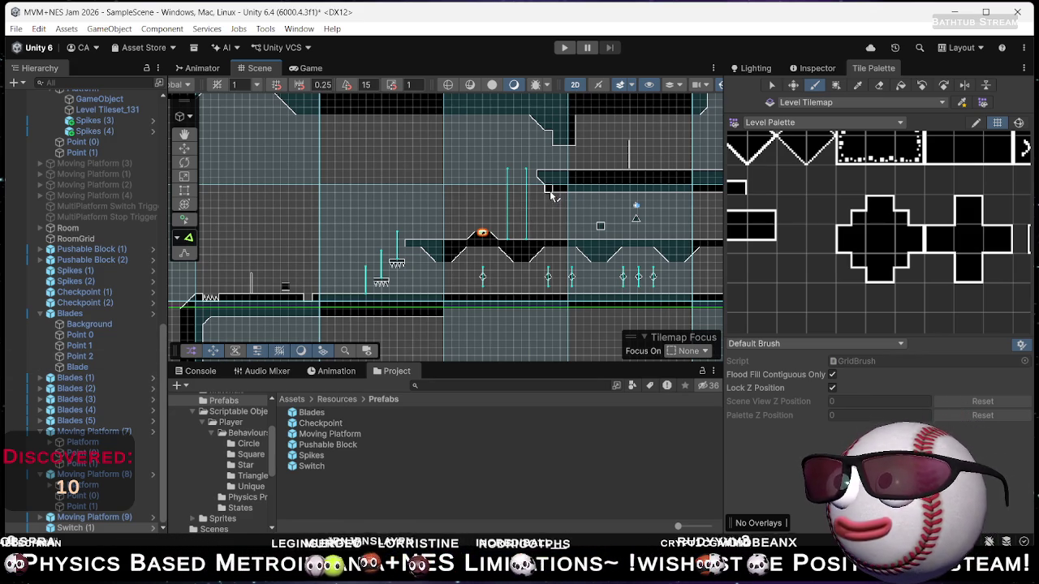
{"action": "key", "text": "Right"}
{"action": "key", "text": "Up"}
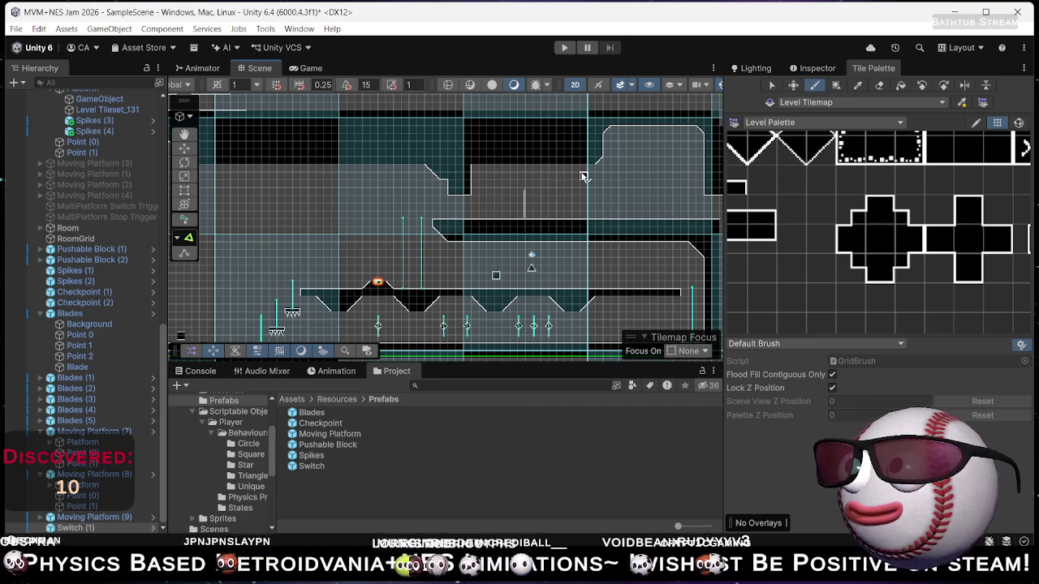
{"action": "scroll", "coordinate": [800, 244], "scroll_direction": "down", "scroll_amount": 5}
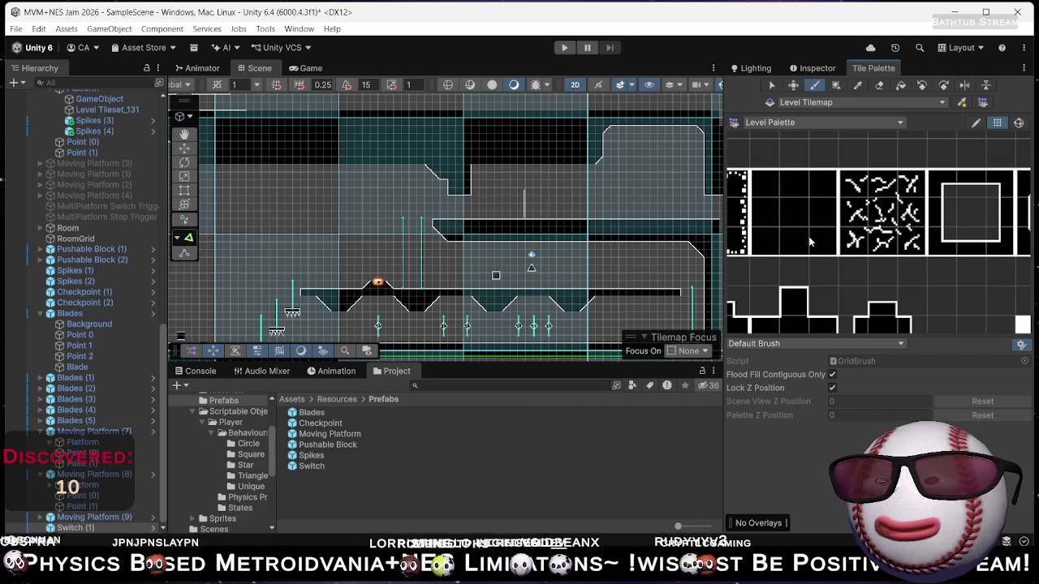
Paint the missing wall tile left of the top black strip, joining it to the column.
{"action": "left_click_drag", "start_coordinate": [649, 182], "coordinate": [410, 186]}
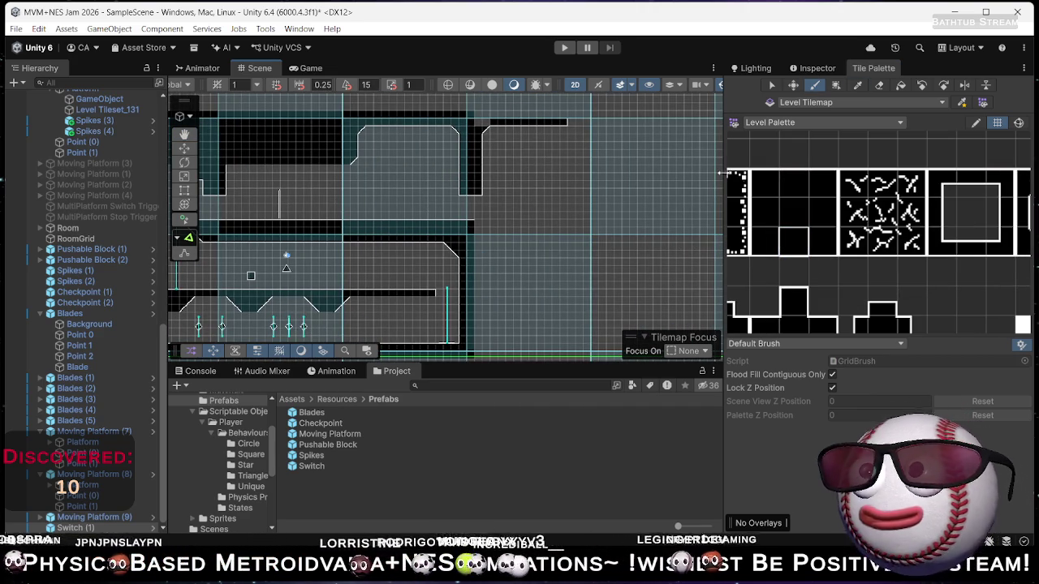
{"action": "scroll", "coordinate": [844, 202], "scroll_direction": "down", "scroll_amount": 5}
{"action": "scroll", "coordinate": [844, 202], "scroll_direction": "down", "scroll_amount": 5}
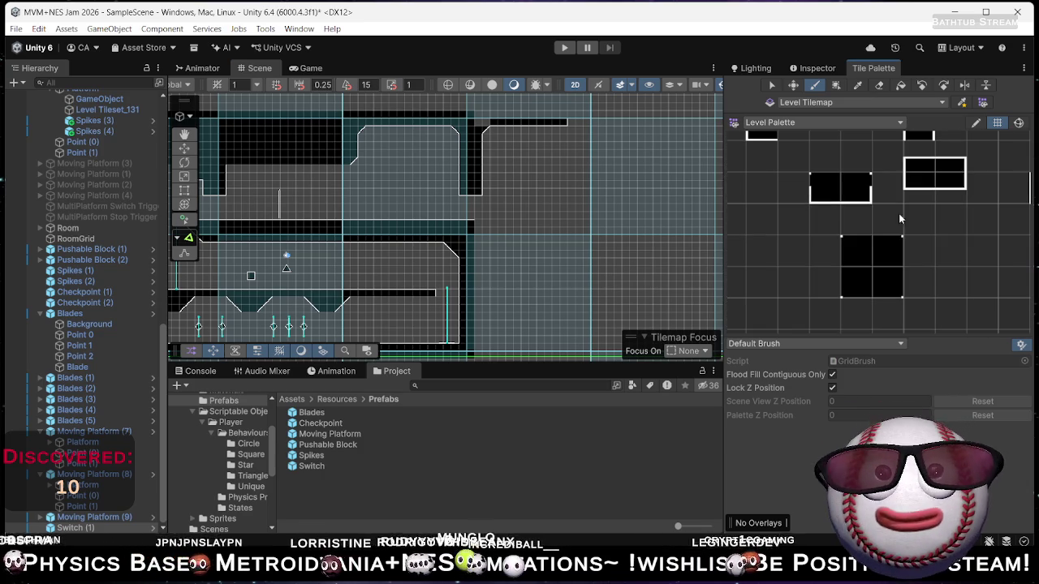
{"action": "scroll", "coordinate": [489, 130], "scroll_direction": "up", "scroll_amount": 2}
{"action": "scroll", "coordinate": [491, 127], "scroll_direction": "up", "scroll_amount": 1}
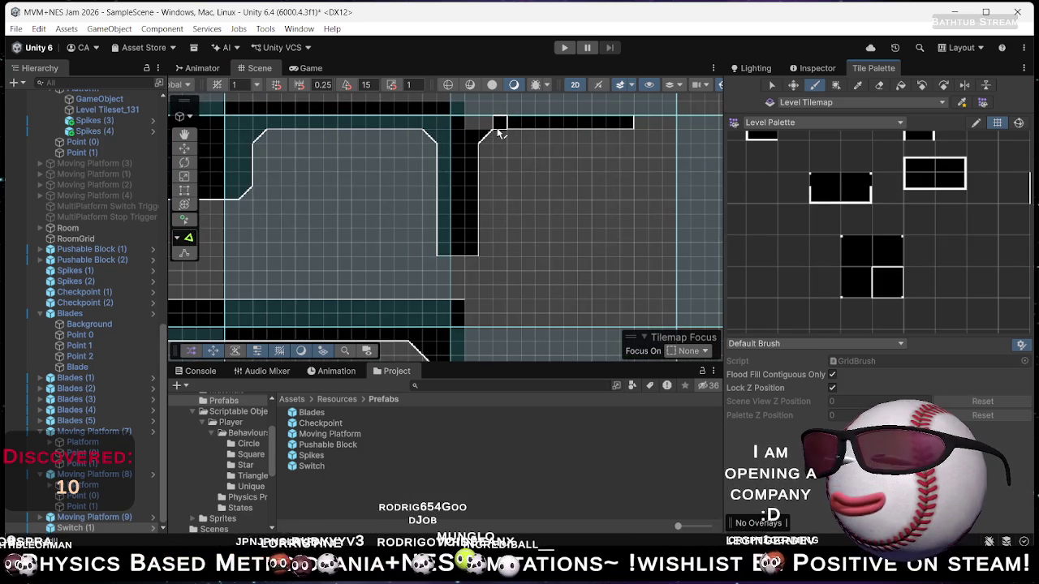
{"action": "left_click", "coordinate": [502, 122]}
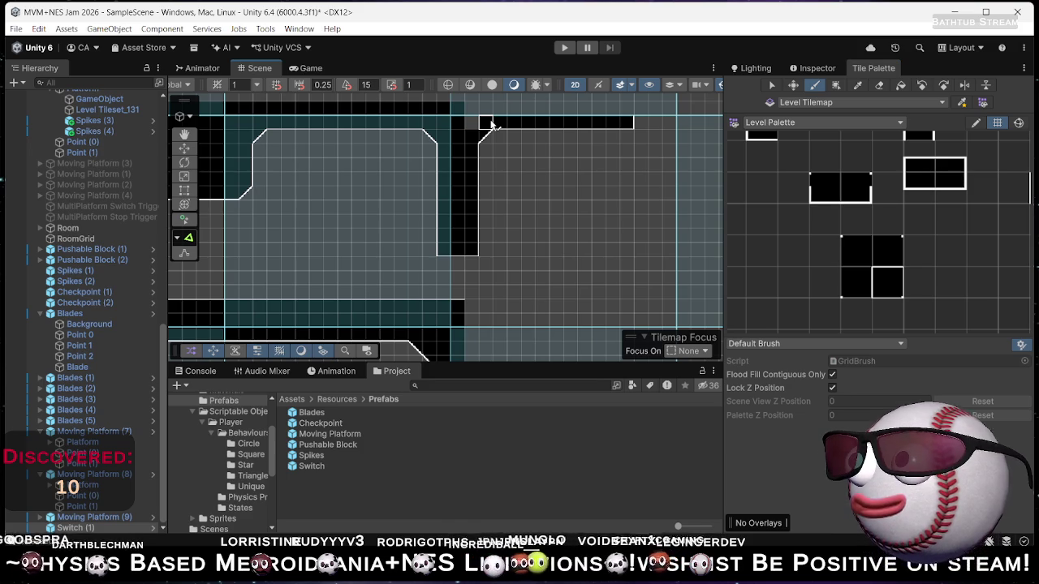
Bring the top of the level into view and choose the Box Fill tool.
{"action": "scroll", "coordinate": [893, 208], "scroll_direction": "up", "scroll_amount": 3}
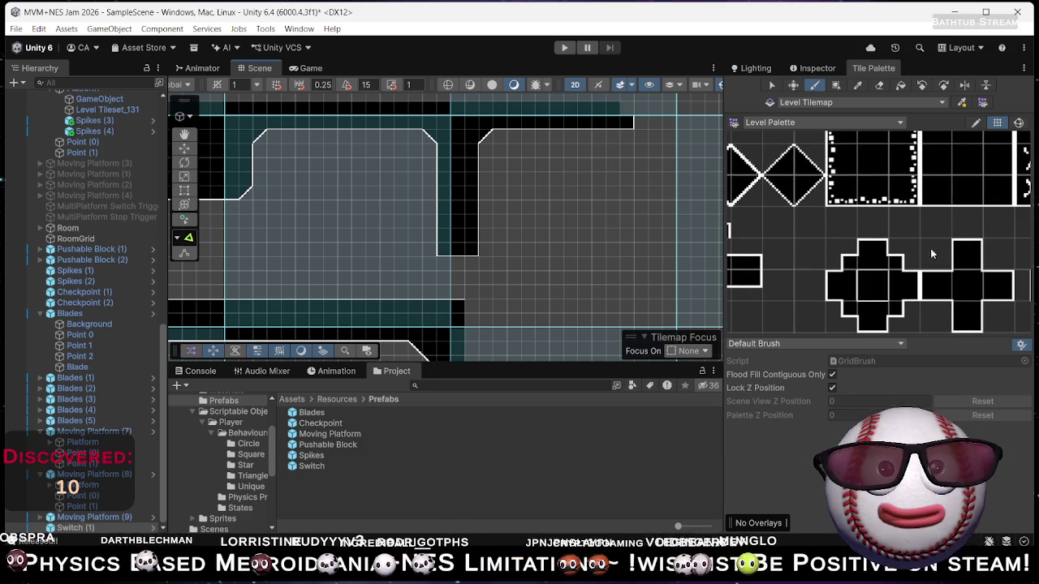
{"action": "mouse_move", "coordinate": [600, 89]}
{"action": "left_mouse_down"}
{"action": "mouse_move", "coordinate": [574, 196]}
{"action": "mouse_move", "coordinate": [410, 186]}
{"action": "mouse_move", "coordinate": [441, 163]}
{"action": "mouse_move", "coordinate": [422, 176]}
{"action": "mouse_move", "coordinate": [471, 178]}
{"action": "left_mouse_up"}
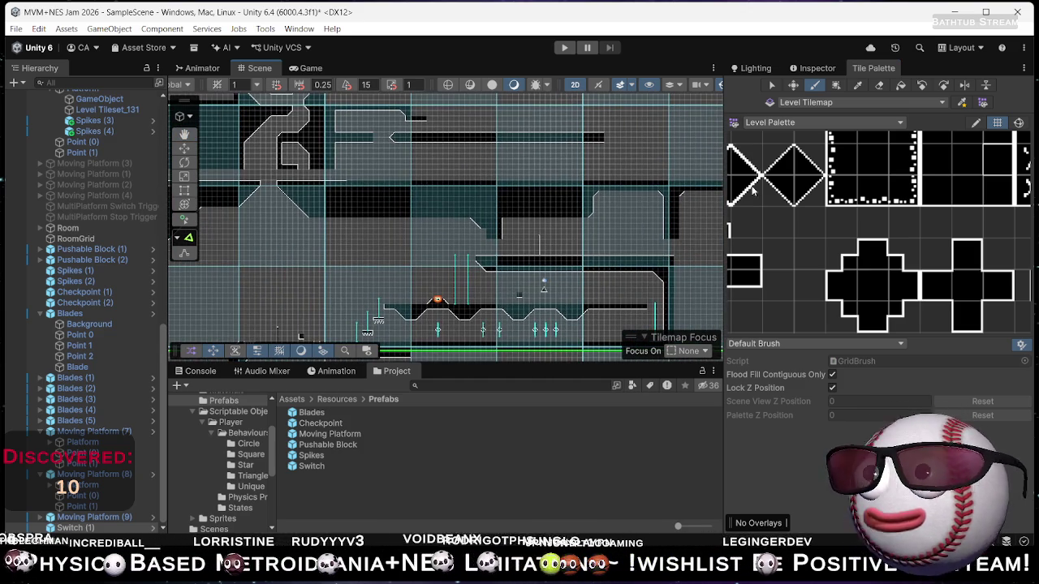
{"action": "left_click_drag", "start_coordinate": [955, 168], "coordinate": [960, 178]}
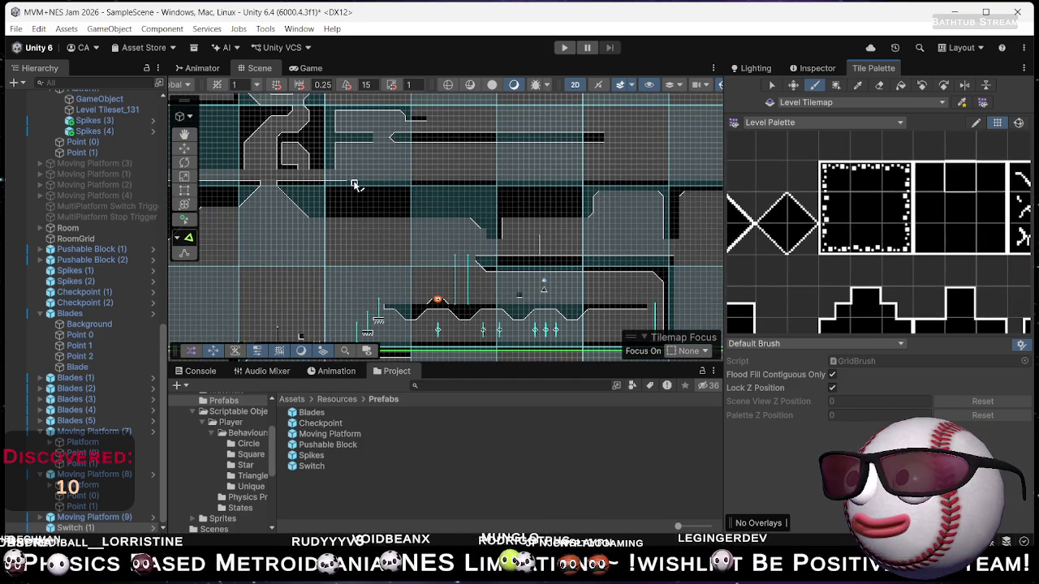
{"action": "left_click", "coordinate": [836, 84]}
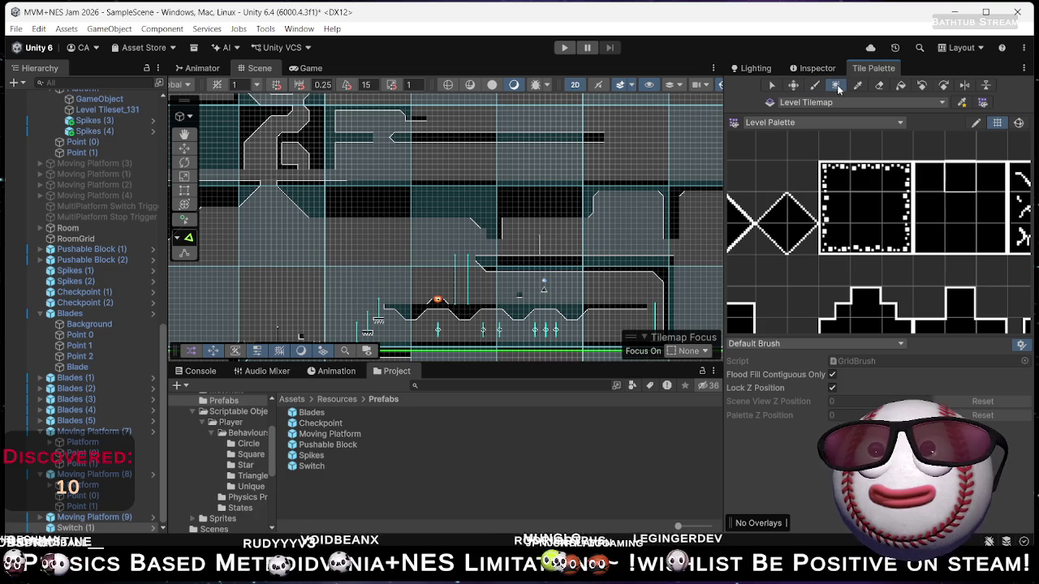
Box-fill a long horizontal row of wall tiles across the upper level, then switch to Chrome.
{"action": "left_click_drag", "start_coordinate": [387, 187], "coordinate": [715, 187]}
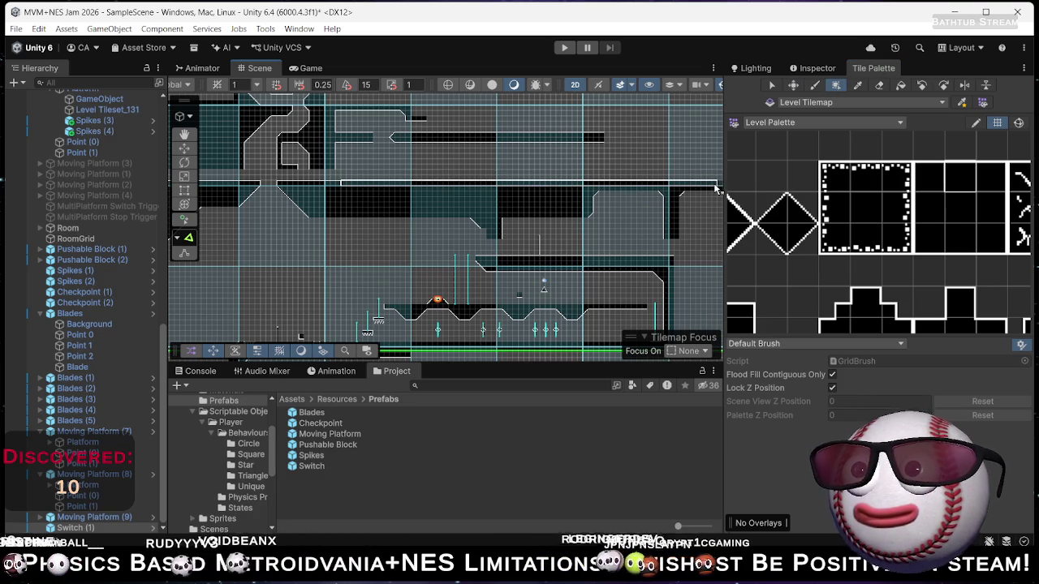
{"action": "scroll", "coordinate": [617, 191], "scroll_direction": "up", "scroll_amount": 5}
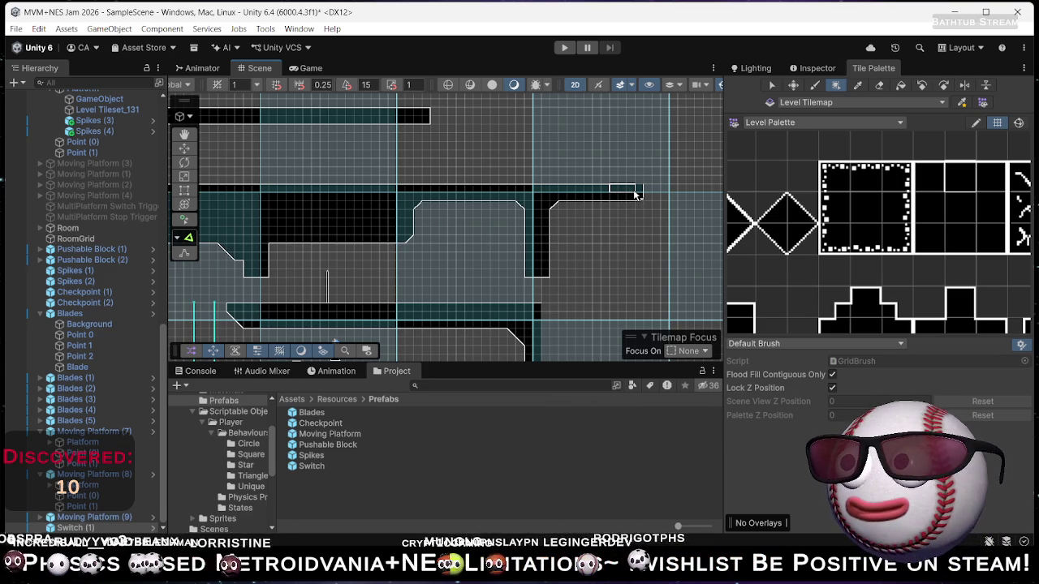
{"action": "scroll", "coordinate": [636, 193], "scroll_direction": "up", "scroll_amount": 3}
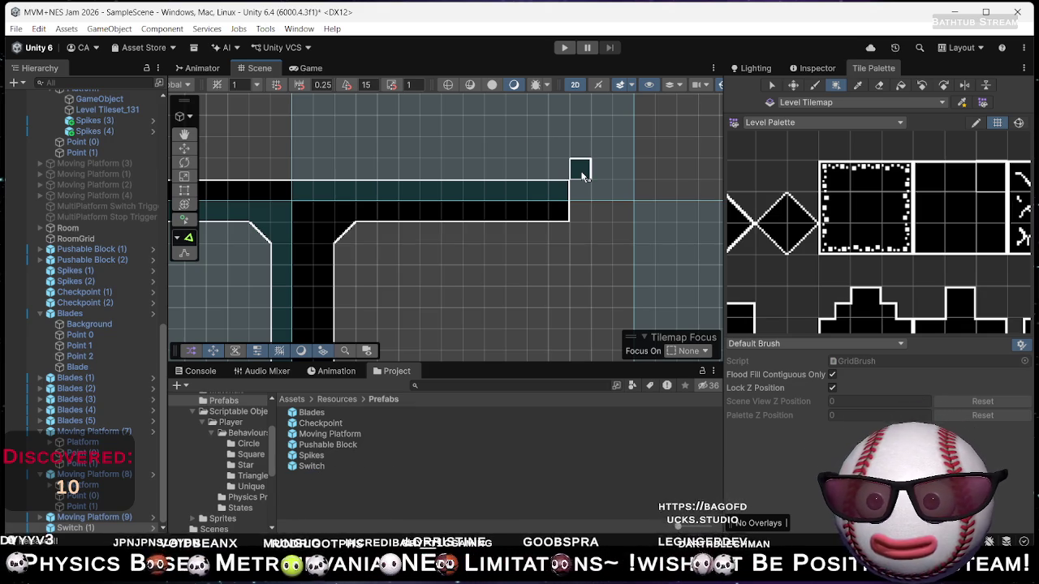
{"action": "key", "text": "alt+Tab"}
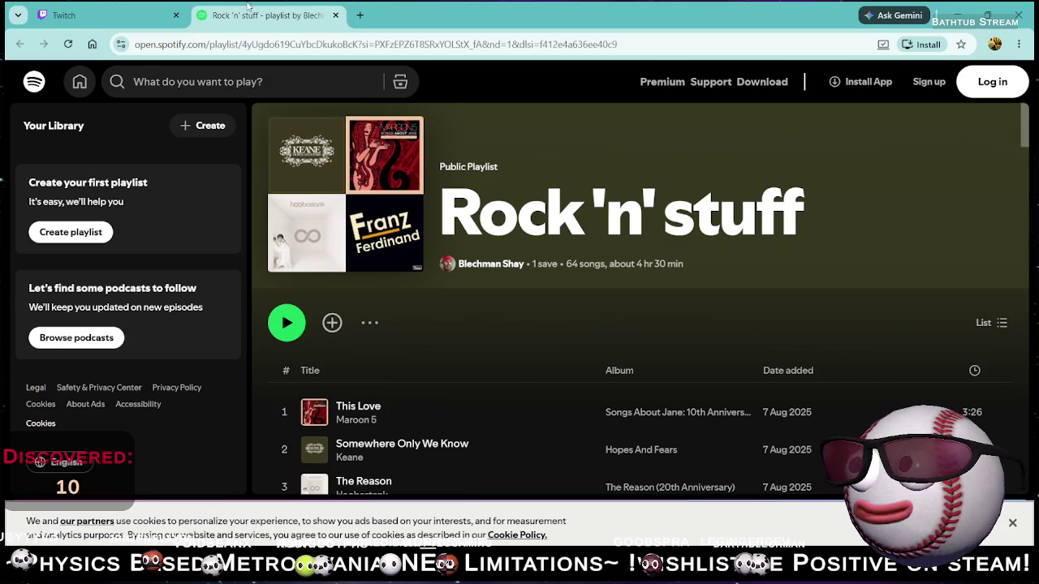
Load bagofducks.studio in a new browser tab.
{"action": "left_click", "coordinate": [359, 16]}
{"action": "type", "text": "bag"}
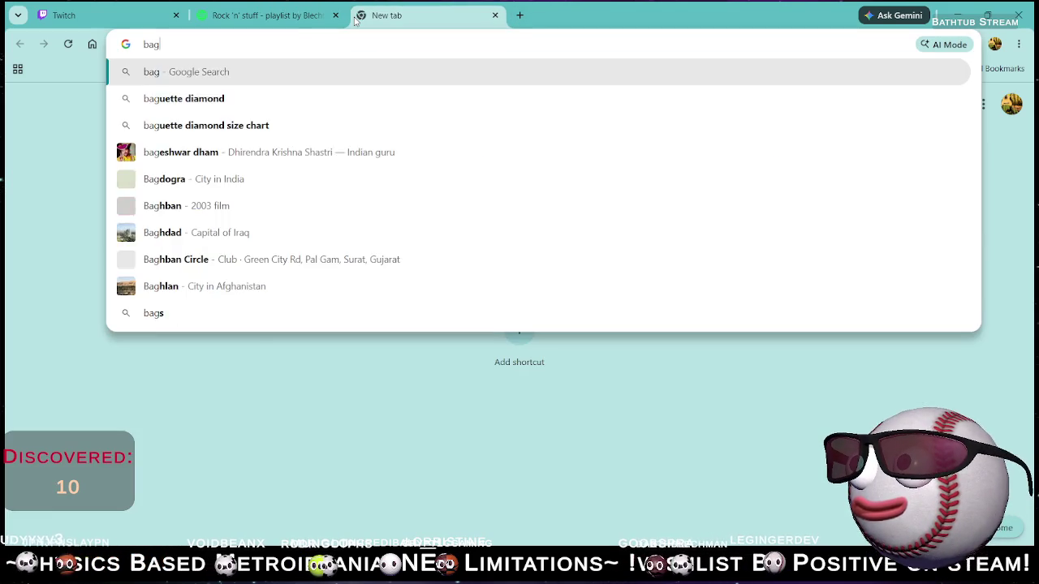
{"action": "type", "text": "ofducks"}
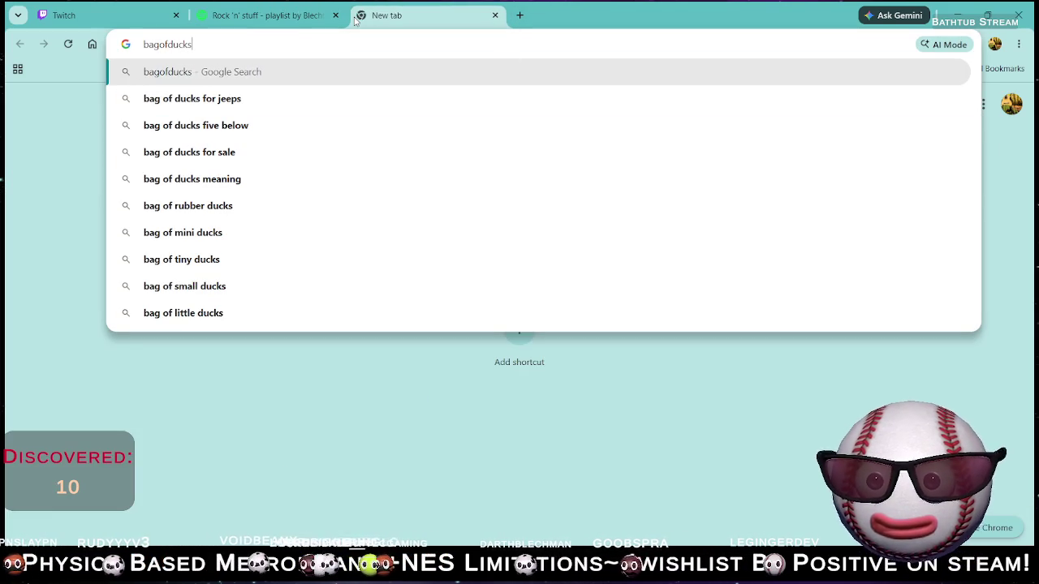
{"action": "type", "text": ".studio"}
{"action": "key", "text": "Return"}
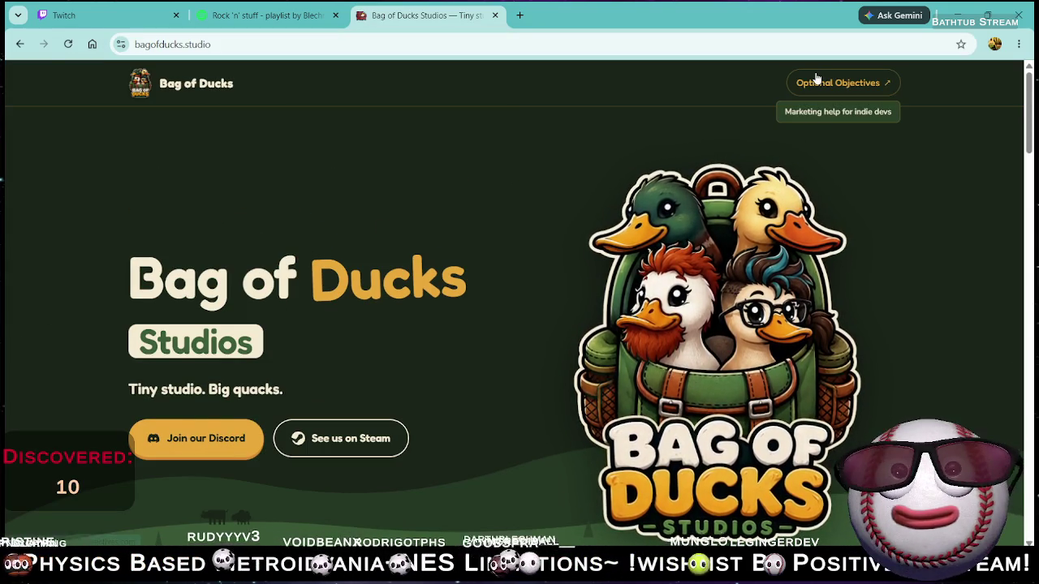
Open the linked Optional Objectives site and scroll to its Games We Have Supported section.
{"action": "left_click", "coordinate": [817, 78]}
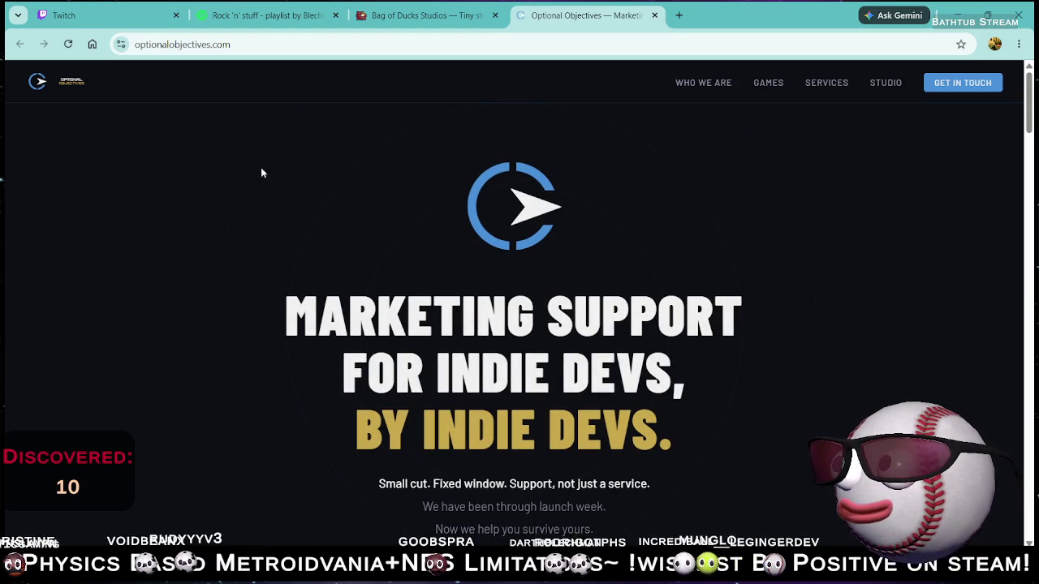
{"action": "scroll", "coordinate": [363, 182], "scroll_direction": "down", "scroll_amount": 3}
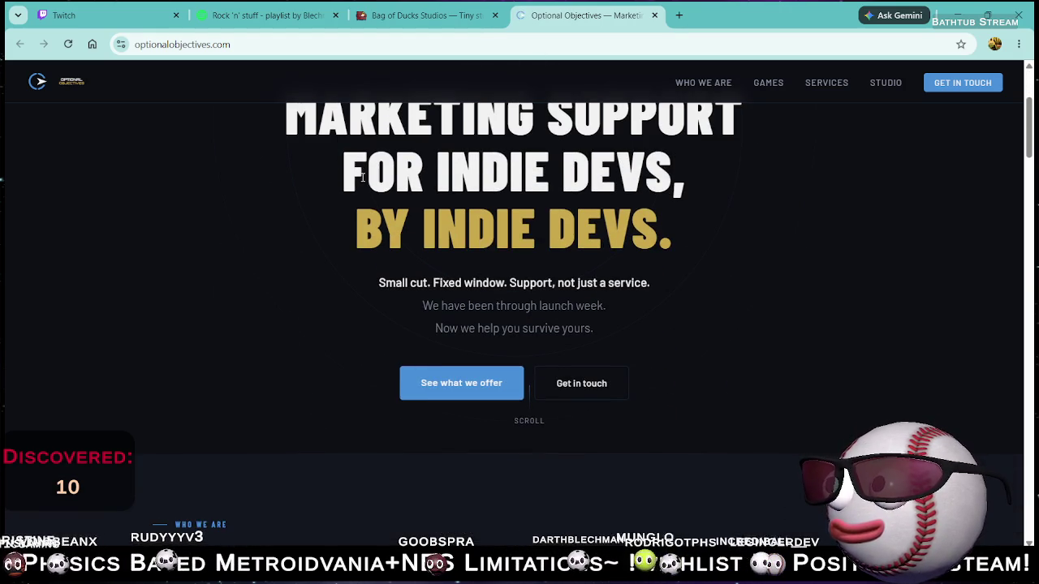
{"action": "scroll", "coordinate": [438, 227], "scroll_direction": "up", "scroll_amount": 2}
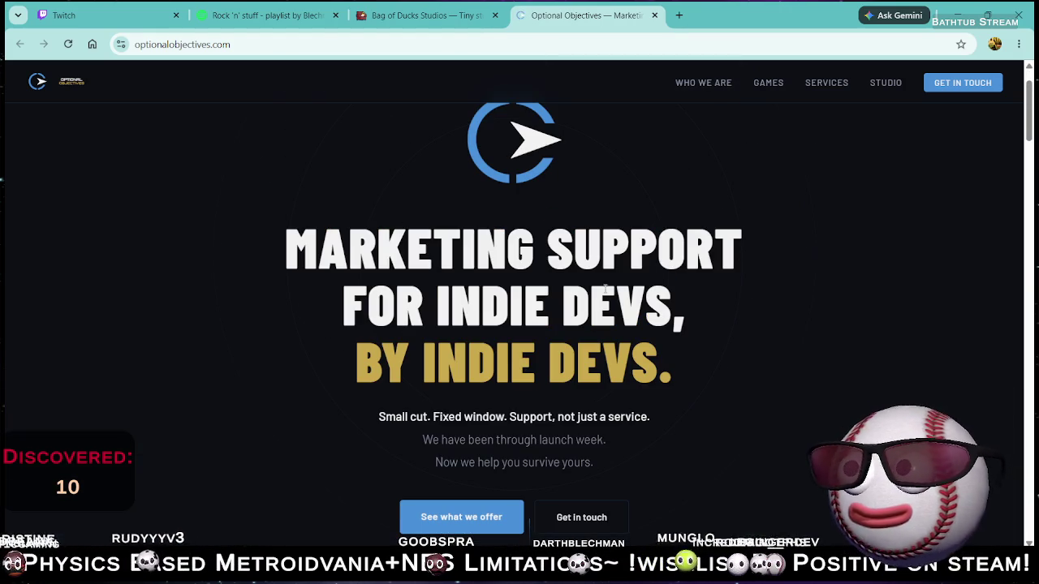
{"action": "scroll", "coordinate": [494, 297], "scroll_direction": "down", "scroll_amount": 7}
{"action": "scroll", "coordinate": [534, 304], "scroll_direction": "down", "scroll_amount": 5}
{"action": "scroll", "coordinate": [417, 284], "scroll_direction": "down", "scroll_amount": 2}
{"action": "scroll", "coordinate": [421, 288], "scroll_direction": "down", "scroll_amount": 1}
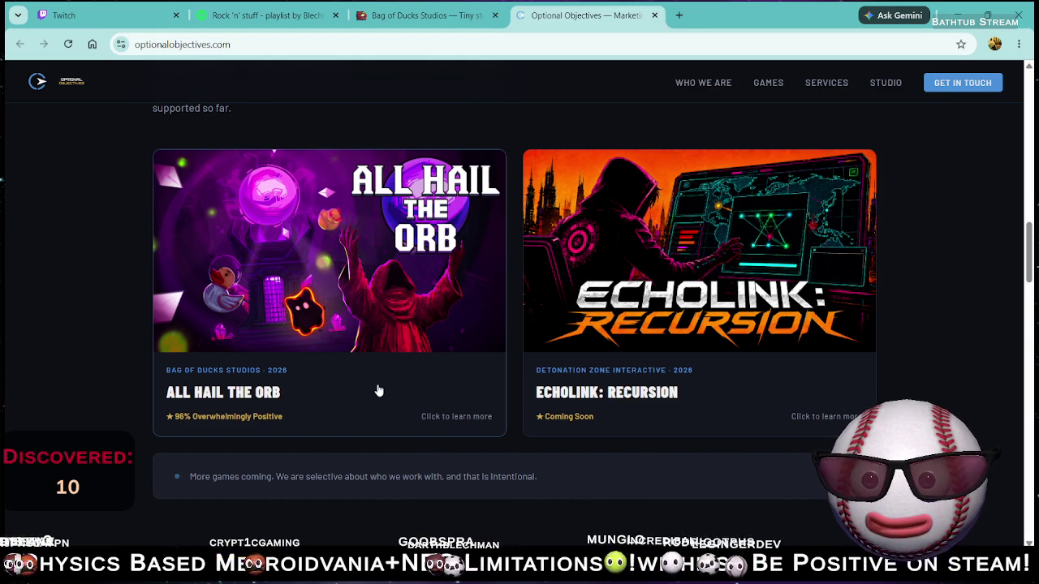
{"action": "scroll", "coordinate": [353, 391], "scroll_direction": "up", "scroll_amount": 2}
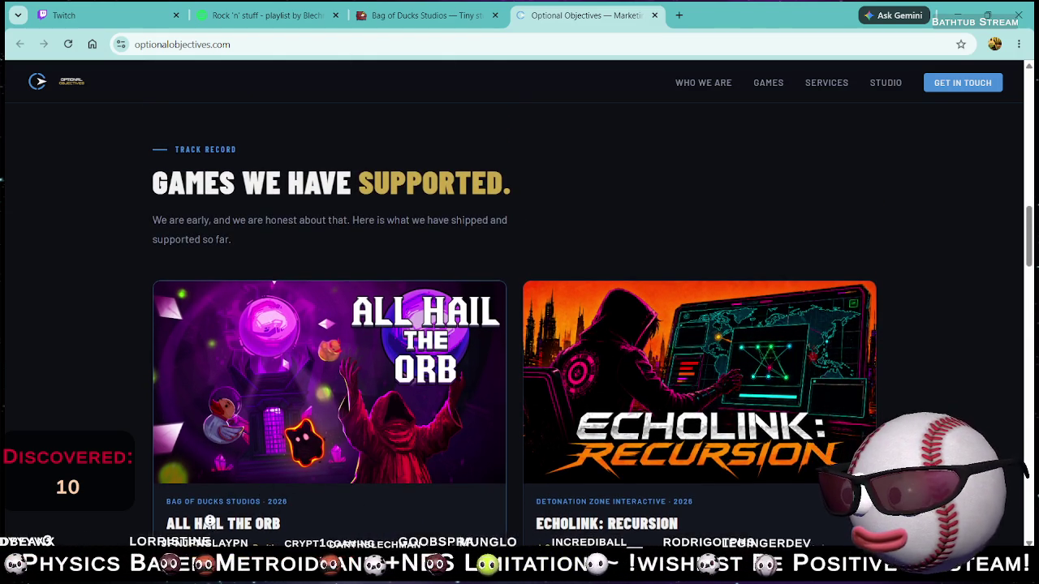
Open All Hail the Orb's details and its View on Steam link, then return to the site.
{"action": "left_click", "coordinate": [270, 515]}
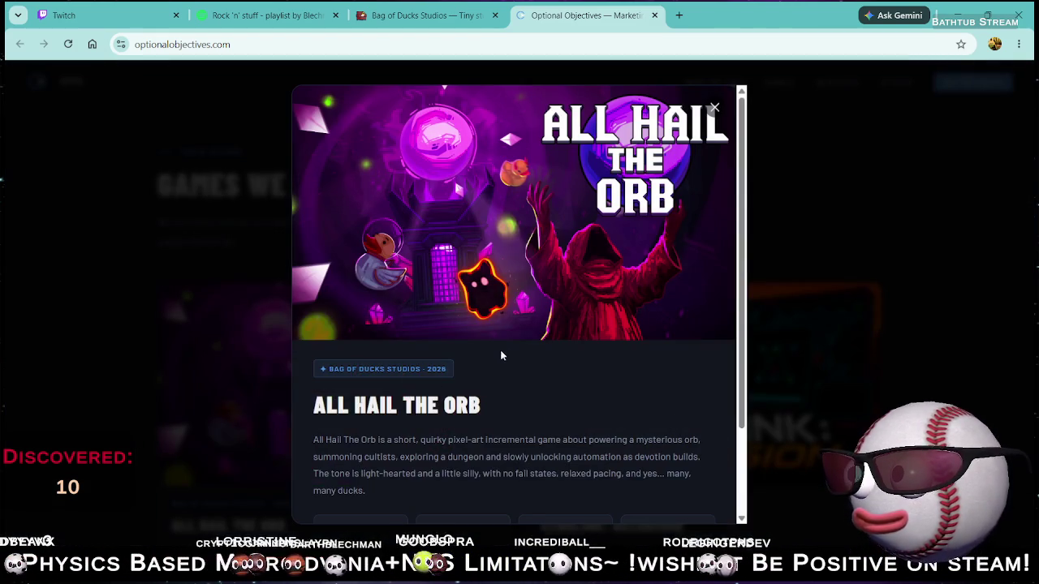
{"action": "scroll", "coordinate": [508, 361], "scroll_direction": "down", "scroll_amount": 2}
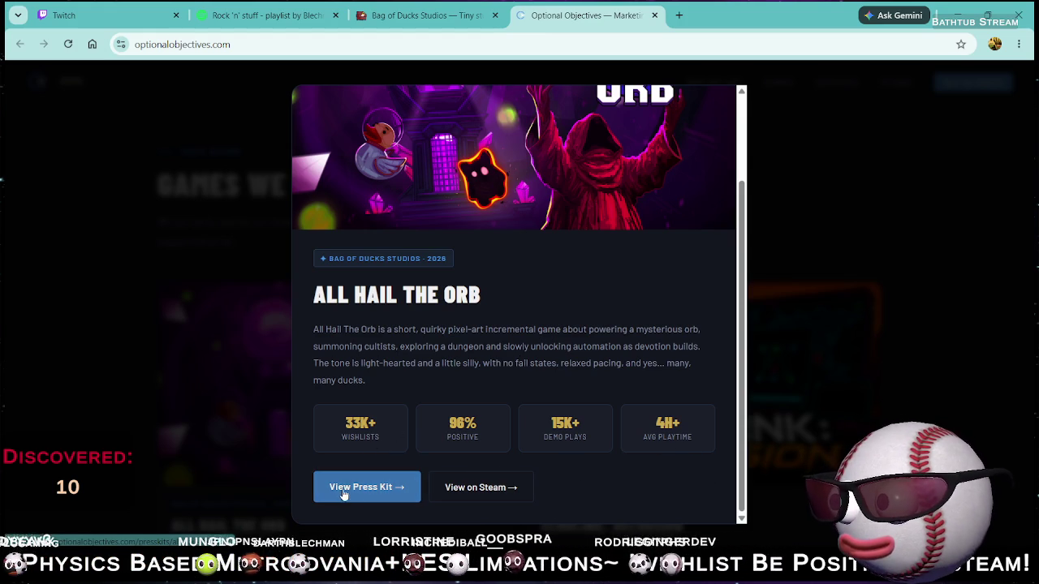
{"action": "left_click", "coordinate": [486, 487]}
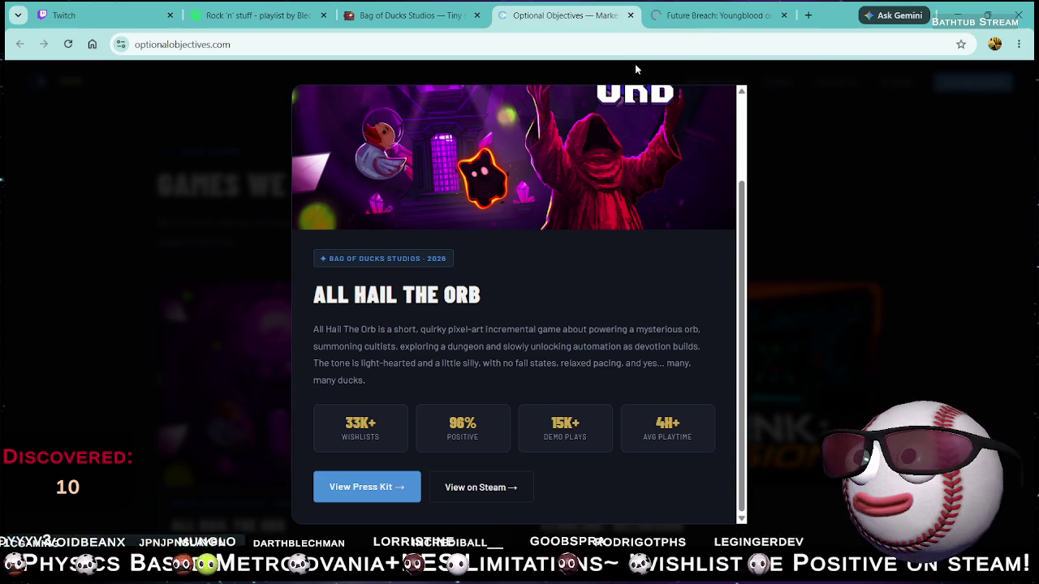
{"action": "left_click", "coordinate": [716, 22]}
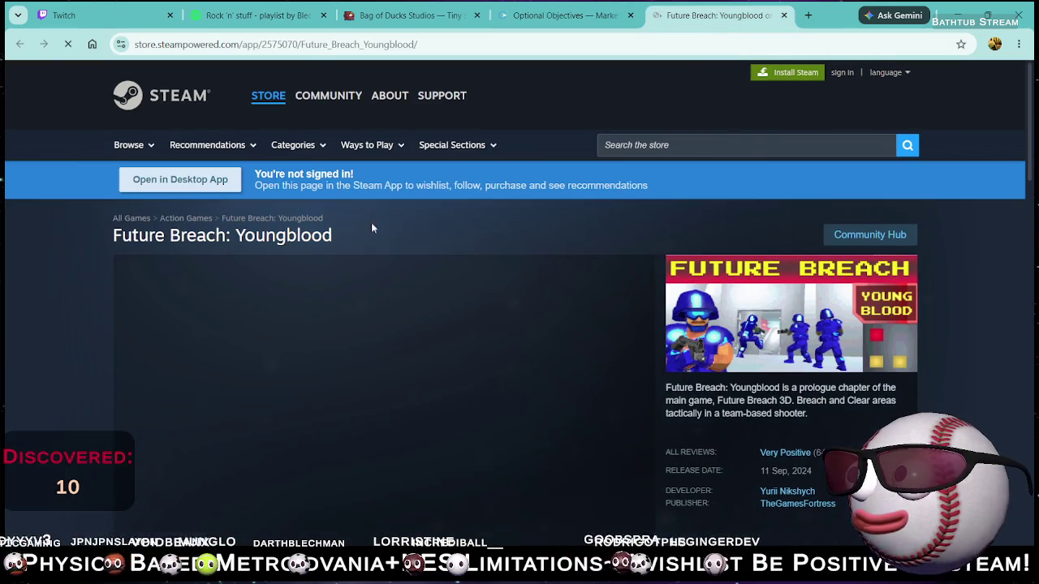
{"action": "left_click", "coordinate": [423, 44]}
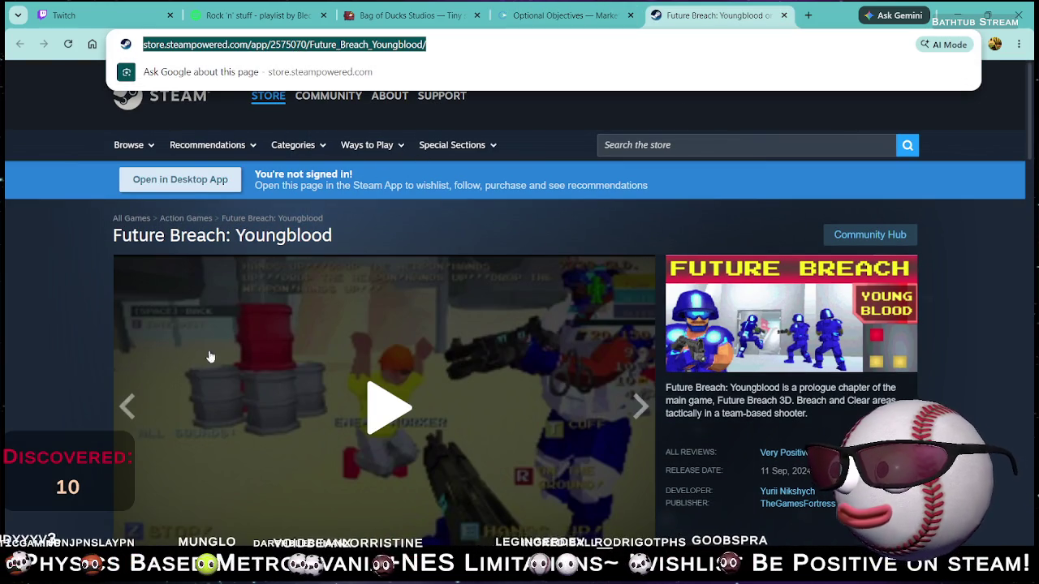
{"action": "left_click", "coordinate": [73, 361]}
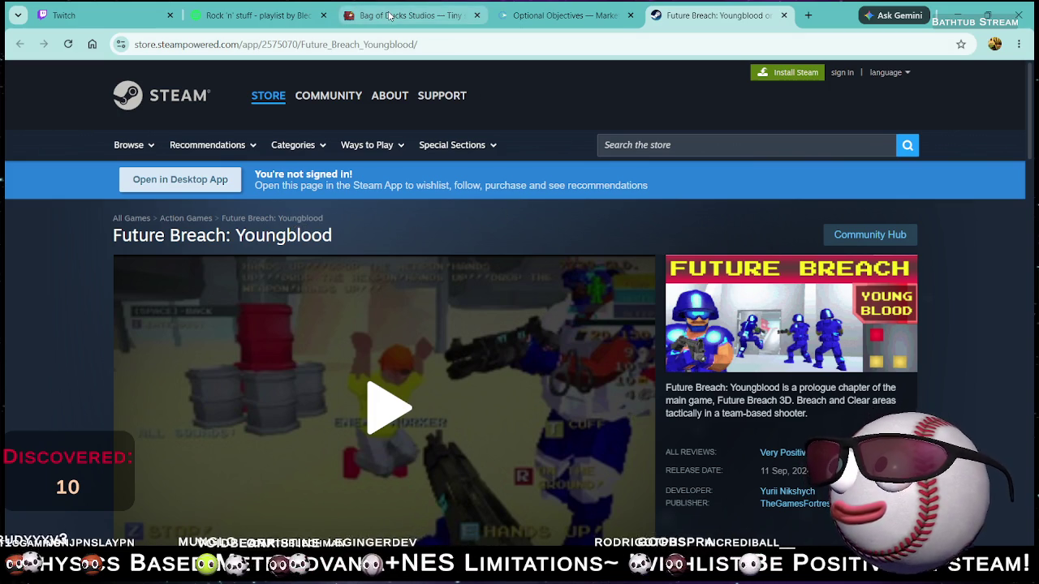
{"action": "left_click", "coordinate": [589, 14]}
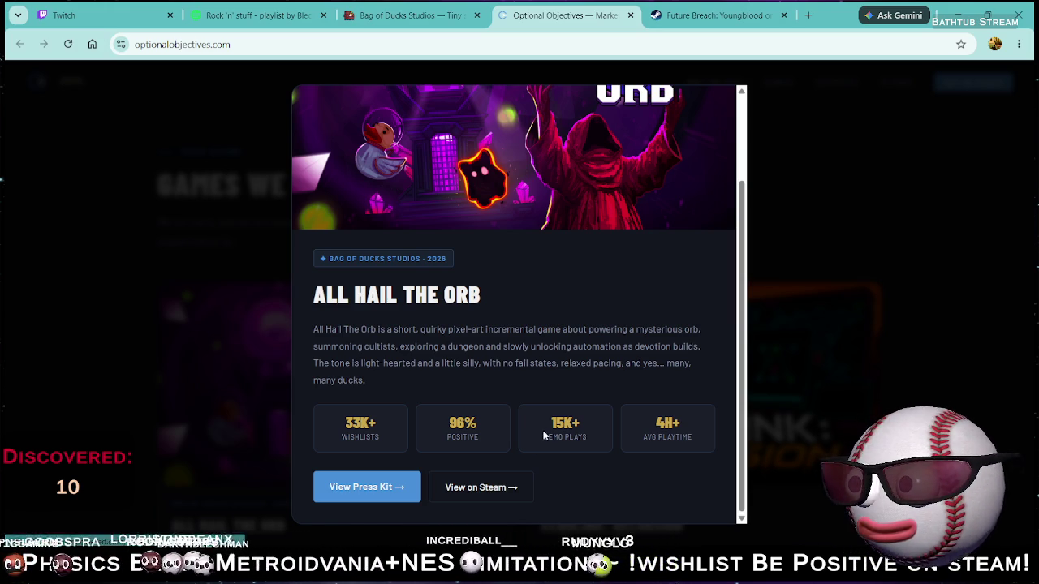
Retry the Steam link and close the two stray Future Breach store tabs.
{"action": "left_click", "coordinate": [489, 490]}
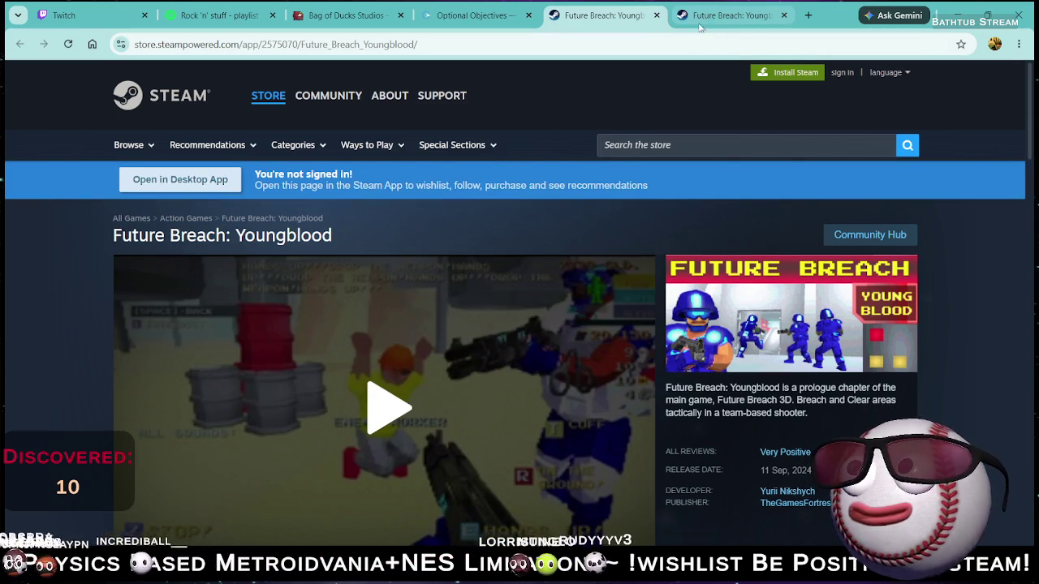
{"action": "left_click", "coordinate": [754, 15]}
{"action": "left_click", "coordinate": [784, 16]}
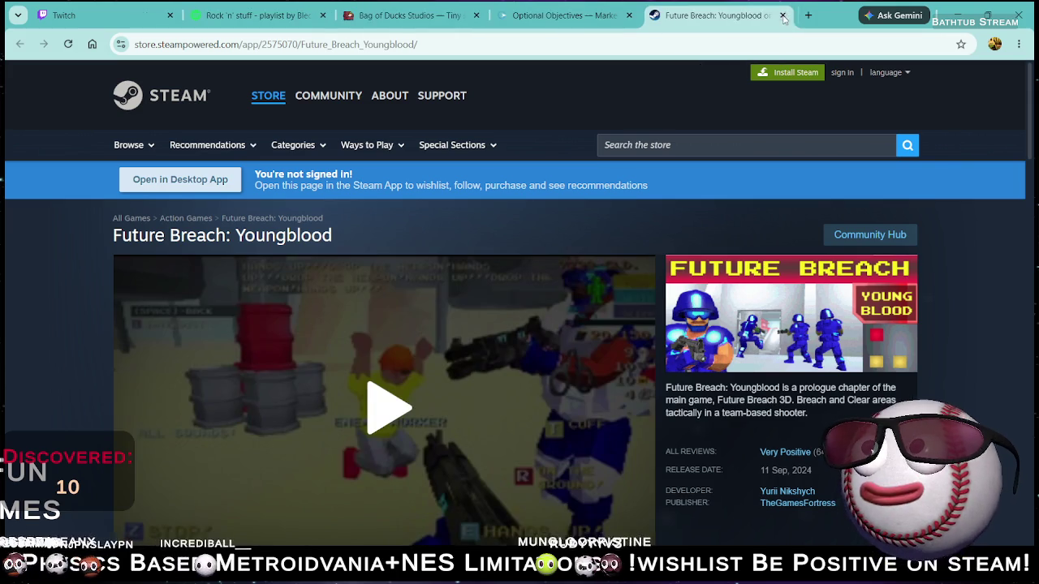
{"action": "left_click", "coordinate": [785, 15]}
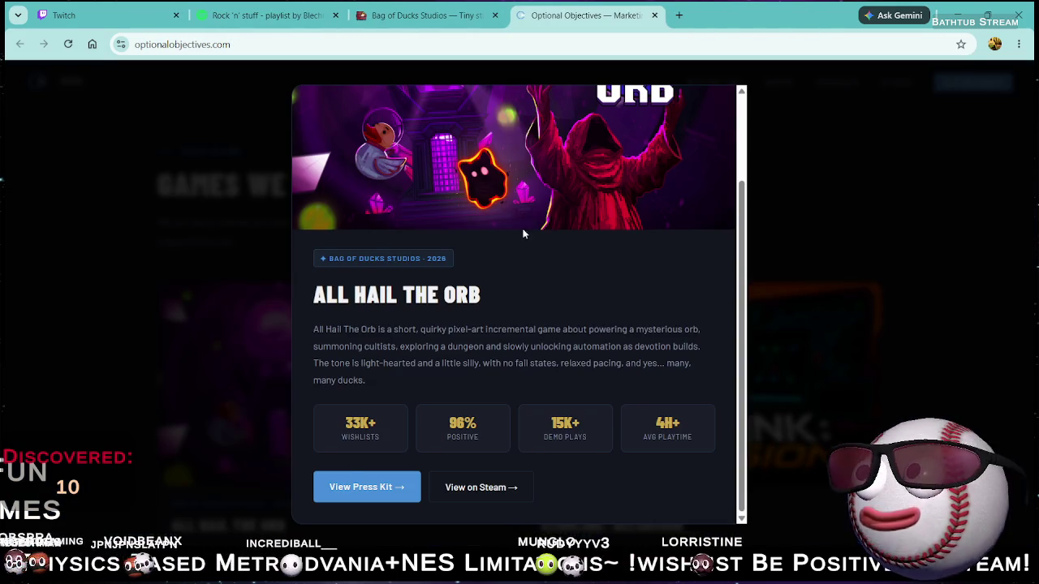
Open All Hail the Orb's press kit and Steam store page, and copy the store URL.
{"action": "left_click", "coordinate": [367, 487]}
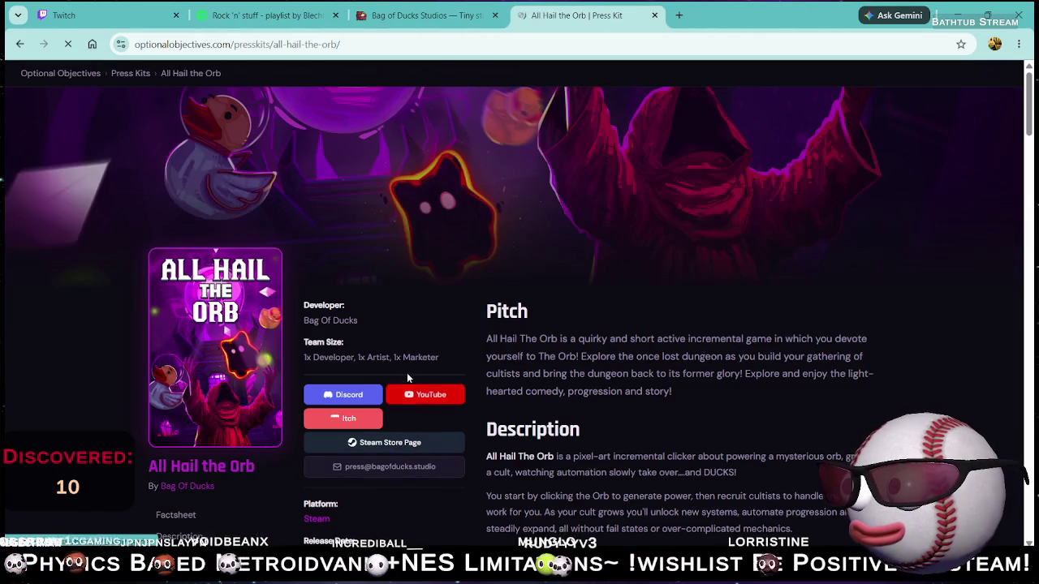
{"action": "left_click", "coordinate": [398, 442]}
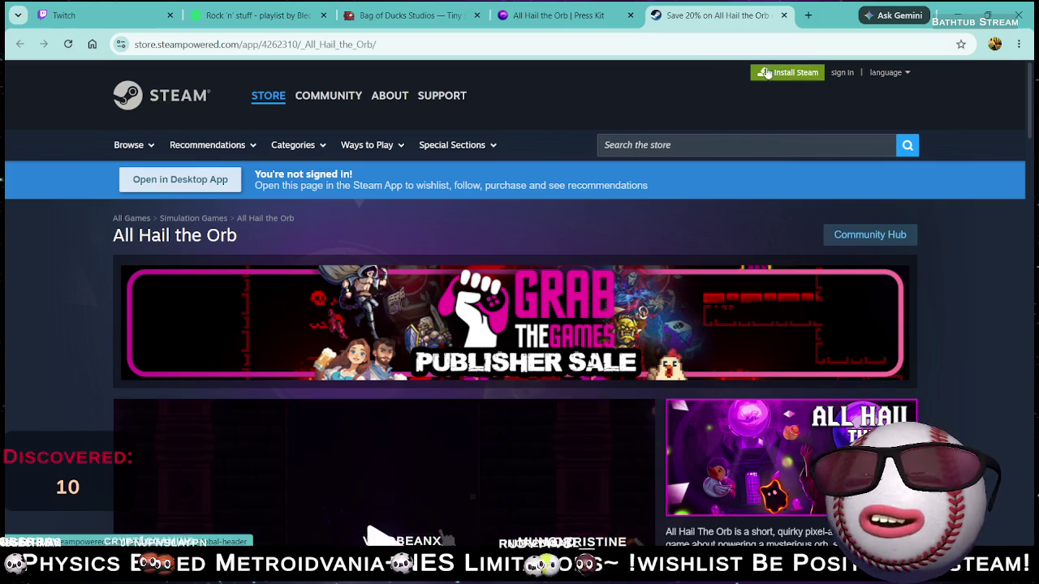
{"action": "left_click", "coordinate": [407, 47]}
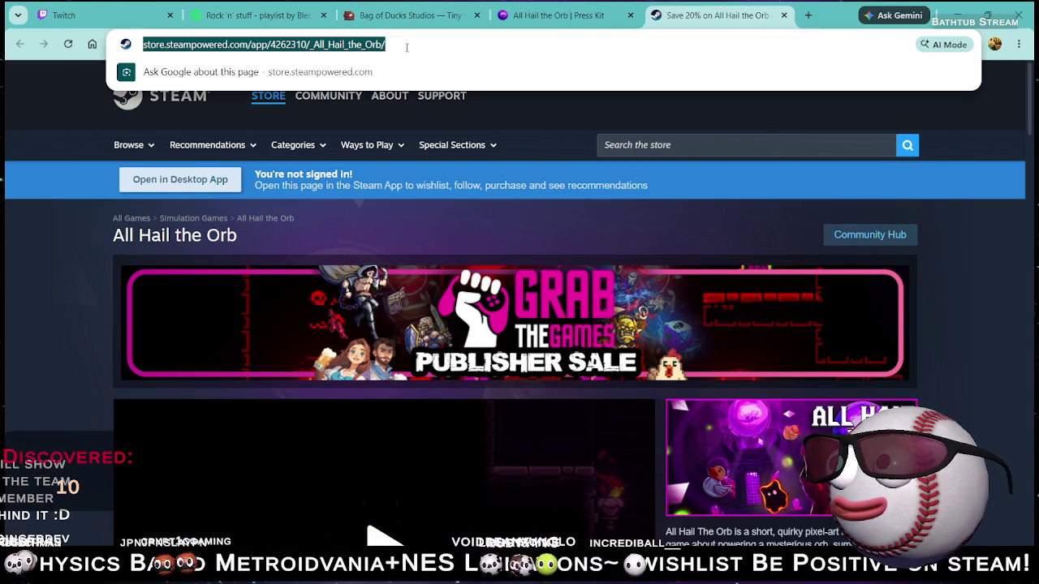
{"action": "left_click", "coordinate": [97, 15]}
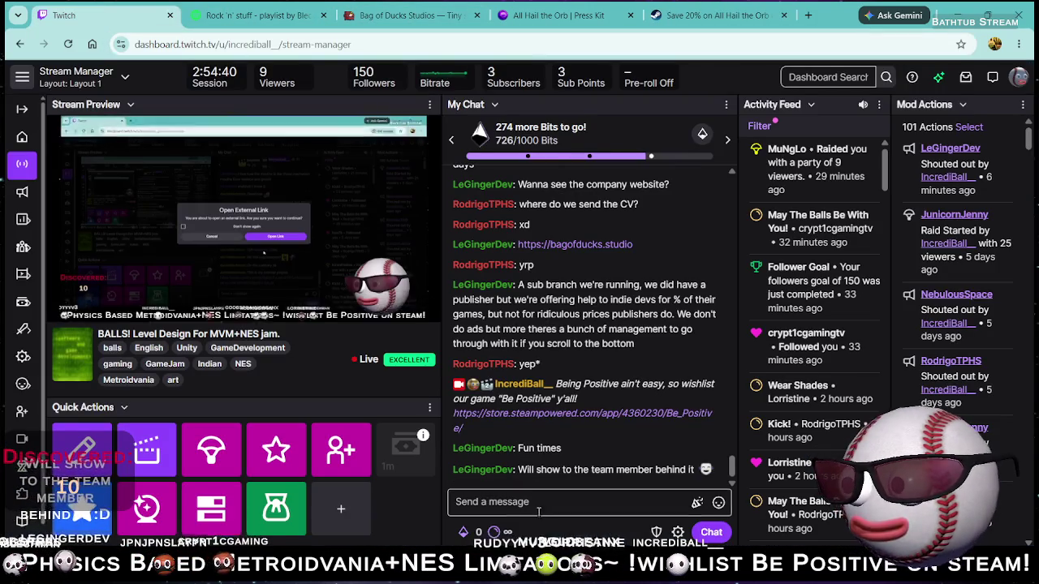
Paste the All Hail the Orb Steam link into Twitch chat, send it and pin it.
{"action": "left_click", "coordinate": [558, 497]}
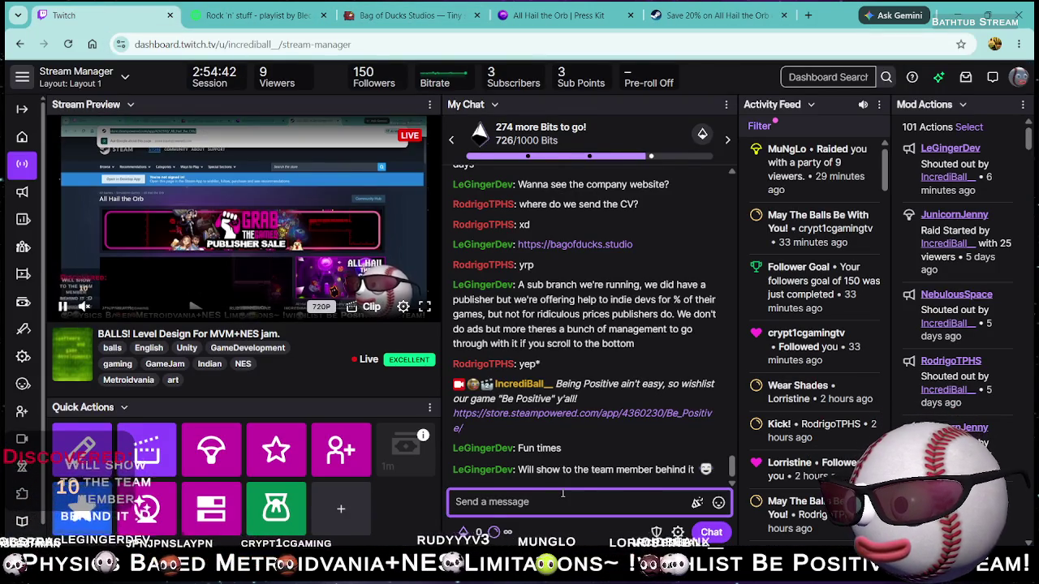
{"action": "type", "text": "https://store.steampowered.com/app/4262310/All_Hail_the_Orb/"}
{"action": "key", "text": "Return"}
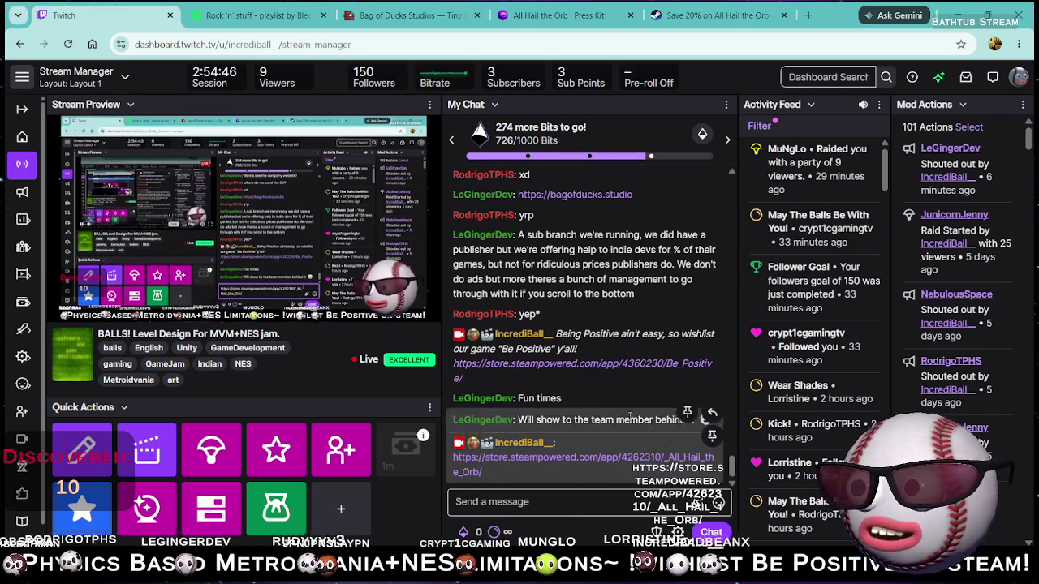
{"action": "left_click", "coordinate": [711, 436]}
{"action": "left_click", "coordinate": [690, 187]}
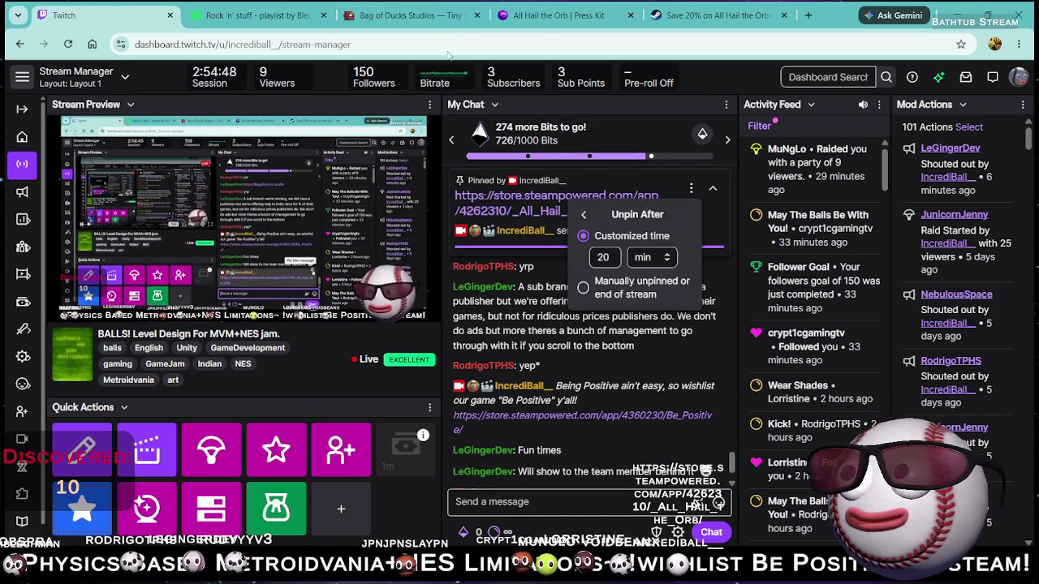
{"action": "left_click", "coordinate": [270, 7]}
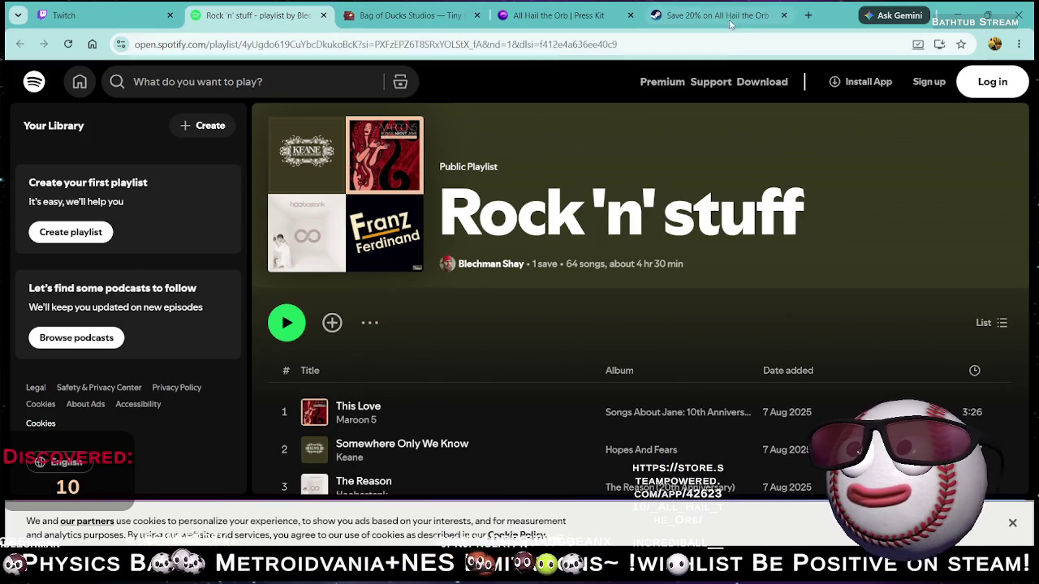
{"action": "left_click", "coordinate": [731, 18]}
Scroll down All Hail the Orb's store page to the About This Game section.
{"action": "scroll", "coordinate": [541, 294], "scroll_direction": "down", "scroll_amount": 4}
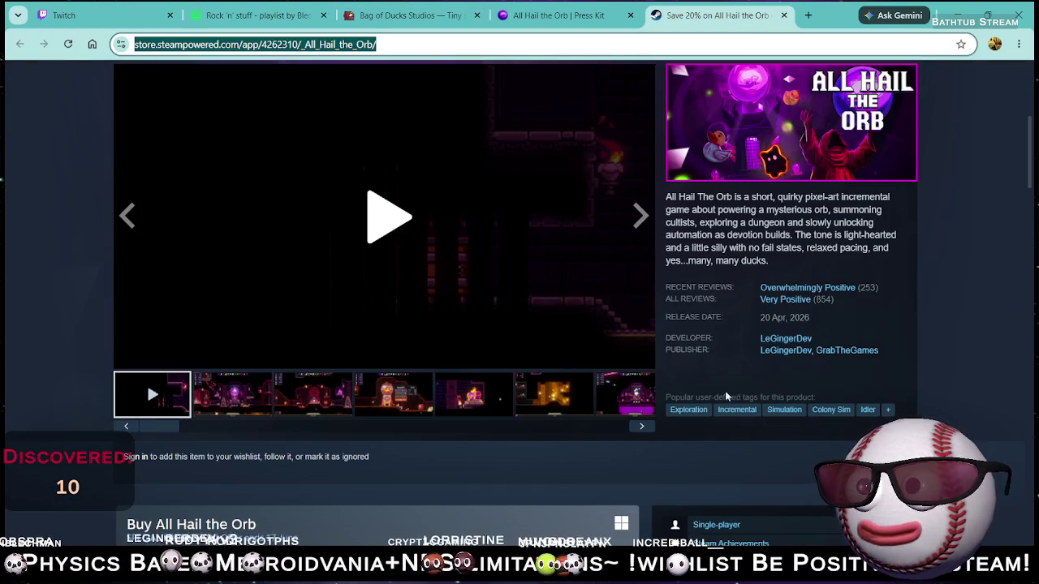
{"action": "scroll", "coordinate": [450, 273], "scroll_direction": "down", "scroll_amount": 4}
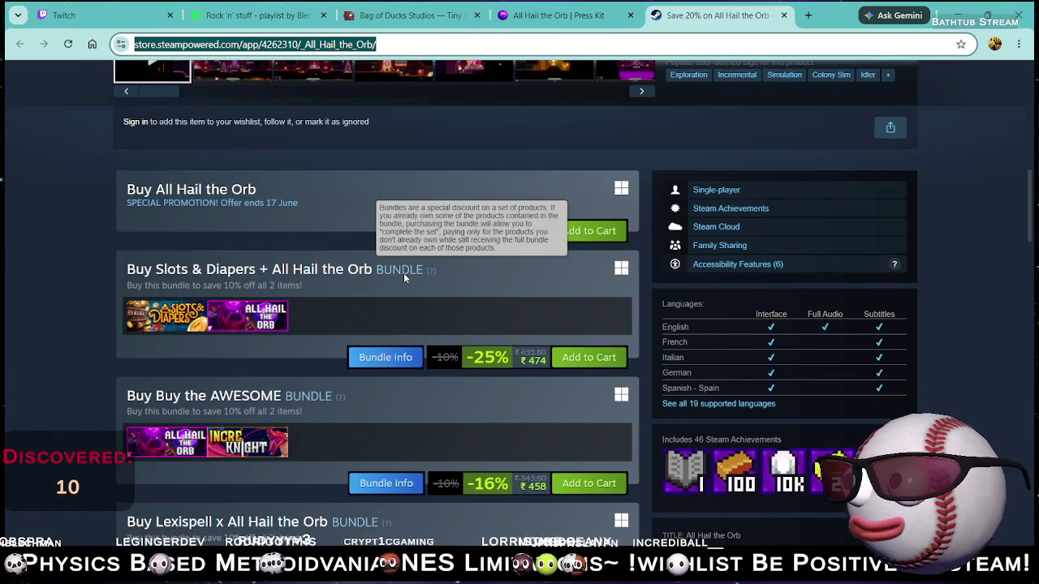
{"action": "mouse_move", "coordinate": [431, 270]}
{"action": "scroll", "coordinate": [430, 270], "scroll_direction": "up", "scroll_amount": 8}
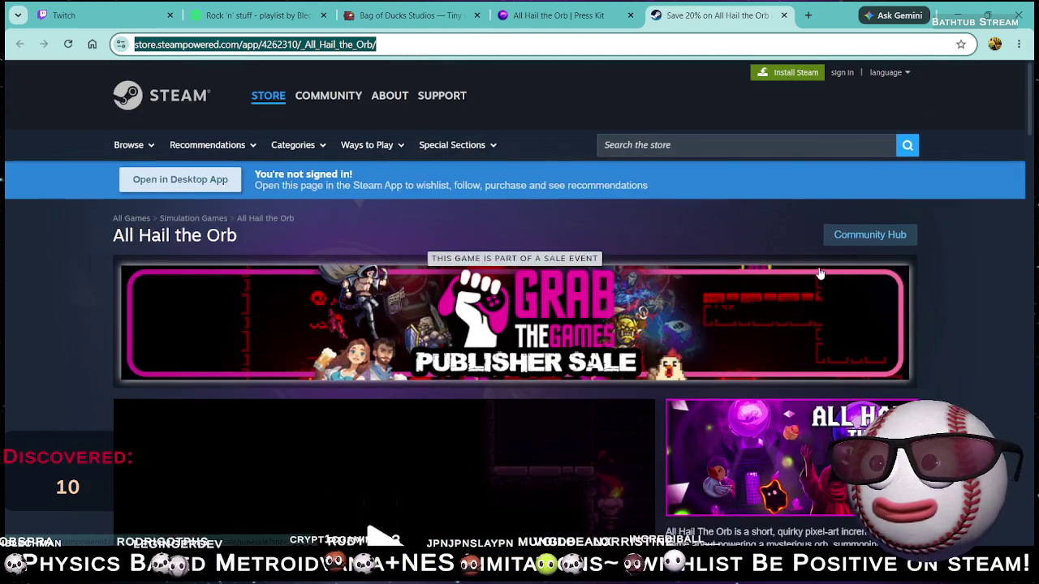
{"action": "scroll", "coordinate": [820, 274], "scroll_direction": "down", "scroll_amount": 4}
{"action": "mouse_move", "coordinate": [842, 309]}
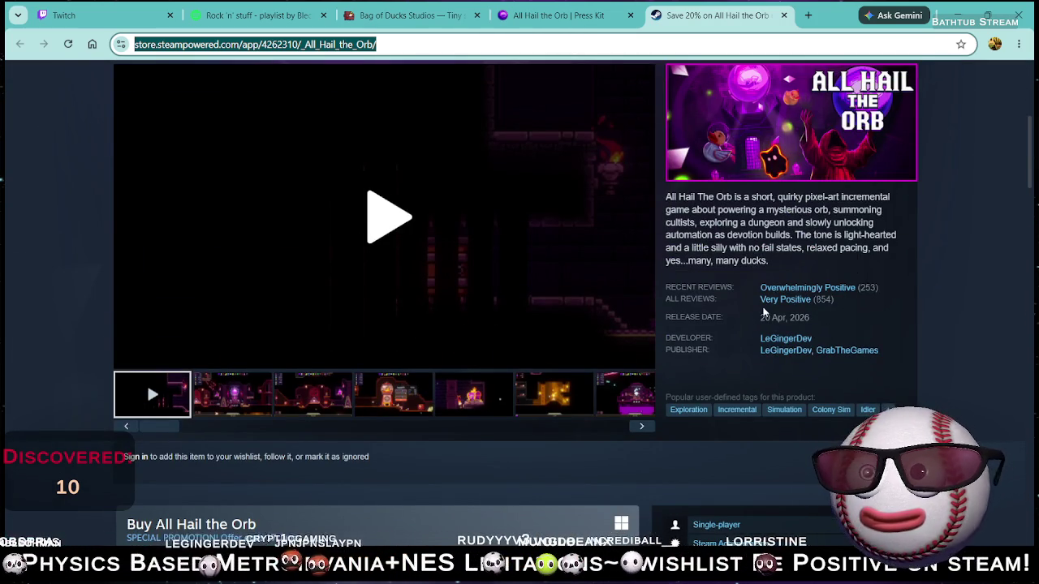
{"action": "scroll", "coordinate": [705, 311], "scroll_direction": "down", "scroll_amount": 4}
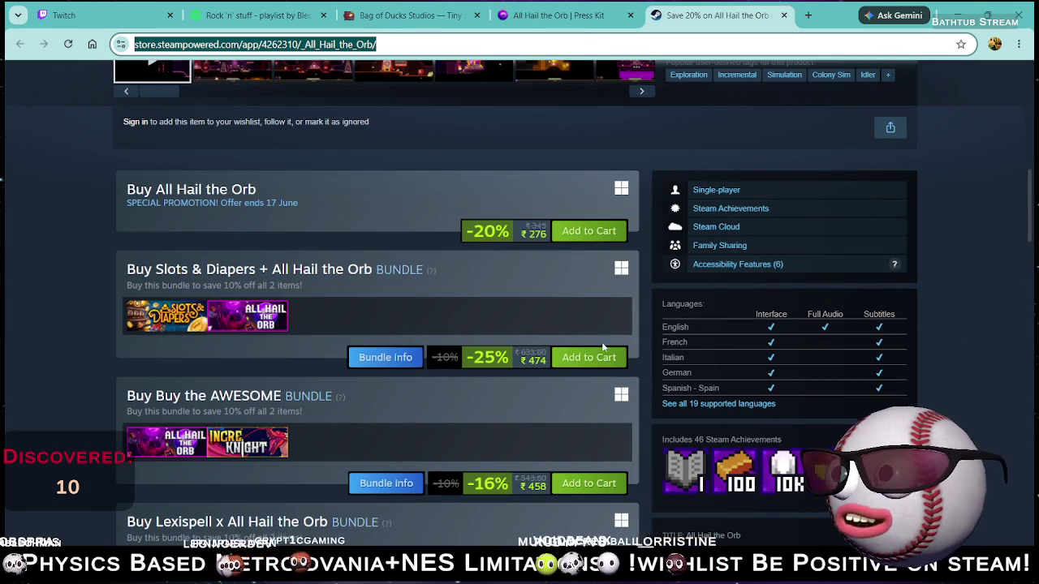
{"action": "scroll", "coordinate": [329, 352], "scroll_direction": "down", "scroll_amount": 8}
{"action": "scroll", "coordinate": [339, 350], "scroll_direction": "down", "scroll_amount": 3}
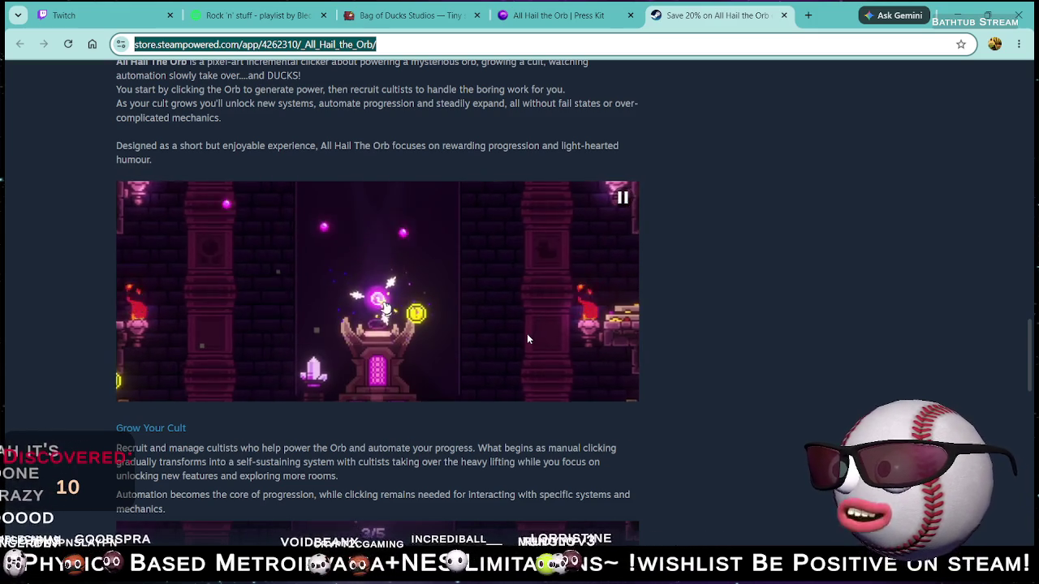
{"action": "scroll", "coordinate": [445, 322], "scroll_direction": "down", "scroll_amount": 1}
{"action": "scroll", "coordinate": [607, 325], "scroll_direction": "down", "scroll_amount": 6}
{"action": "scroll", "coordinate": [468, 316], "scroll_direction": "up", "scroll_amount": 3}
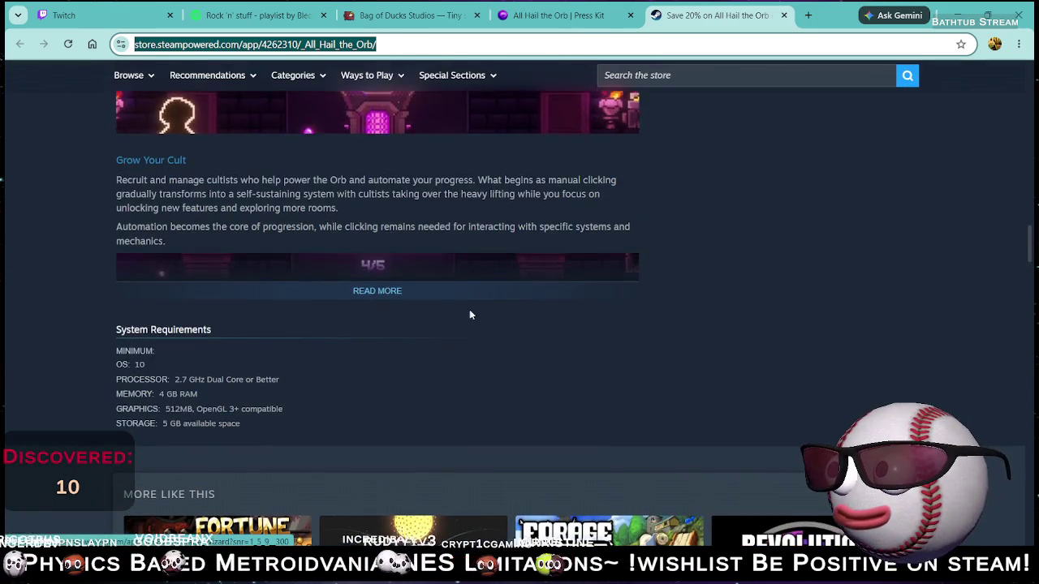
Expand the full game description, read through it, and return up to the trailer.
{"action": "left_click", "coordinate": [380, 292]}
{"action": "scroll", "coordinate": [591, 327], "scroll_direction": "down", "scroll_amount": 5}
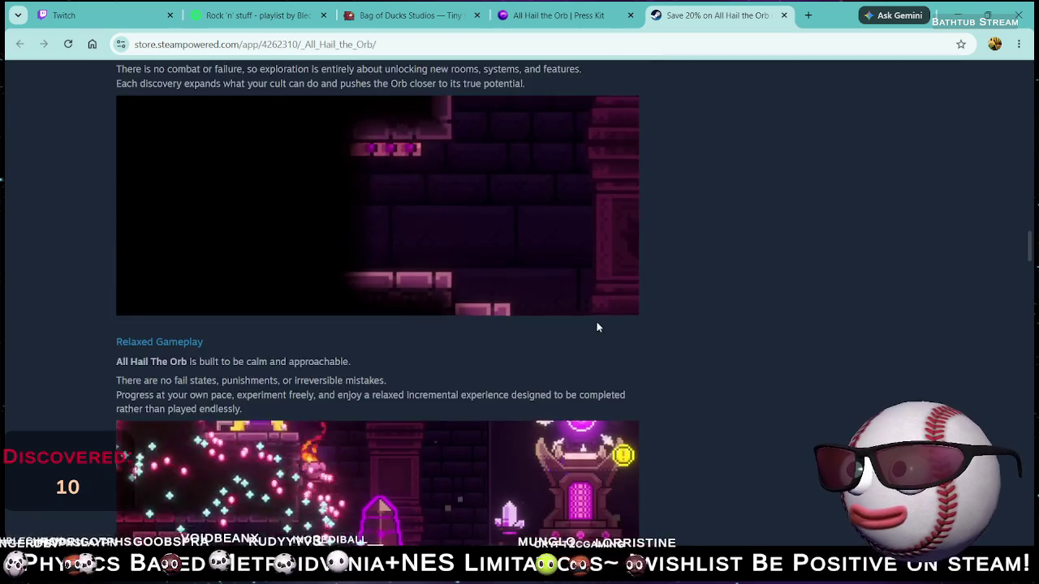
{"action": "scroll", "coordinate": [591, 327], "scroll_direction": "down", "scroll_amount": 4}
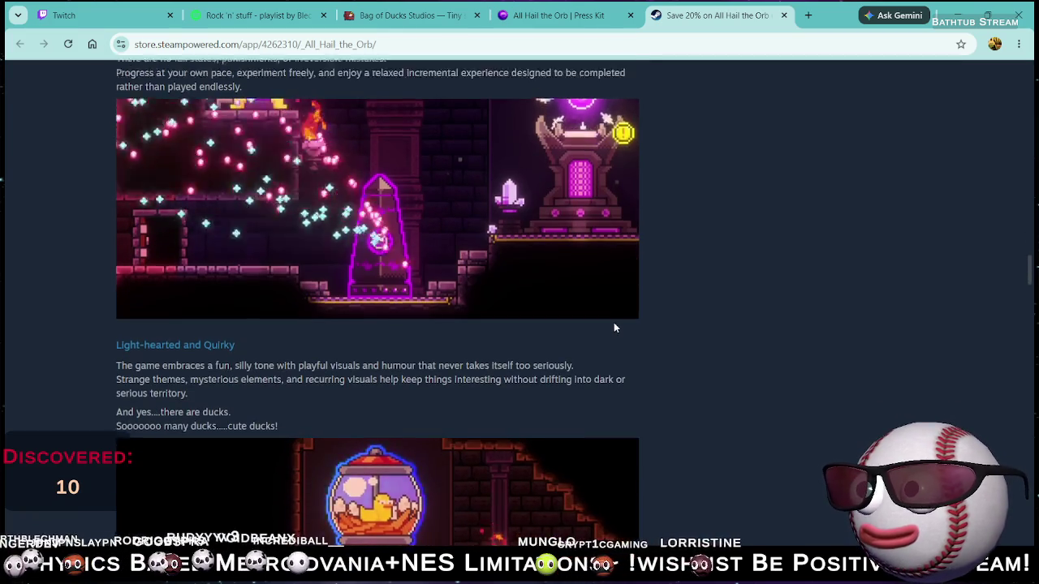
{"action": "scroll", "coordinate": [615, 327], "scroll_direction": "up", "scroll_amount": 2}
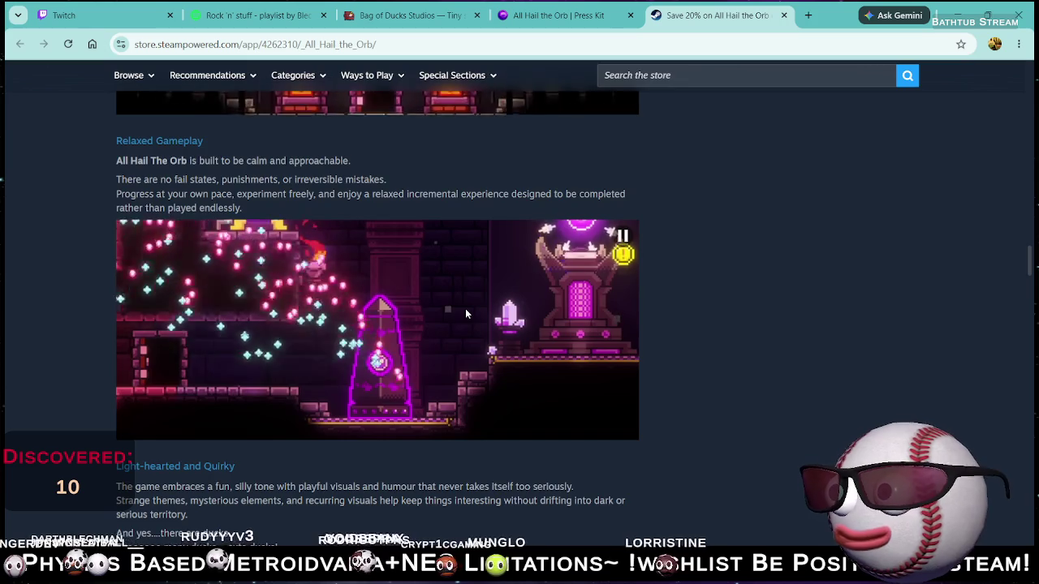
{"action": "scroll", "coordinate": [466, 313], "scroll_direction": "down", "scroll_amount": 6}
{"action": "scroll", "coordinate": [466, 315], "scroll_direction": "up", "scroll_amount": 2}
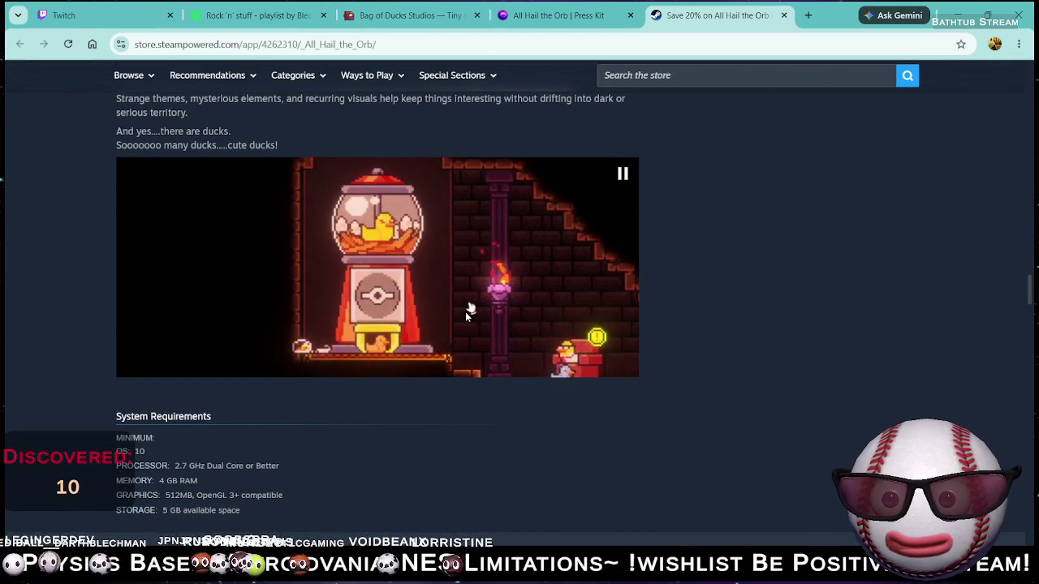
{"action": "scroll", "coordinate": [691, 272], "scroll_direction": "down", "scroll_amount": 5}
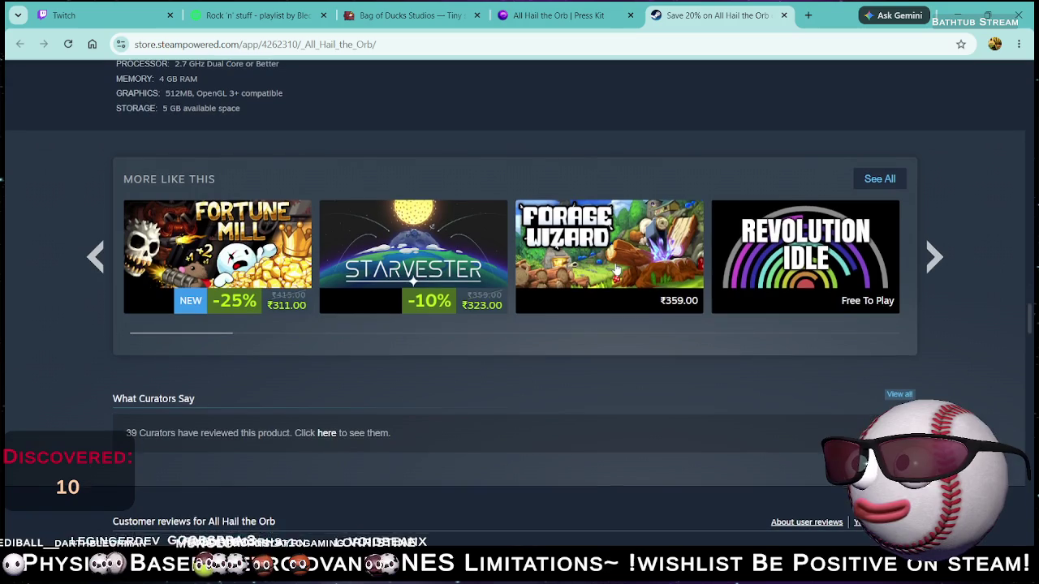
{"action": "scroll", "coordinate": [615, 268], "scroll_direction": "up", "scroll_amount": 6}
{"action": "scroll", "coordinate": [609, 270], "scroll_direction": "up", "scroll_amount": 10}
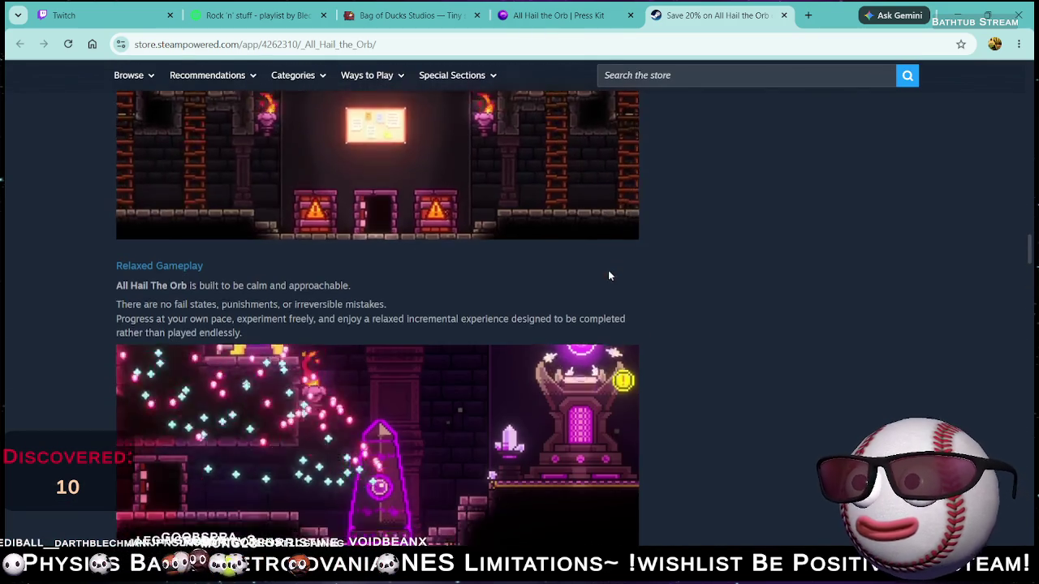
{"action": "scroll", "coordinate": [661, 257], "scroll_direction": "up", "scroll_amount": 10}
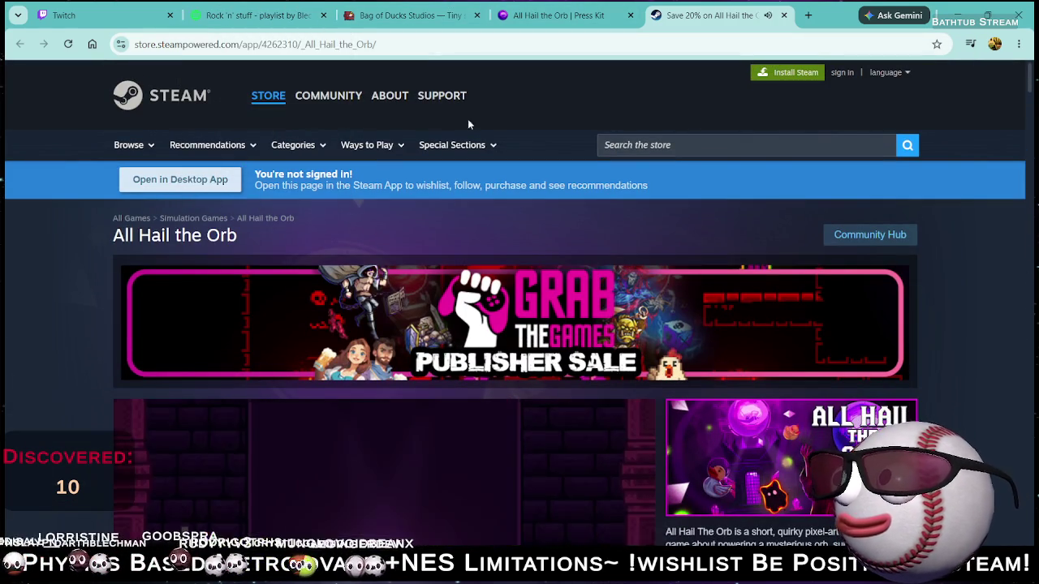
{"action": "scroll", "coordinate": [708, 243], "scroll_direction": "down", "scroll_amount": 5}
{"action": "scroll", "coordinate": [612, 269], "scroll_direction": "up", "scroll_amount": 2}
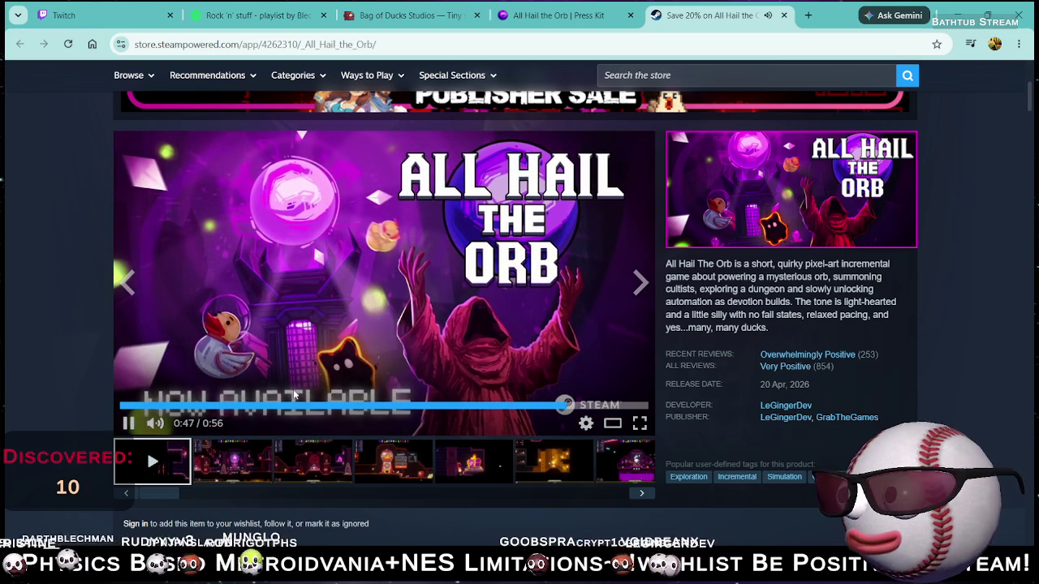
Pause the trailer at 0:49 and check the Recent and All Reviews ratings.
{"action": "left_click", "coordinate": [128, 423]}
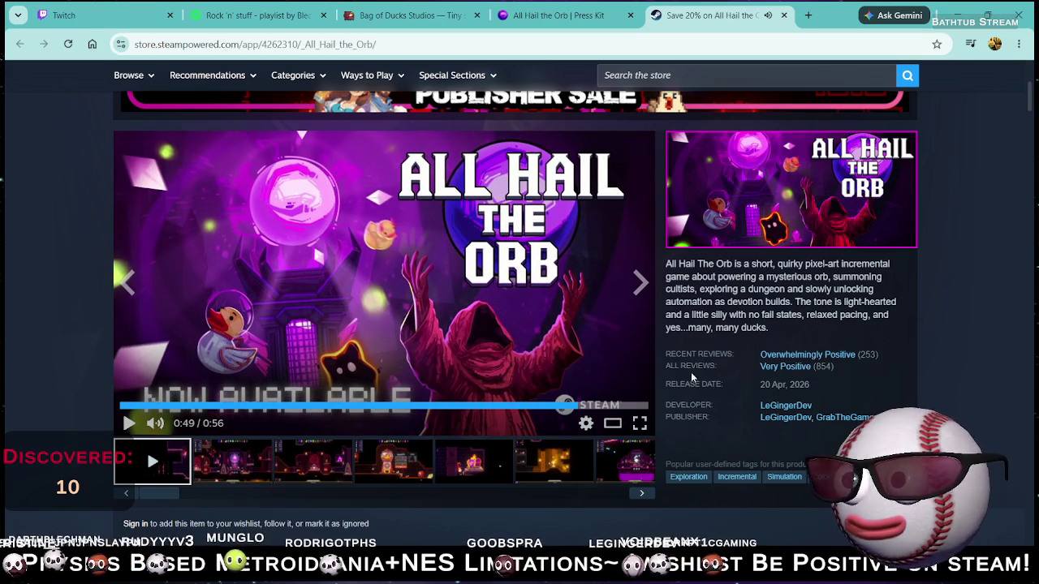
{"action": "mouse_move", "coordinate": [767, 367]}
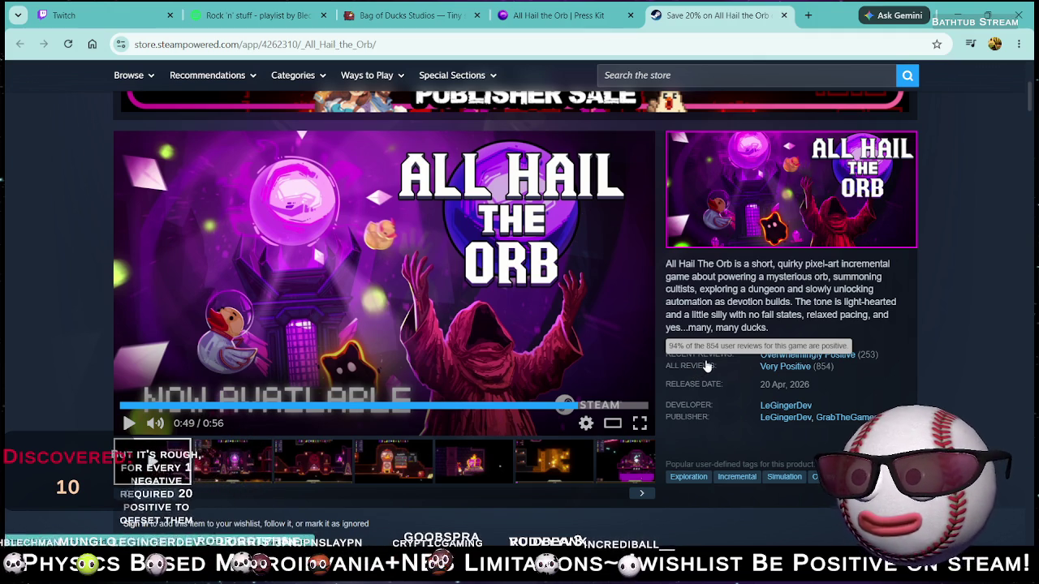
{"action": "mouse_move", "coordinate": [709, 366]}
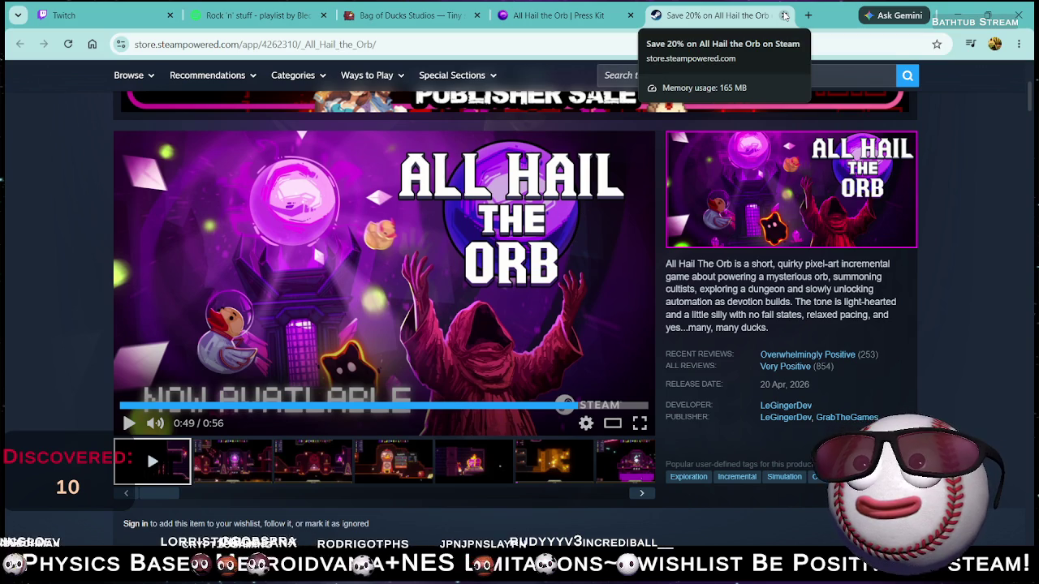
{"action": "mouse_move", "coordinate": [836, 369]}
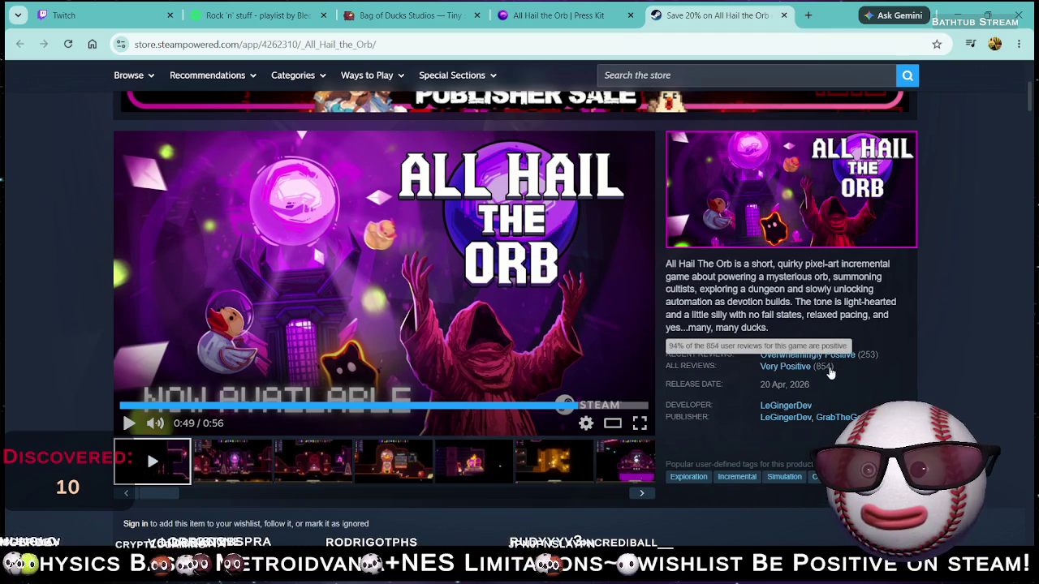
{"action": "mouse_move", "coordinate": [871, 360]}
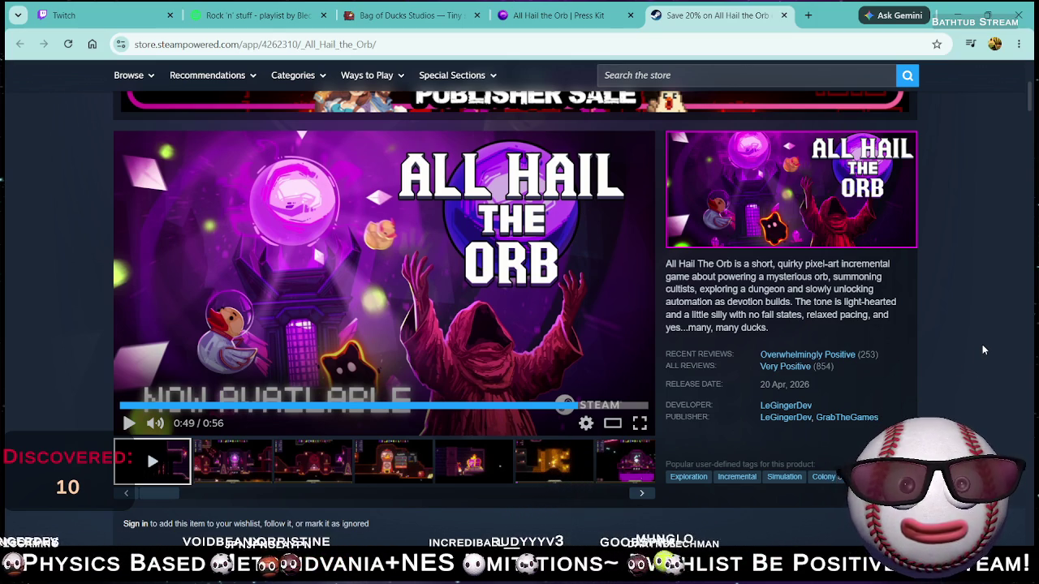
{"action": "mouse_move", "coordinate": [910, 359]}
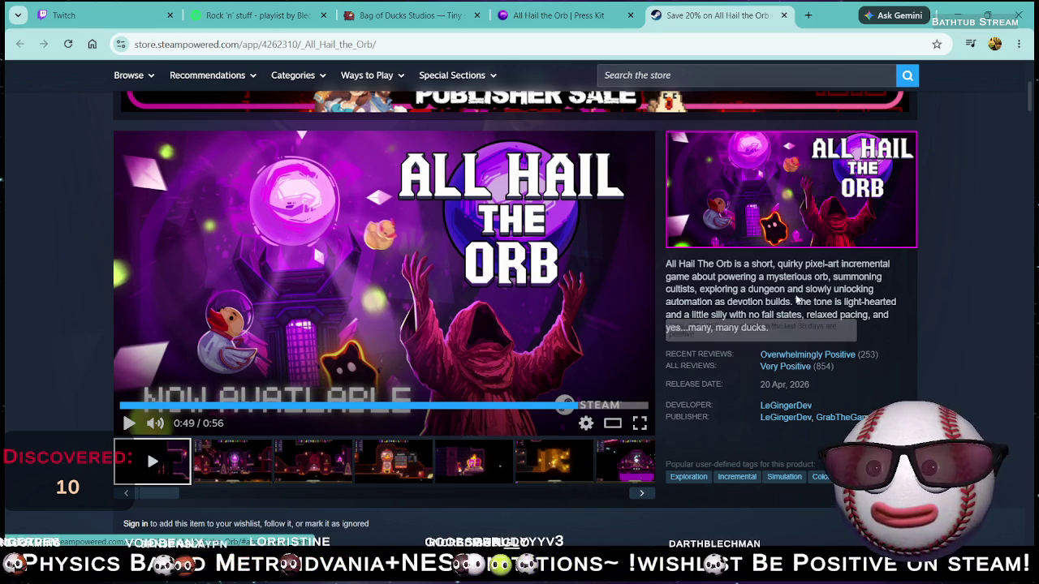
{"action": "left_click", "coordinate": [542, 18]}
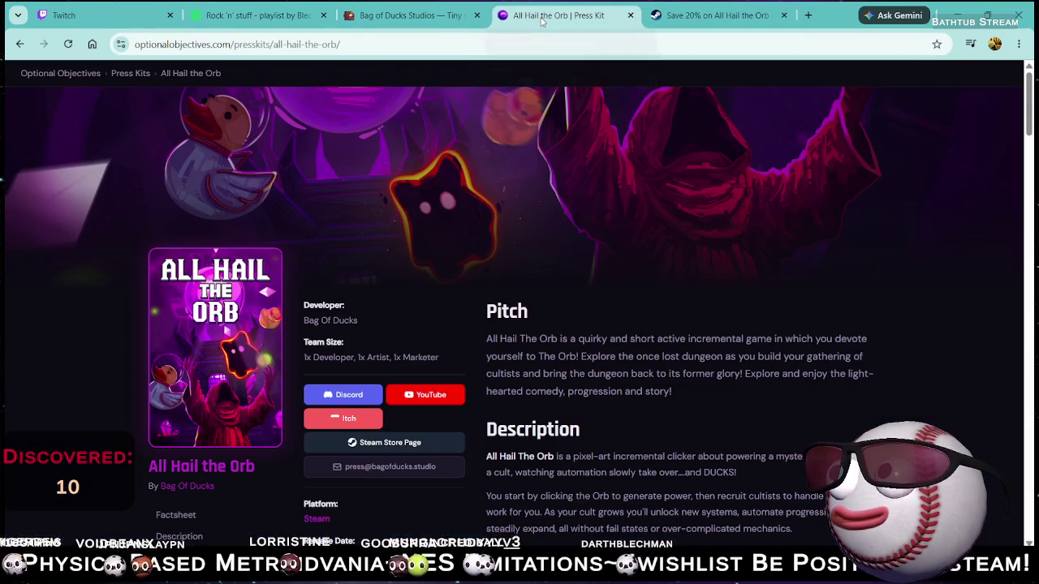
Scroll the press kit down through its Screenshots and Media Assets sections.
{"action": "scroll", "coordinate": [599, 343], "scroll_direction": "down", "scroll_amount": 10}
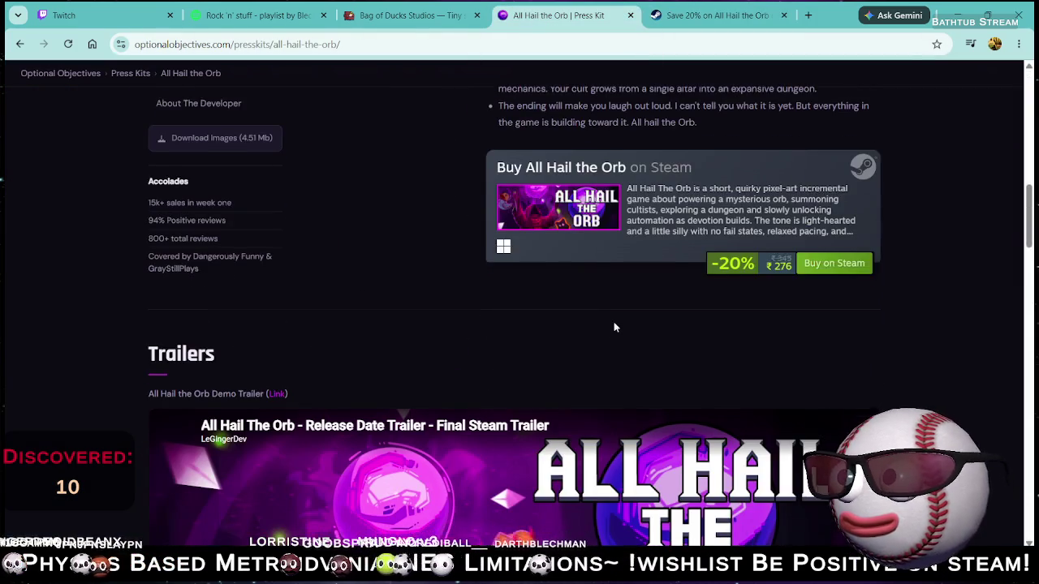
{"action": "scroll", "coordinate": [615, 328], "scroll_direction": "down", "scroll_amount": 10}
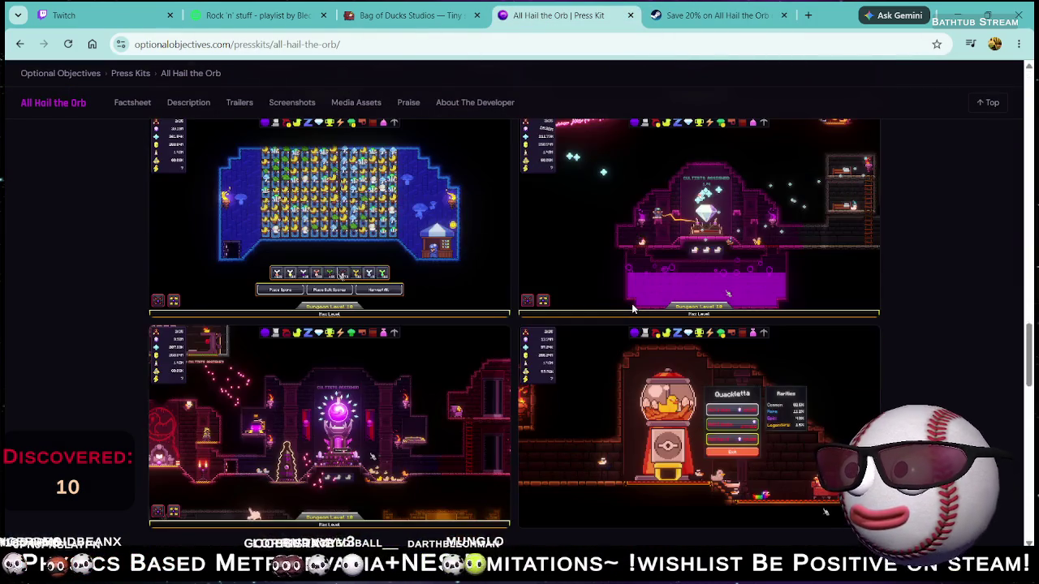
{"action": "scroll", "coordinate": [625, 307], "scroll_direction": "down", "scroll_amount": 8}
{"action": "scroll", "coordinate": [622, 306], "scroll_direction": "up", "scroll_amount": 4}
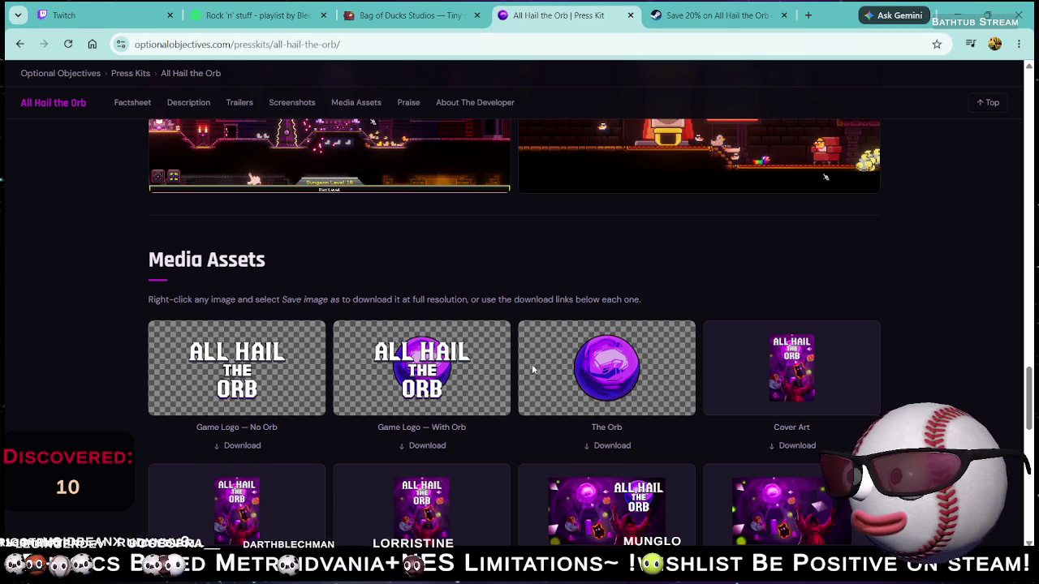
{"action": "scroll", "coordinate": [703, 406], "scroll_direction": "down", "scroll_amount": 3}
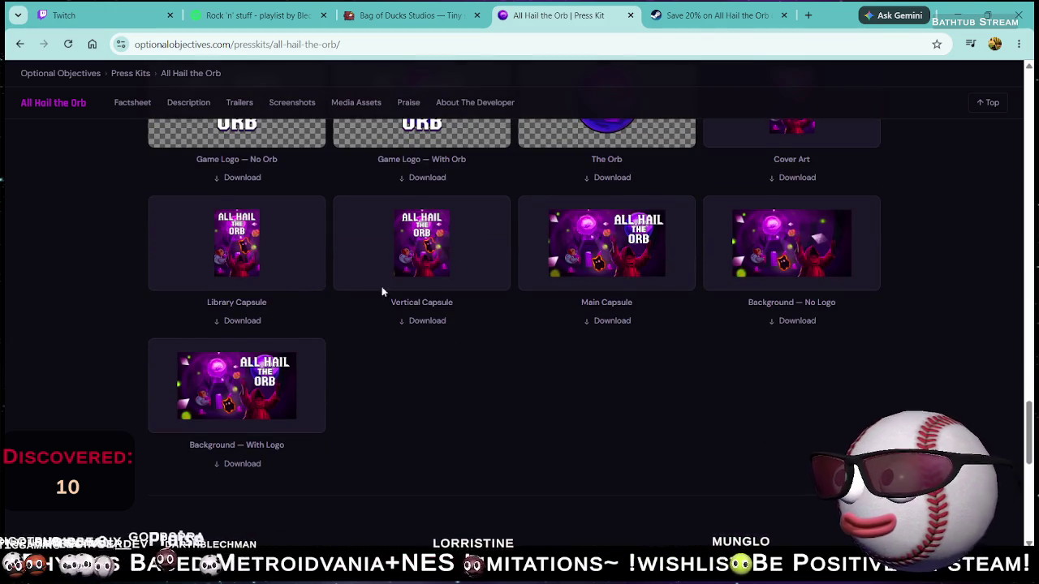
{"action": "scroll", "coordinate": [577, 309], "scroll_direction": "down", "scroll_amount": 1}
{"action": "scroll", "coordinate": [569, 299], "scroll_direction": "up", "scroll_amount": 2}
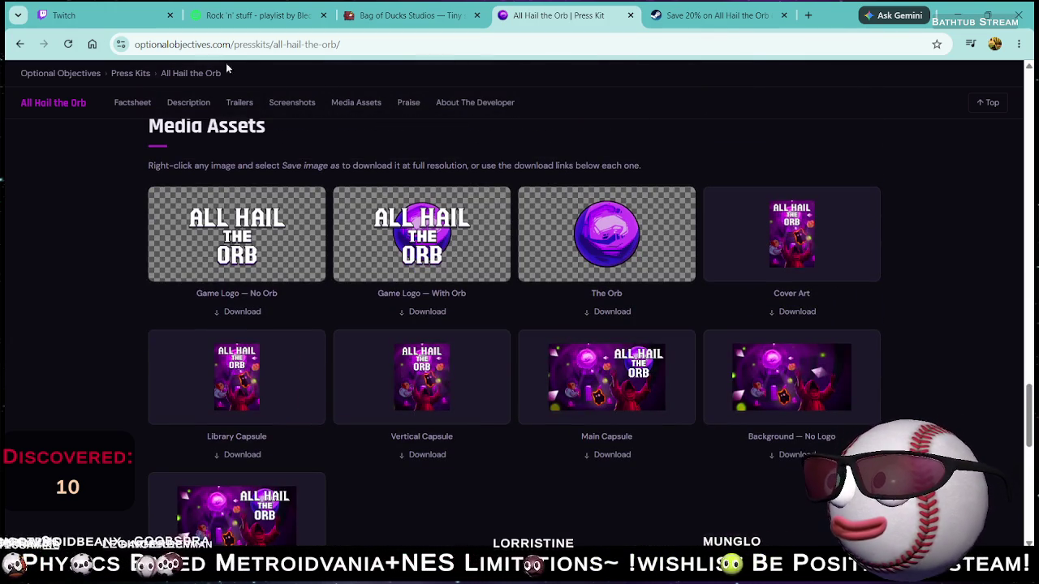
Browse the Bag of Ducks Studios site's list of games.
{"action": "left_click", "coordinate": [405, 14]}
{"action": "scroll", "coordinate": [321, 252], "scroll_direction": "down", "scroll_amount": 4}
{"action": "scroll", "coordinate": [325, 279], "scroll_direction": "up", "scroll_amount": 2}
{"action": "scroll", "coordinate": [390, 274], "scroll_direction": "down", "scroll_amount": 3}
{"action": "scroll", "coordinate": [539, 263], "scroll_direction": "down", "scroll_amount": 5}
{"action": "scroll", "coordinate": [529, 274], "scroll_direction": "down", "scroll_amount": 3}
{"action": "scroll", "coordinate": [464, 286], "scroll_direction": "down", "scroll_amount": 3}
{"action": "scroll", "coordinate": [349, 276], "scroll_direction": "up", "scroll_amount": 4}
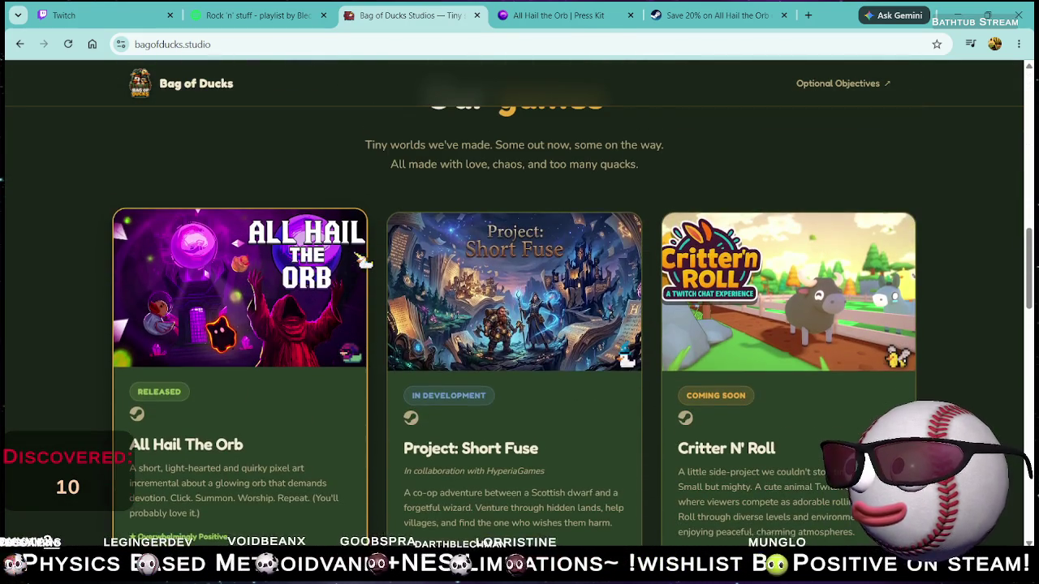
{"action": "scroll", "coordinate": [633, 252], "scroll_direction": "down", "scroll_amount": 2}
{"action": "scroll", "coordinate": [613, 260], "scroll_direction": "up", "scroll_amount": 1}
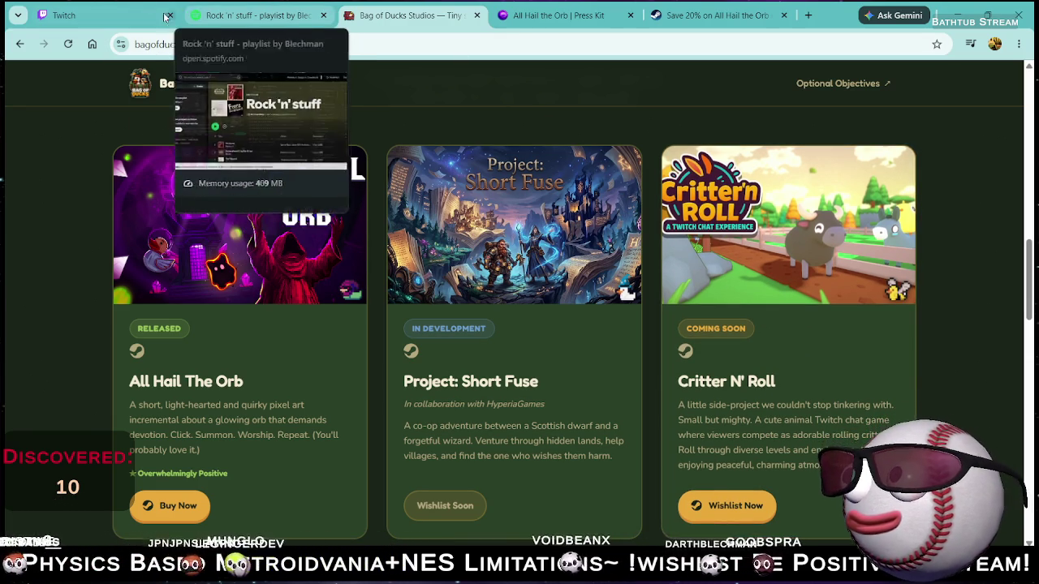
{"action": "key", "text": "alt+Tab"}
Zoom into the Level Palette and pan to the square, octagon and diamond tiles.
{"action": "scroll", "coordinate": [781, 221], "scroll_direction": "down", "scroll_amount": 3}
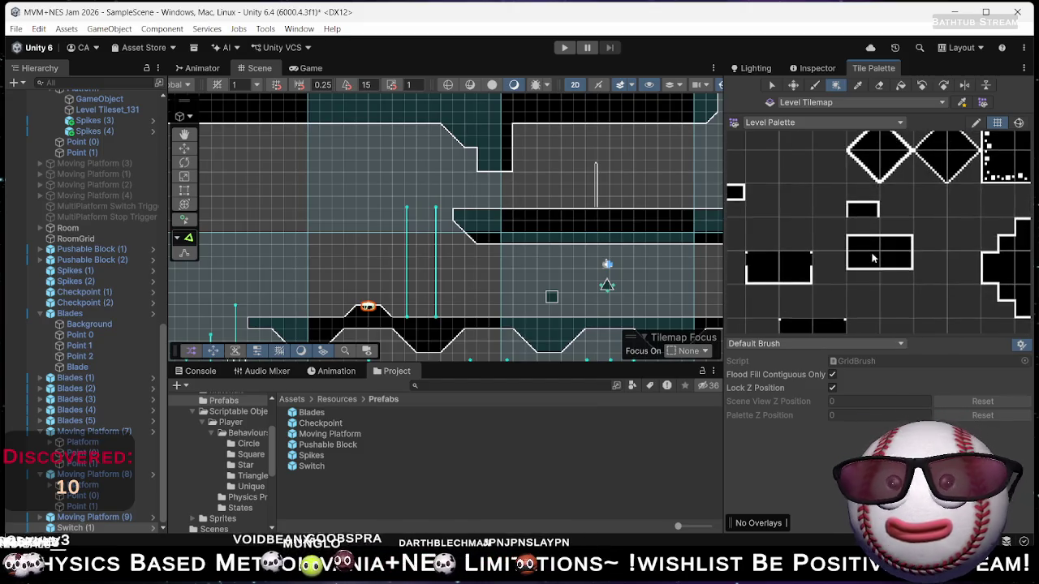
{"action": "scroll", "coordinate": [868, 270], "scroll_direction": "right", "scroll_amount": 4}
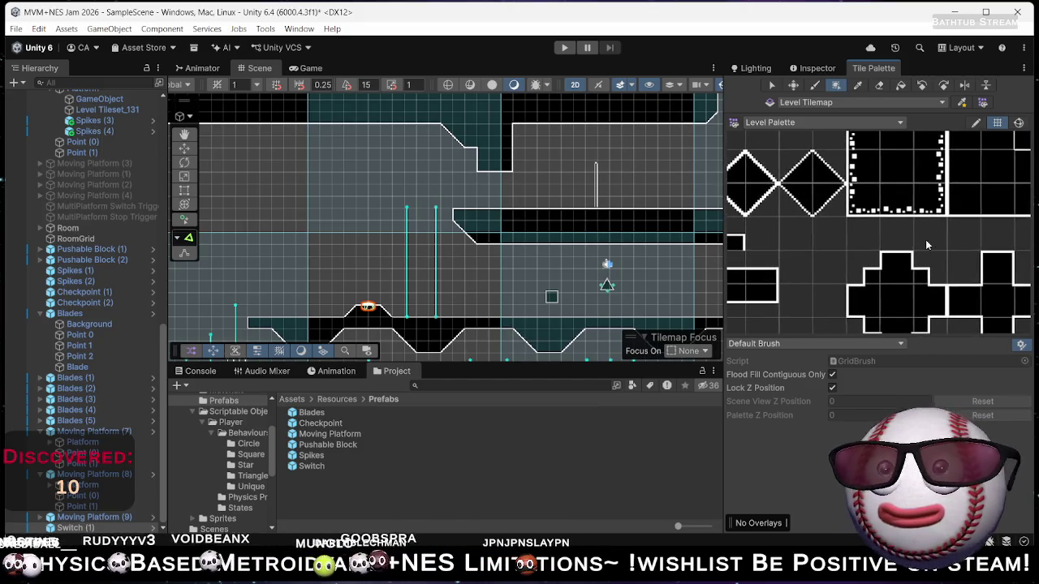
{"action": "scroll", "coordinate": [897, 250], "scroll_direction": "right", "scroll_amount": 5}
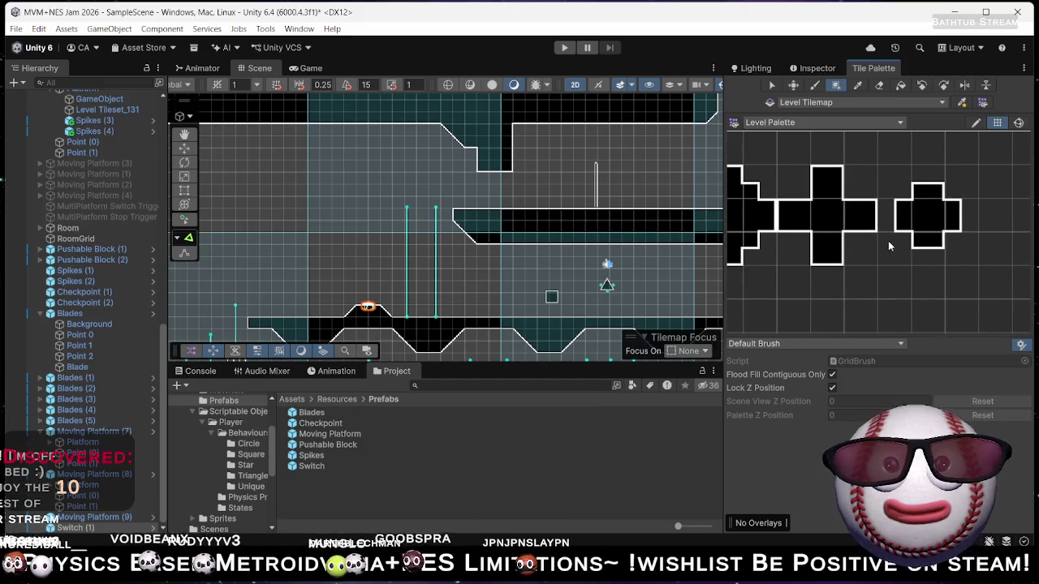
{"action": "scroll", "coordinate": [841, 261], "scroll_direction": "right", "scroll_amount": 5}
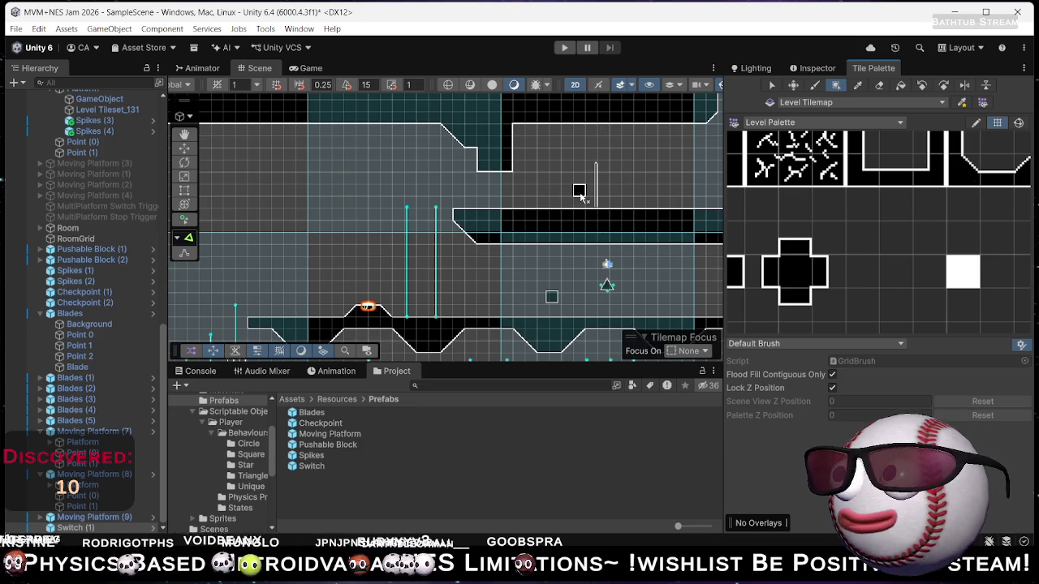
{"action": "left_click_drag", "start_coordinate": [889, 207], "coordinate": [847, 260]}
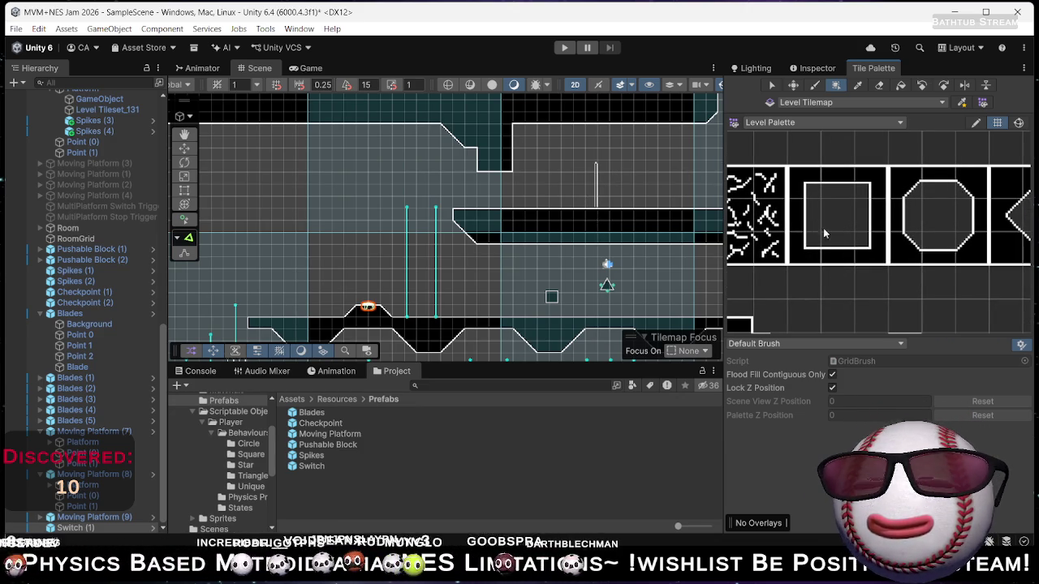
{"action": "left_click_drag", "start_coordinate": [862, 225], "coordinate": [796, 240]}
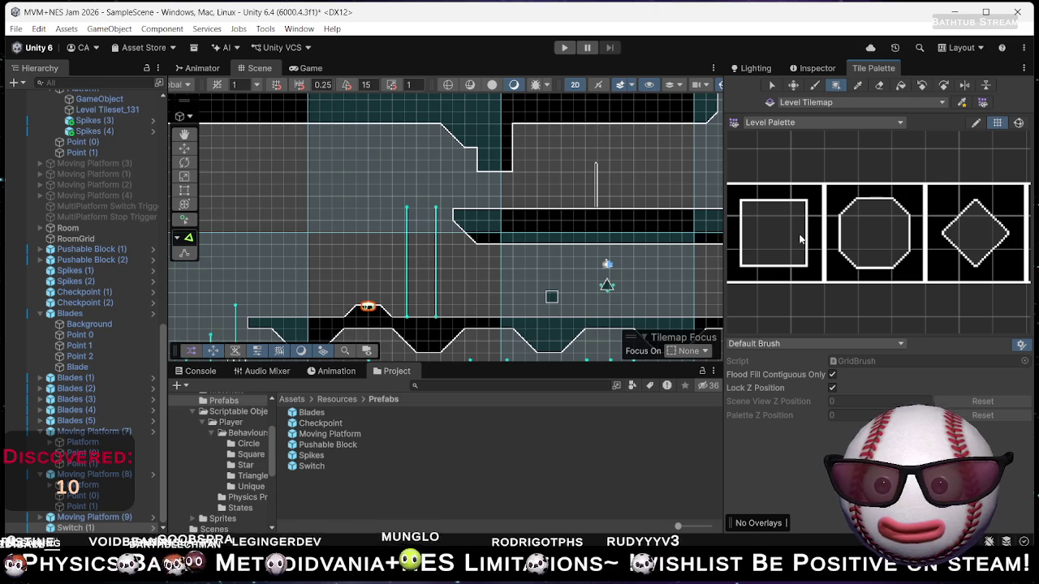
Pan the palette further until the diamond and dotted-square tiles are in view.
{"action": "scroll", "coordinate": [940, 234], "scroll_direction": "up", "scroll_amount": 1}
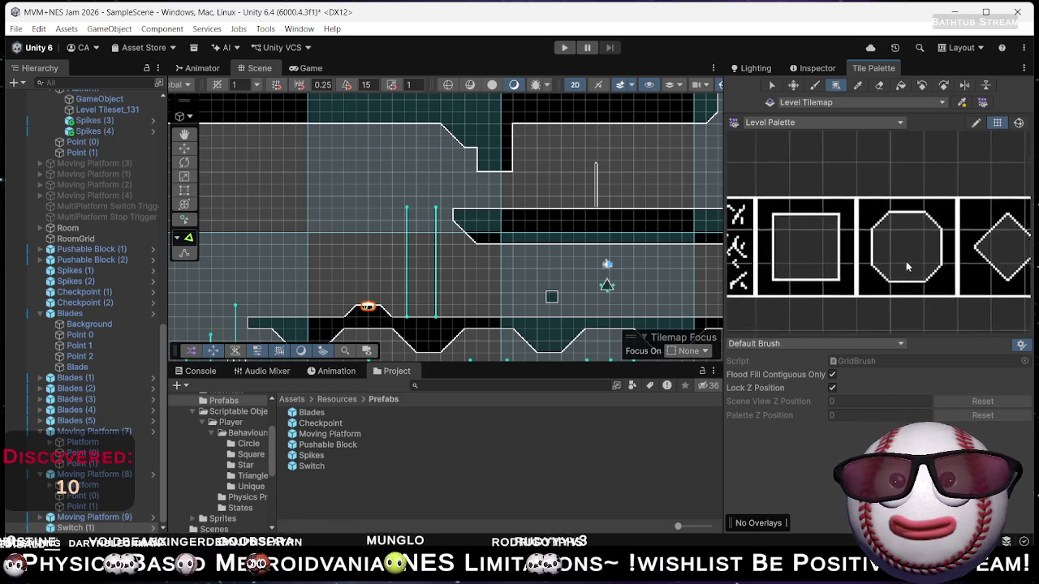
{"action": "scroll", "coordinate": [915, 238], "scroll_direction": "down", "scroll_amount": 1}
{"action": "mouse_move", "coordinate": [915, 238]}
{"action": "left_mouse_down"}
{"action": "mouse_move", "coordinate": [947, 234]}
{"action": "mouse_move", "coordinate": [752, 221]}
{"action": "mouse_move", "coordinate": [817, 243]}
{"action": "mouse_move", "coordinate": [763, 260]}
{"action": "left_mouse_up"}
{"action": "scroll", "coordinate": [844, 247], "scroll_direction": "down", "scroll_amount": 3}
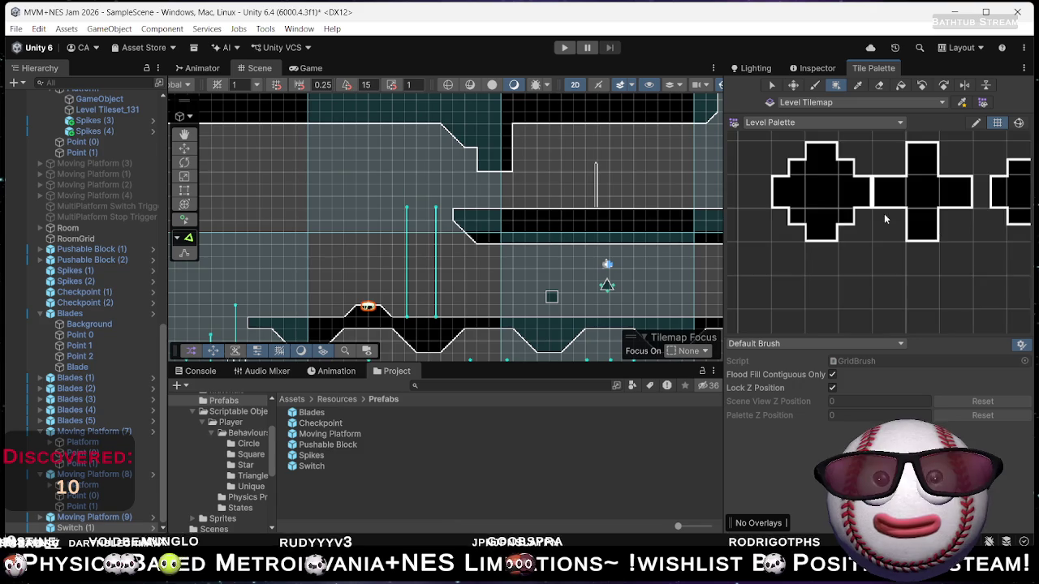
{"action": "scroll", "coordinate": [875, 243], "scroll_direction": "up", "scroll_amount": 5}
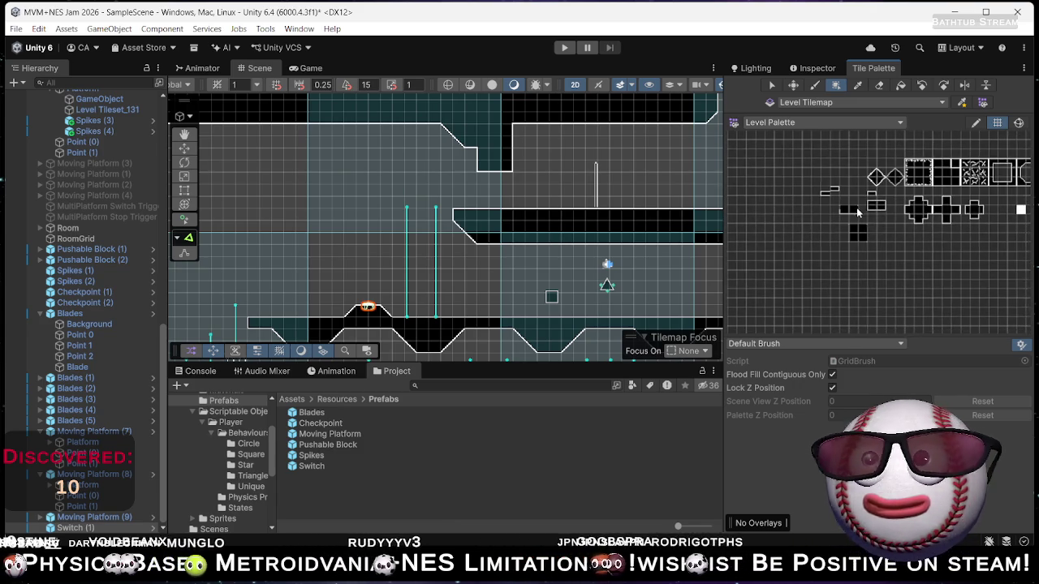
{"action": "left_click_drag", "start_coordinate": [890, 230], "coordinate": [879, 294]}
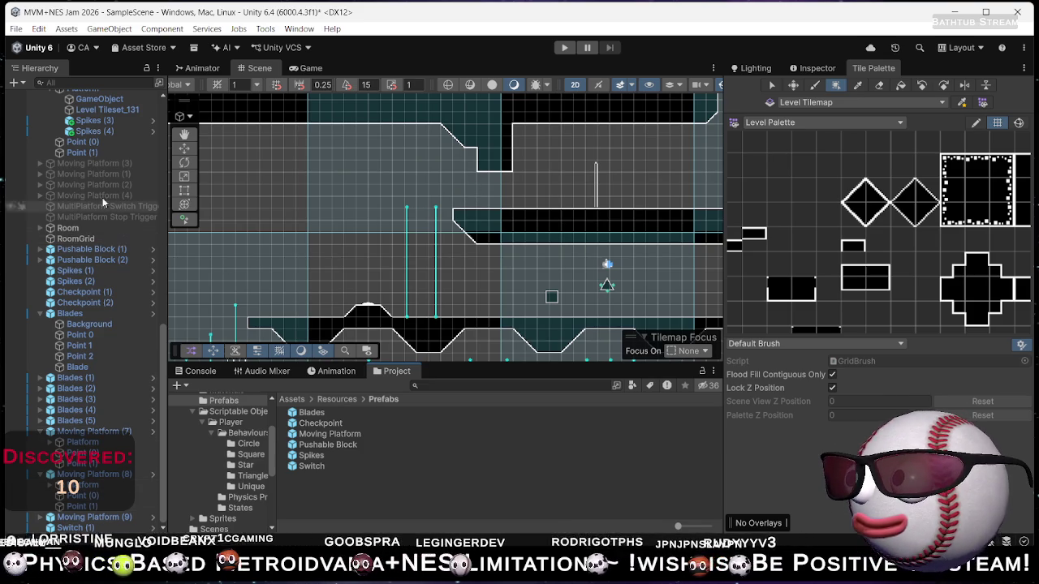
Collapse the expanded Moving Platform groups in the Hierarchy and select Moving Platform (3).
{"action": "scroll", "coordinate": [102, 154], "scroll_direction": "up", "scroll_amount": 5}
{"action": "scroll", "coordinate": [105, 143], "scroll_direction": "up", "scroll_amount": 2}
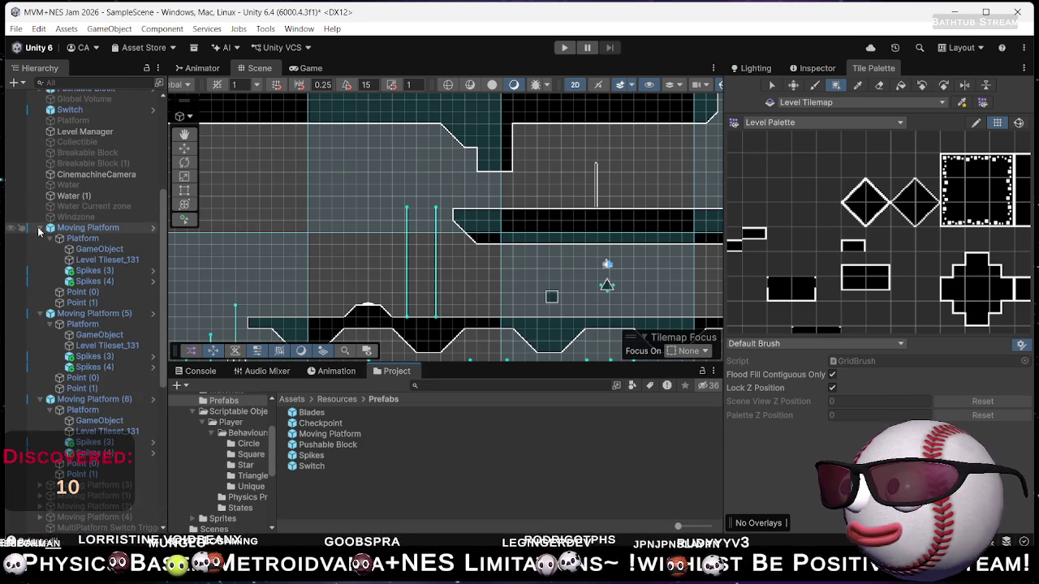
{"action": "left_click", "coordinate": [41, 227]}
{"action": "left_click", "coordinate": [87, 238]}
{"action": "scroll", "coordinate": [87, 241], "scroll_direction": "up", "scroll_amount": 10}
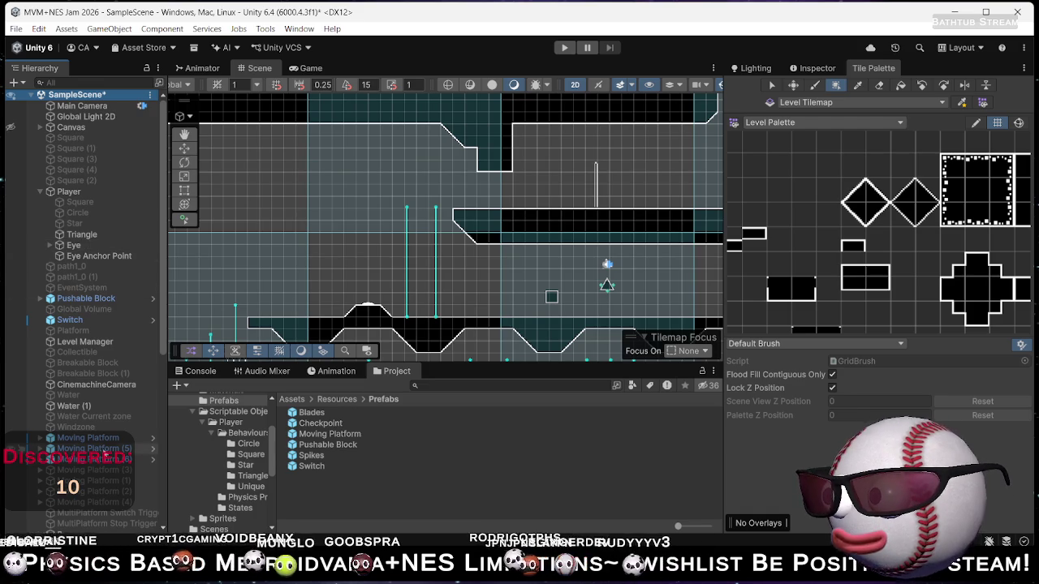
{"action": "scroll", "coordinate": [121, 412], "scroll_direction": "down", "scroll_amount": 13}
{"action": "left_click", "coordinate": [120, 189]}
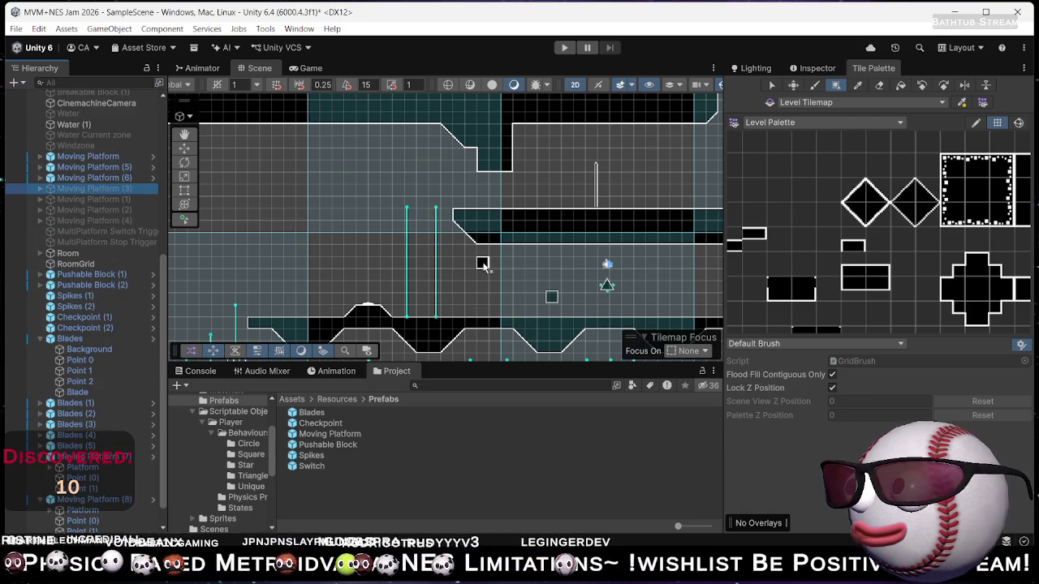
Pan the Scene view down to the blades on the lower floor and select the switch.
{"action": "mouse_move", "coordinate": [460, 218]}
{"action": "left_mouse_down"}
{"action": "mouse_move", "coordinate": [611, 235]}
{"action": "mouse_move", "coordinate": [523, 226]}
{"action": "mouse_move", "coordinate": [516, 244]}
{"action": "left_mouse_up"}
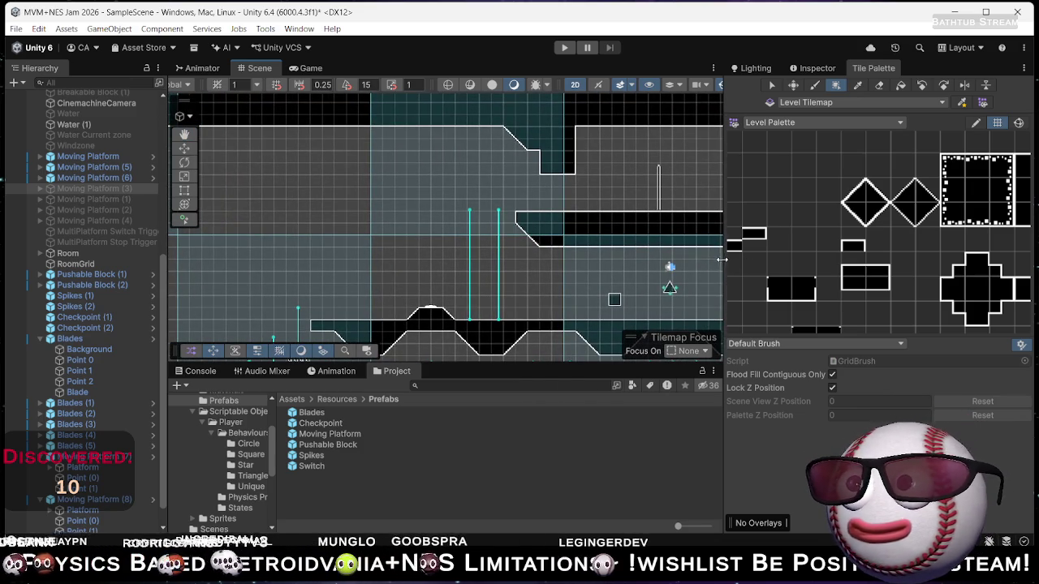
{"action": "left_click_drag", "start_coordinate": [789, 281], "coordinate": [749, 300]}
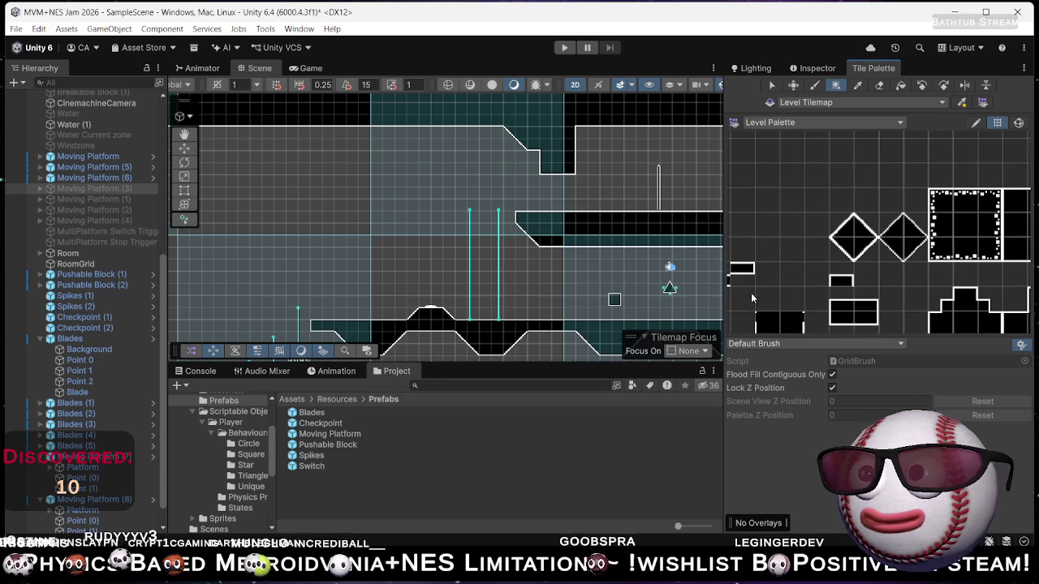
{"action": "mouse_move", "coordinate": [584, 268]}
{"action": "left_mouse_down"}
{"action": "mouse_move", "coordinate": [590, 214]}
{"action": "mouse_move", "coordinate": [534, 157]}
{"action": "left_mouse_up"}
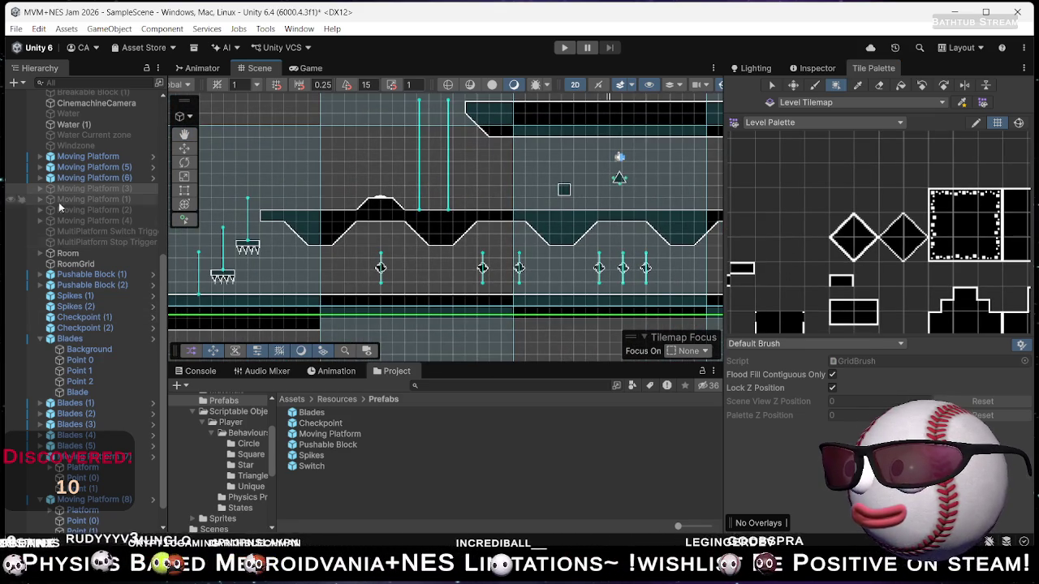
{"action": "scroll", "coordinate": [89, 329], "scroll_direction": "down", "scroll_amount": 1}
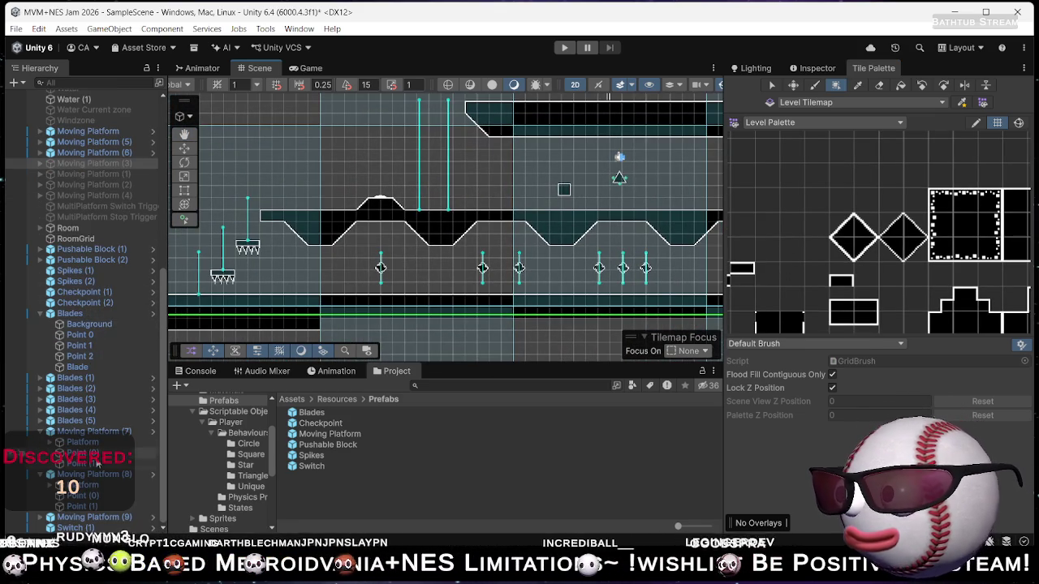
{"action": "left_click", "coordinate": [380, 201]}
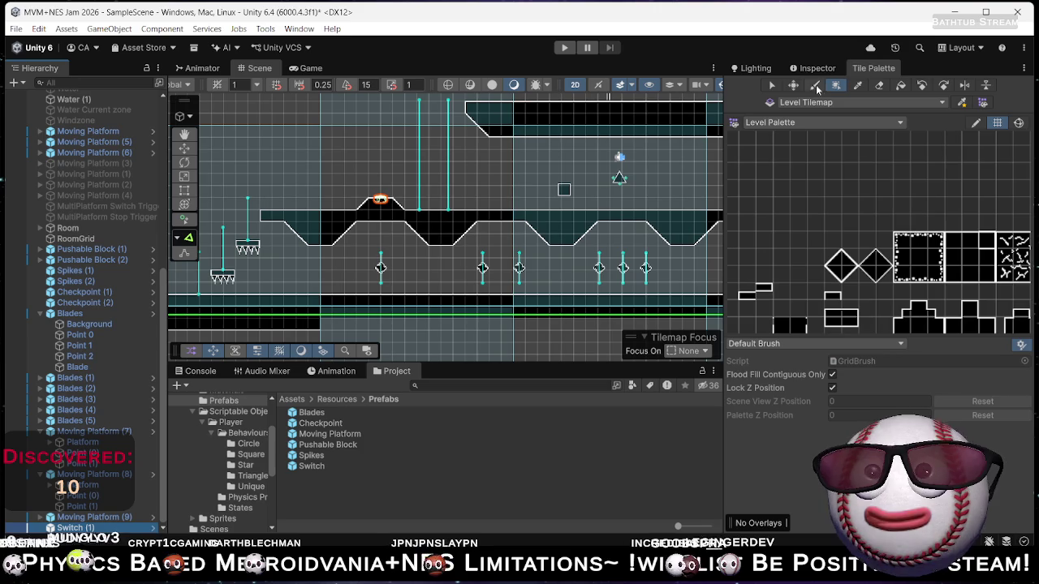
Add an On Pressed entry targeting Switch (1) that calls GameObject.SetActive.
{"action": "left_click", "coordinate": [818, 68]}
{"action": "scroll", "coordinate": [834, 353], "scroll_direction": "down", "scroll_amount": 10}
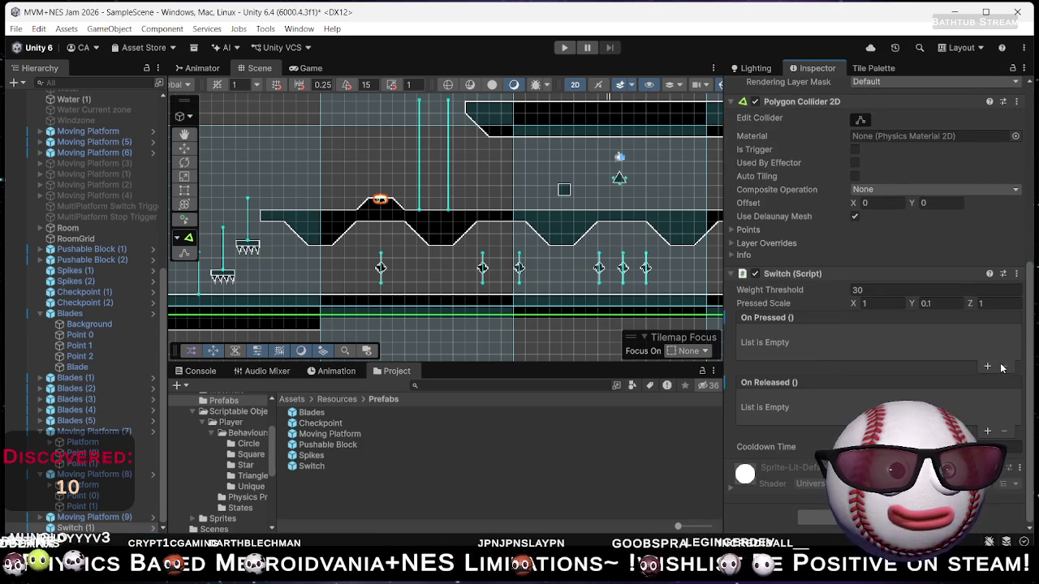
{"action": "left_click", "coordinate": [988, 367]}
{"action": "mouse_move", "coordinate": [81, 528]}
{"action": "left_mouse_down"}
{"action": "mouse_move", "coordinate": [146, 455]}
{"action": "mouse_move", "coordinate": [779, 348]}
{"action": "left_mouse_up"}
{"action": "left_click", "coordinate": [879, 335]}
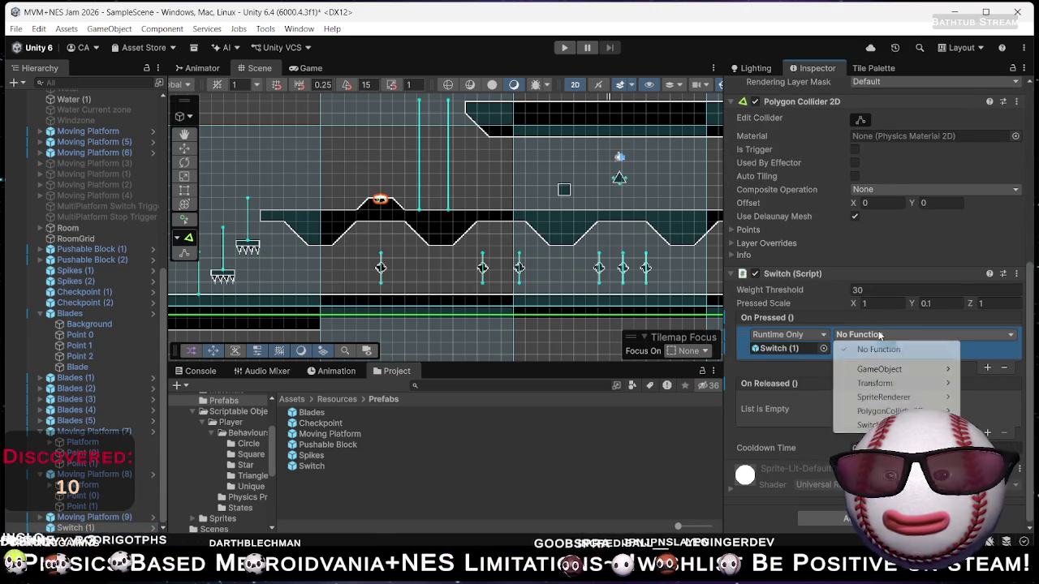
{"action": "mouse_move", "coordinate": [915, 369]}
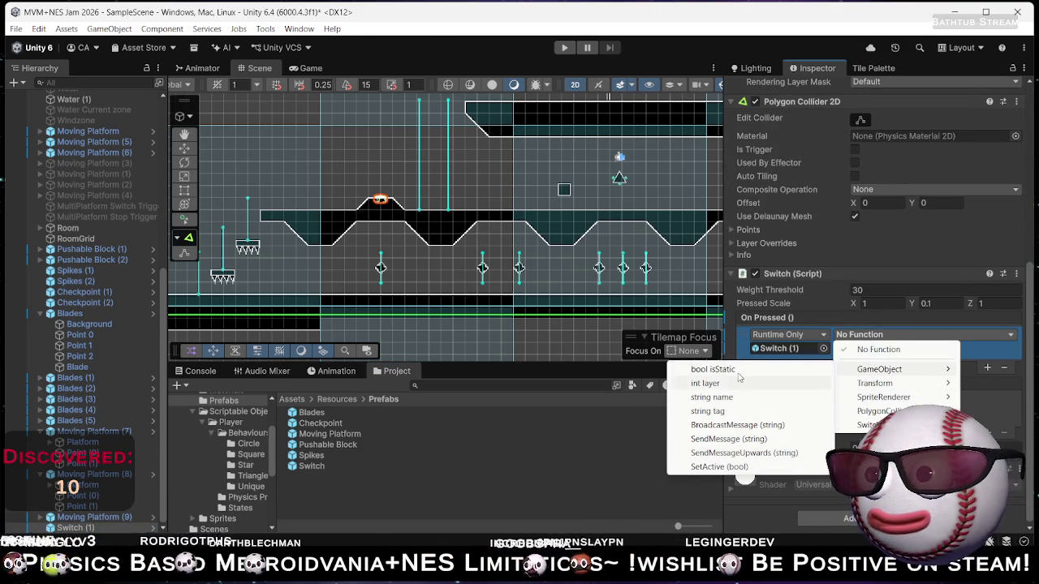
{"action": "left_click", "coordinate": [735, 468]}
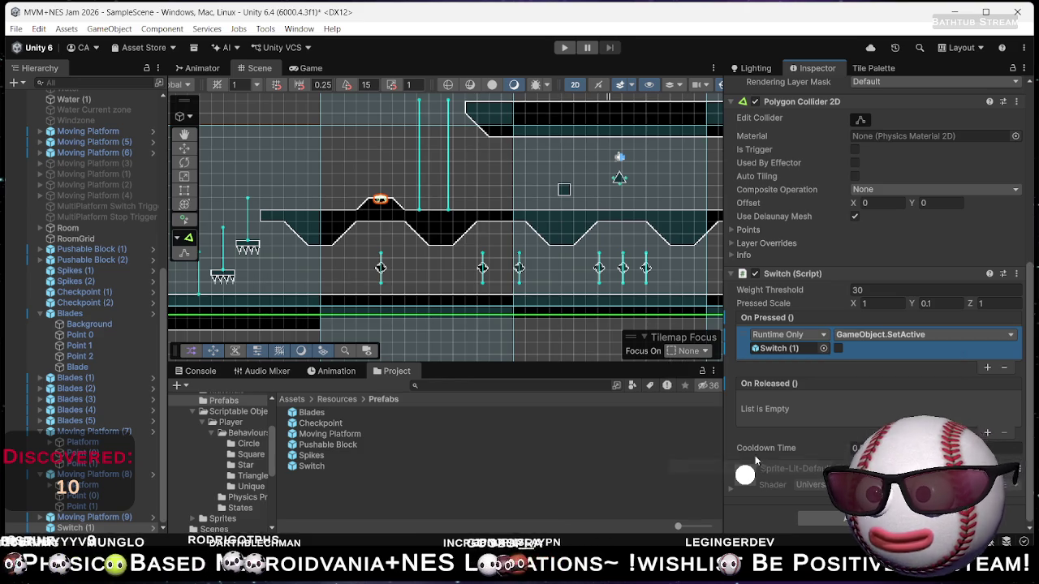
Add a second, empty On Pressed entry and move it to the top of the list.
{"action": "left_click", "coordinate": [987, 367]}
{"action": "left_click", "coordinate": [896, 377]}
{"action": "left_click_drag", "start_coordinate": [896, 378], "coordinate": [893, 375]}
{"action": "left_click", "coordinate": [874, 353]}
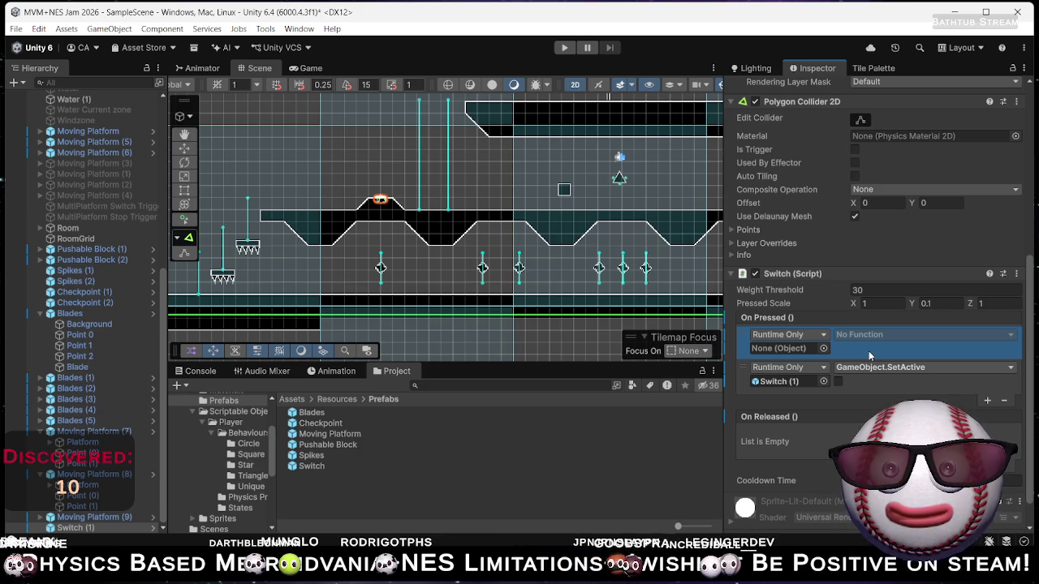
{"action": "scroll", "coordinate": [461, 277], "scroll_direction": "up", "scroll_amount": 5}
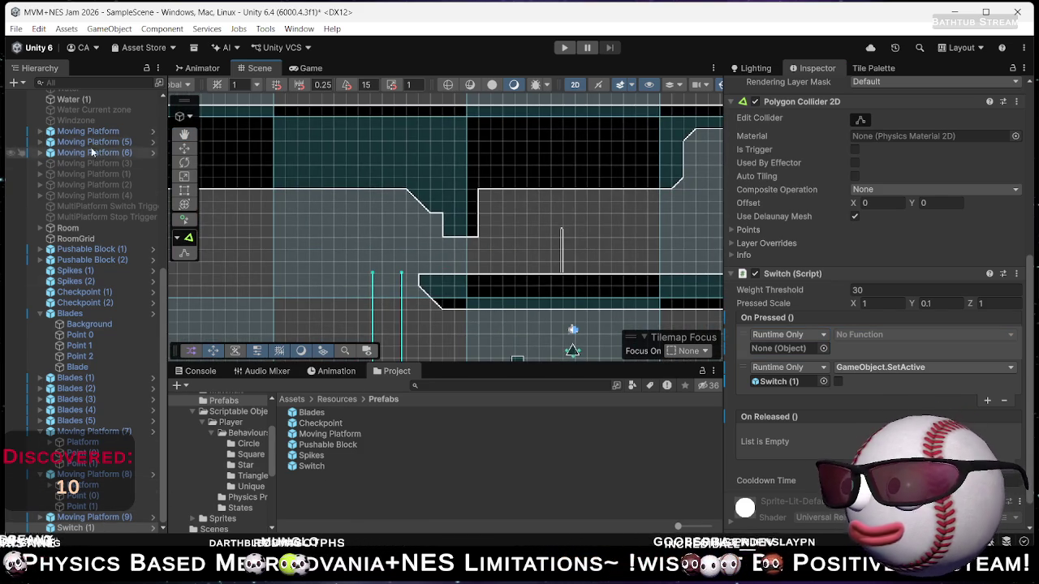
{"action": "left_click", "coordinate": [15, 83]}
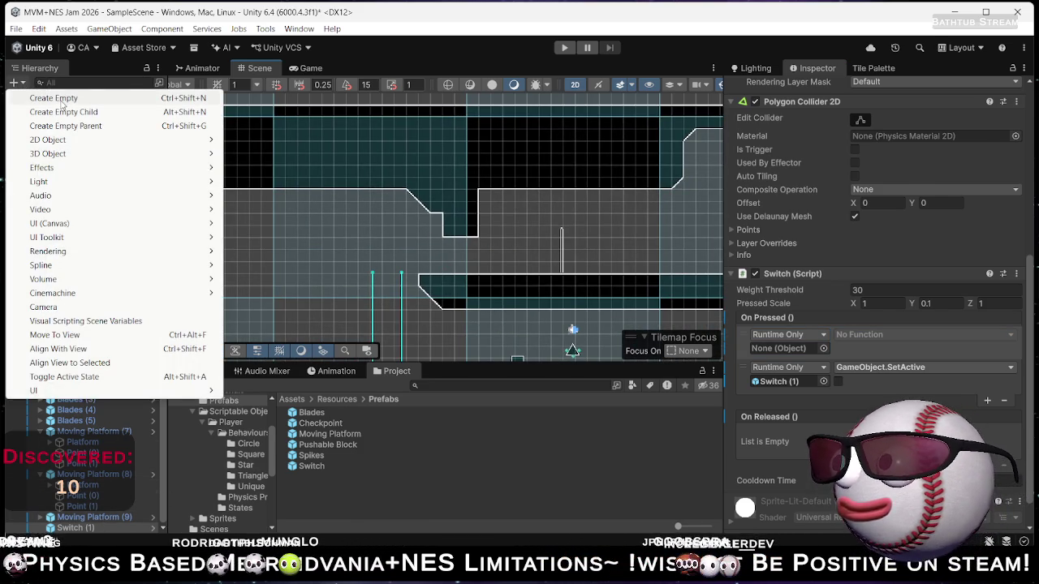
Create an empty object named Door and move it to X 31.23, Y -42.85.
{"action": "left_click", "coordinate": [62, 103]}
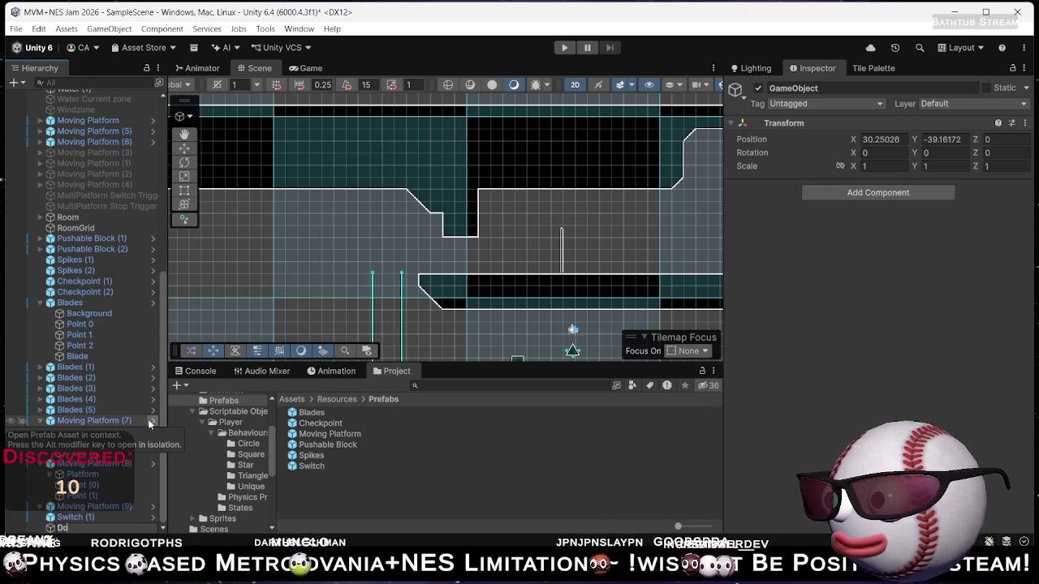
{"action": "type", "text": "oor"}
{"action": "key", "text": "Return"}
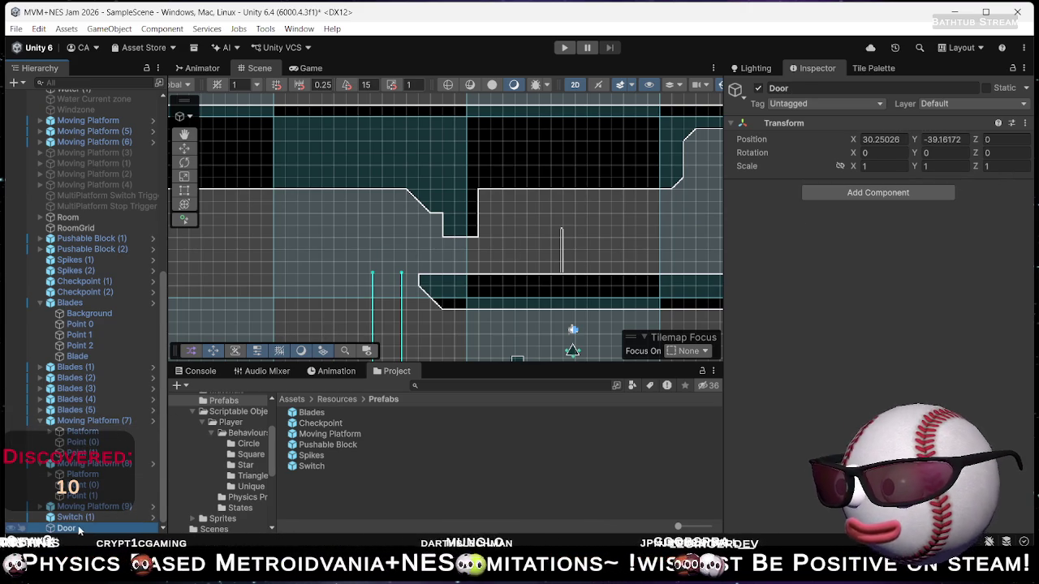
{"action": "key", "text": "w"}
{"action": "mouse_move", "coordinate": [440, 225]}
{"action": "left_mouse_down"}
{"action": "mouse_move", "coordinate": [457, 225]}
{"action": "mouse_move", "coordinate": [466, 252]}
{"action": "left_mouse_up"}
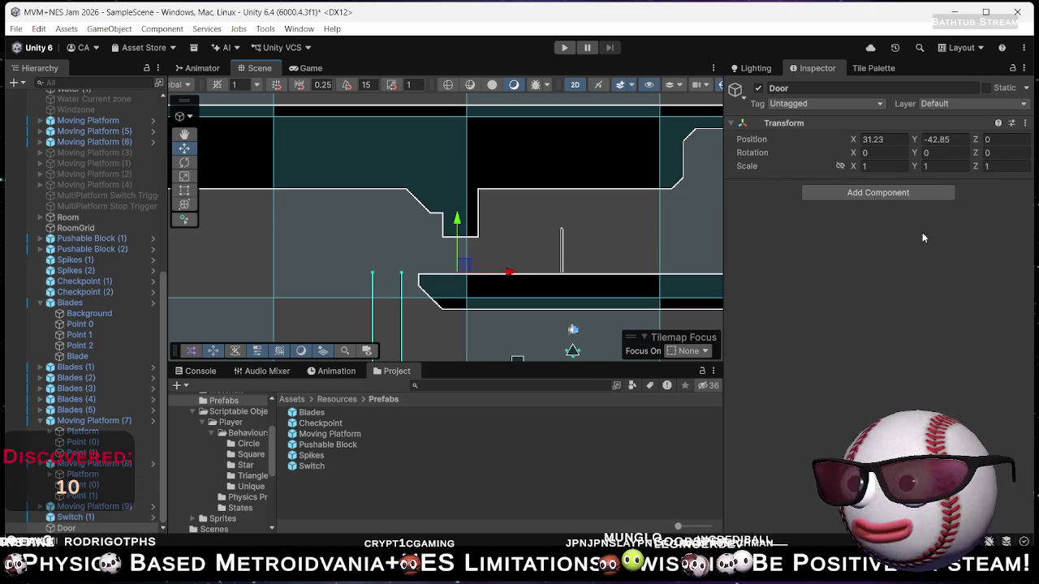
{"action": "right_click", "coordinate": [69, 538]}
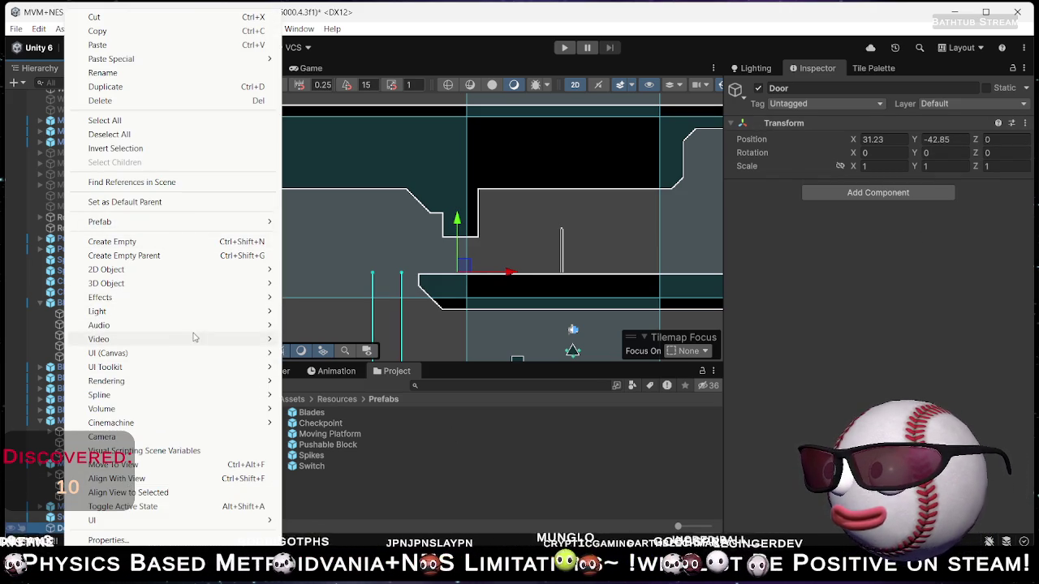
Add a Square sprite as a child of Door and open its Sprite picker.
{"action": "mouse_move", "coordinate": [224, 274]}
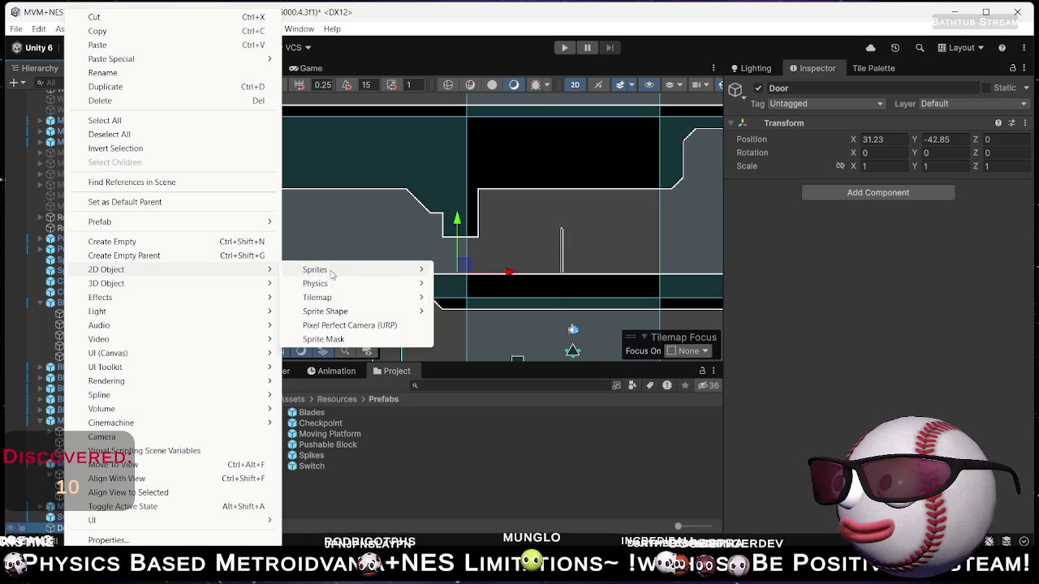
{"action": "mouse_move", "coordinate": [365, 270]}
{"action": "left_click", "coordinate": [478, 284]}
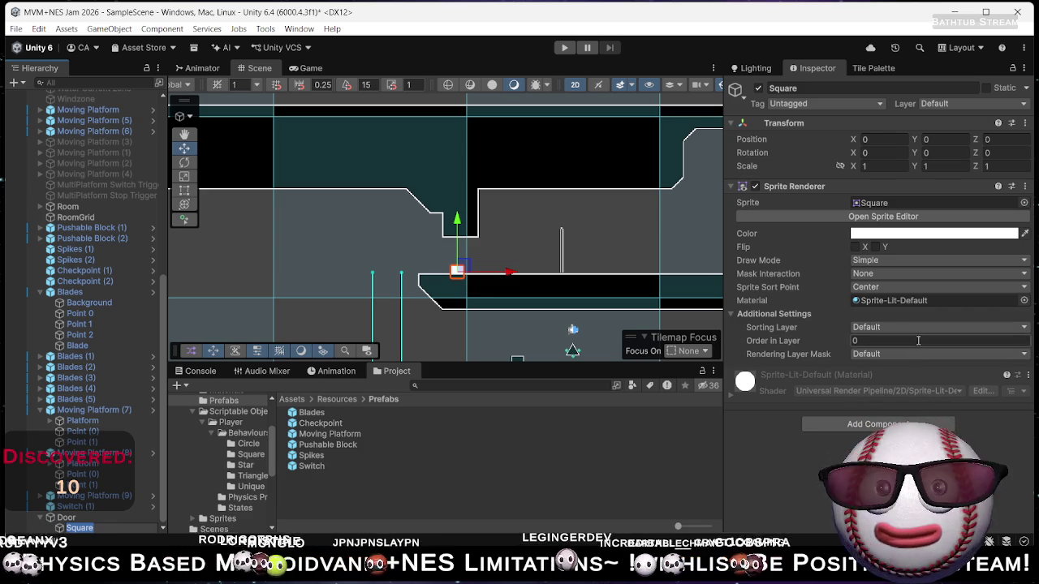
{"action": "left_click", "coordinate": [1024, 203]}
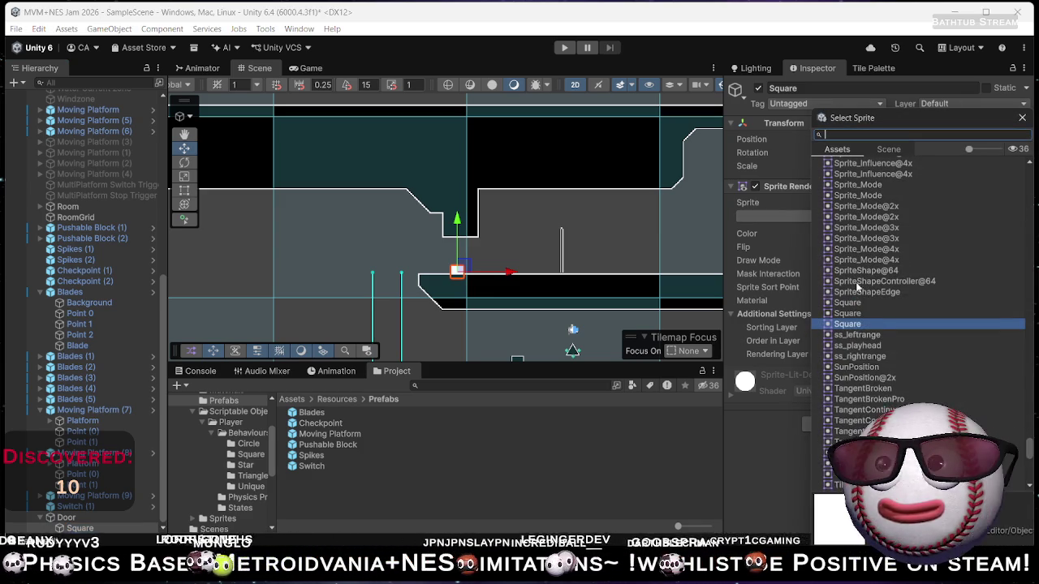
Preview sprites from the picker on the Square, such as the blades and SetPivot16, looking for a door graphic.
{"action": "key", "text": "Up"}
{"action": "key", "text": "Up"}
{"action": "key", "text": "Up"}
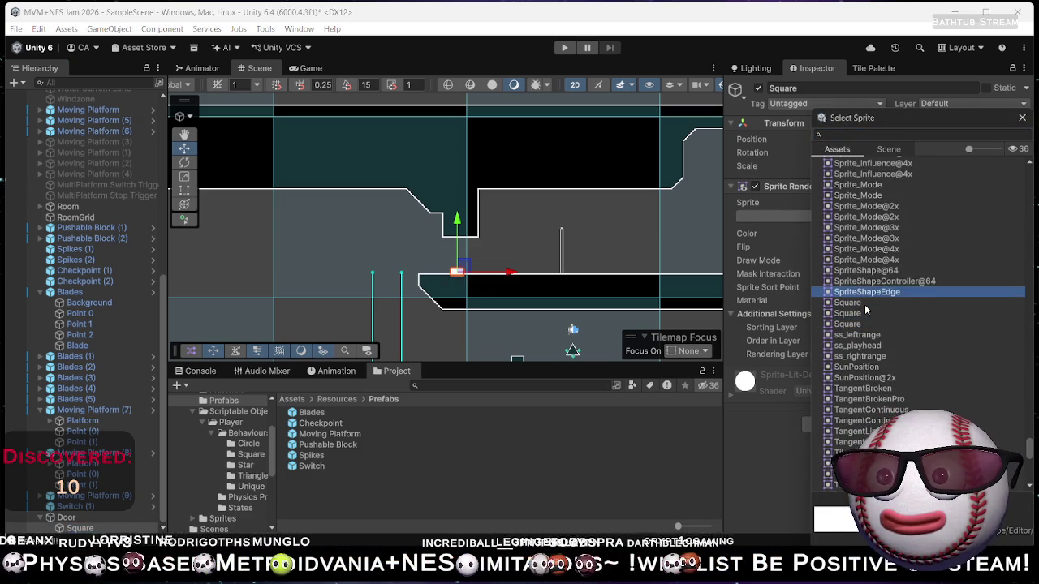
{"action": "key", "text": "Up"}
{"action": "key", "text": "Up"}
{"action": "key", "text": "Up"}
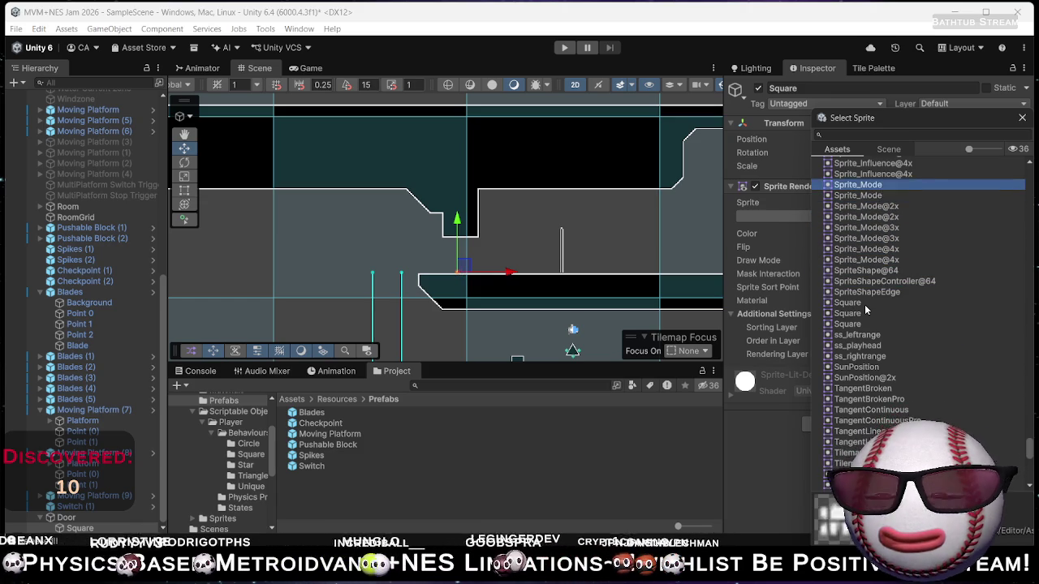
{"action": "key", "text": "Up"}
{"action": "key", "text": "Up"}
{"action": "key", "text": "Up"}
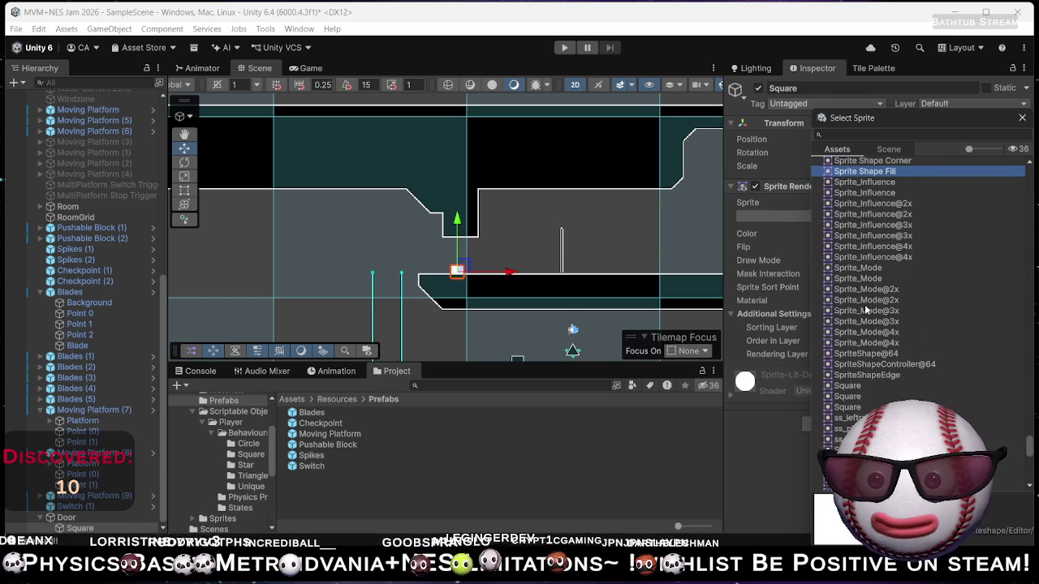
{"action": "key", "text": "Up"}
{"action": "key", "text": "Up"}
{"action": "key", "text": "Up"}
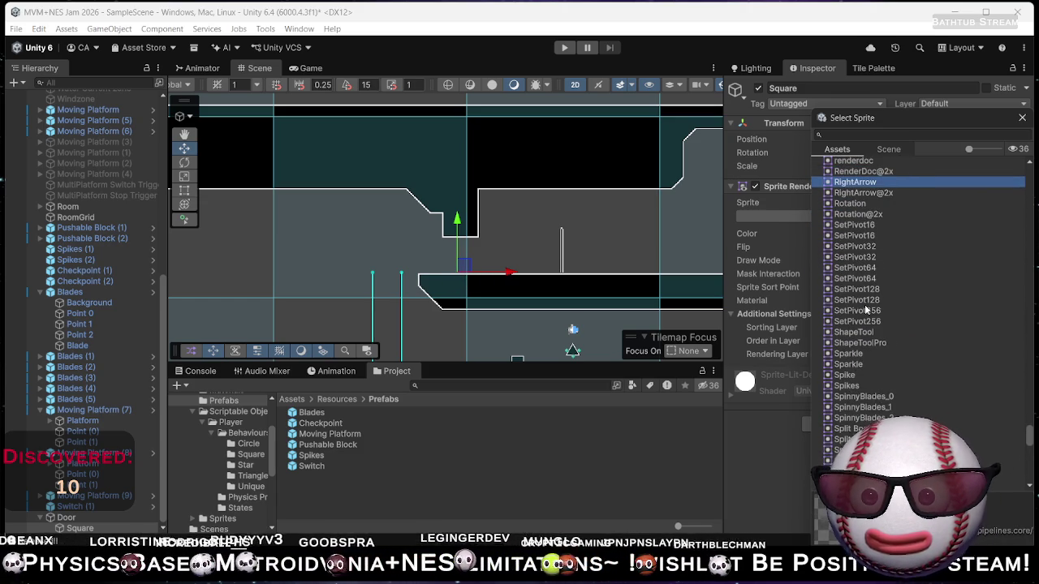
{"action": "key", "text": "Down"}
{"action": "key", "text": "Down"}
{"action": "key", "text": "Down"}
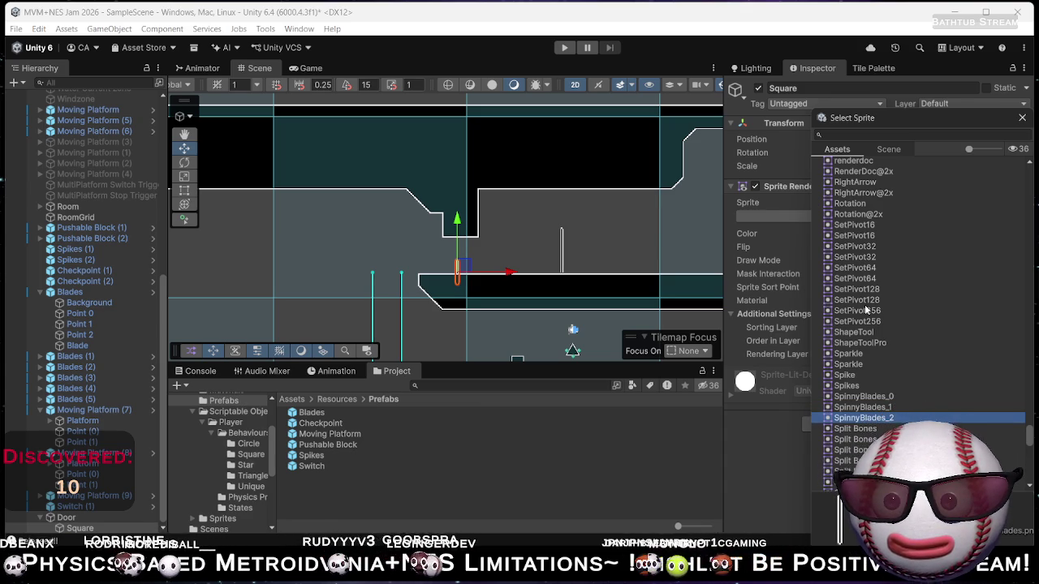
{"action": "key", "text": "Up"}
{"action": "key", "text": "Up"}
{"action": "key", "text": "Up"}
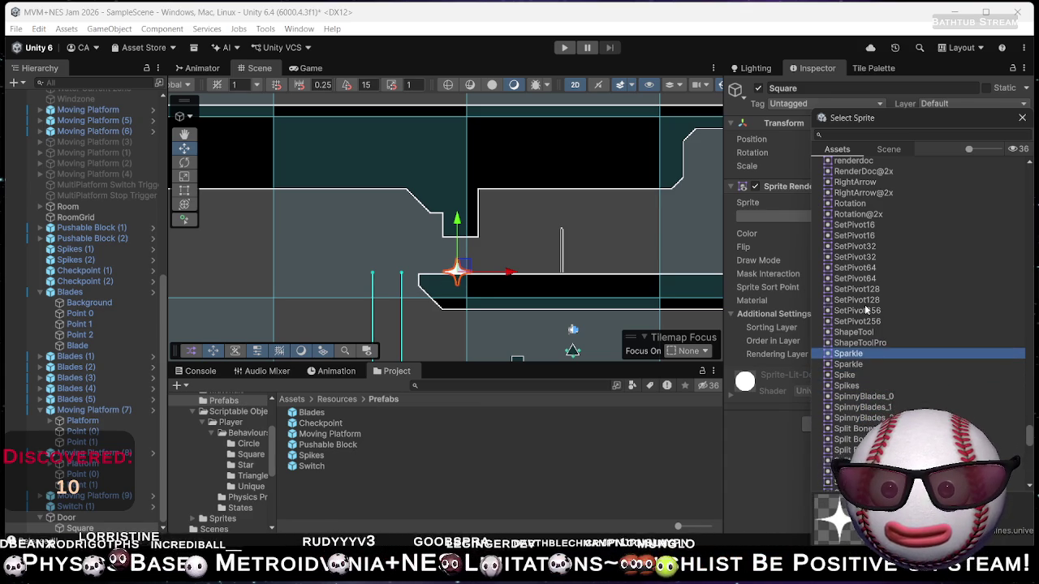
{"action": "key", "text": "Up"}
{"action": "key", "text": "Up"}
{"action": "key", "text": "Up"}
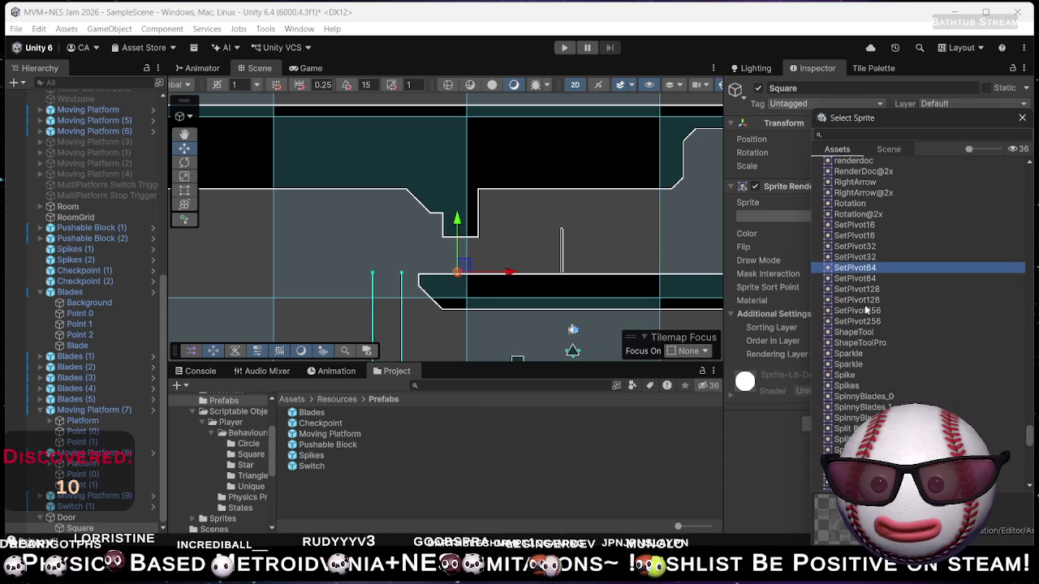
{"action": "key", "text": "Up"}
{"action": "key", "text": "Up"}
{"action": "key", "text": "Up"}
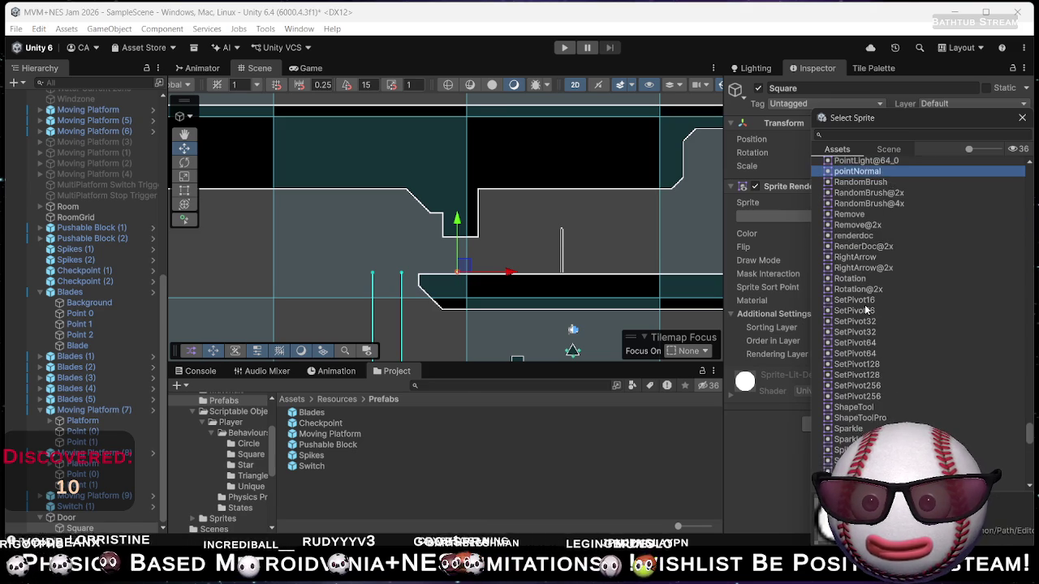
{"action": "key", "text": "Up"}
{"action": "key", "text": "Up"}
{"action": "key", "text": "Up"}
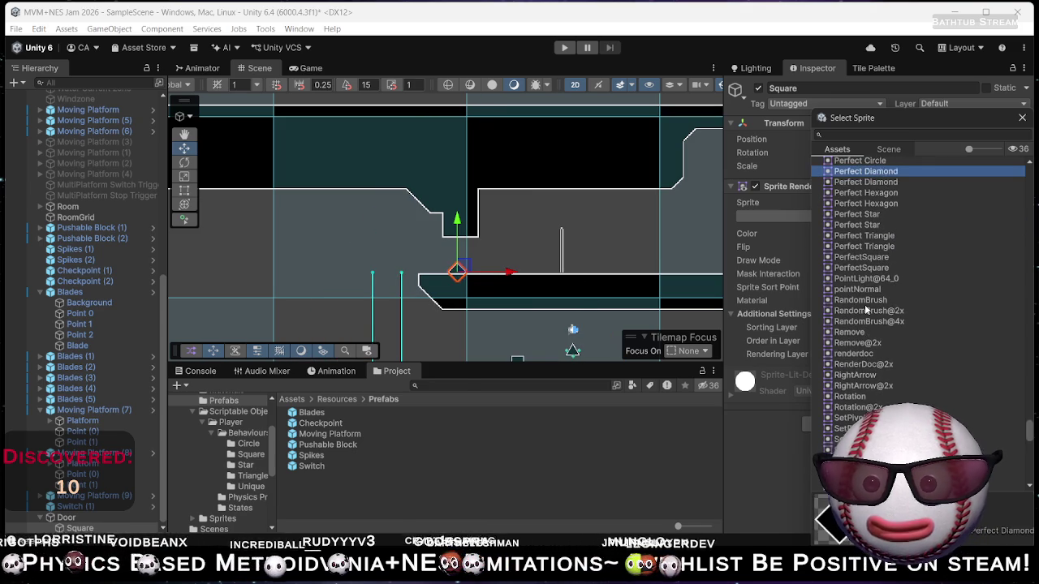
{"action": "key", "text": "Up"}
{"action": "key", "text": "Up"}
{"action": "key", "text": "Up"}
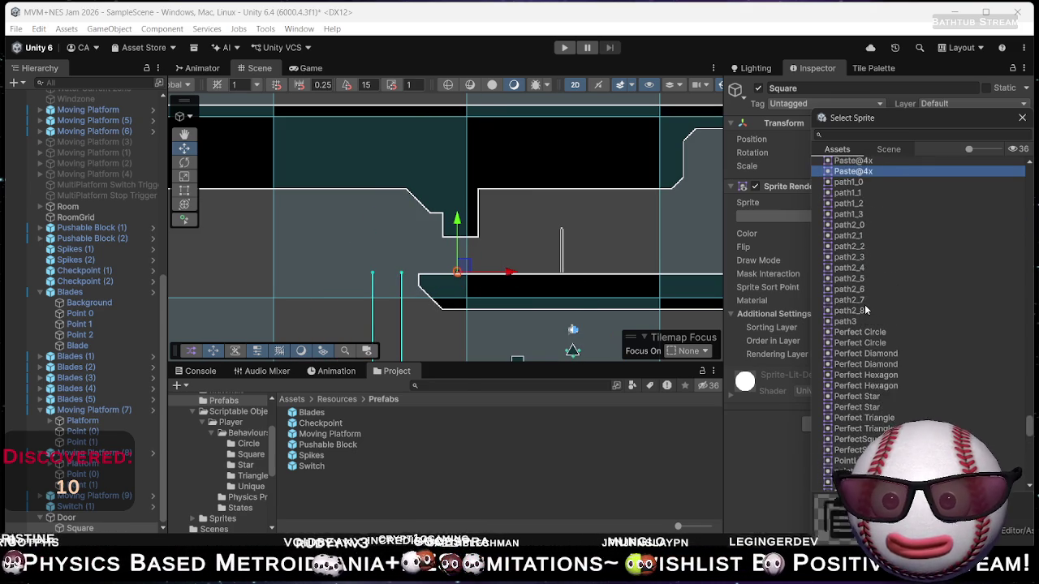
Step through the Level Tileset sprites and confirm Level Tileset_84 on the Square.
{"action": "key", "text": "Up"}
{"action": "key", "text": "Up"}
{"action": "key", "text": "Up"}
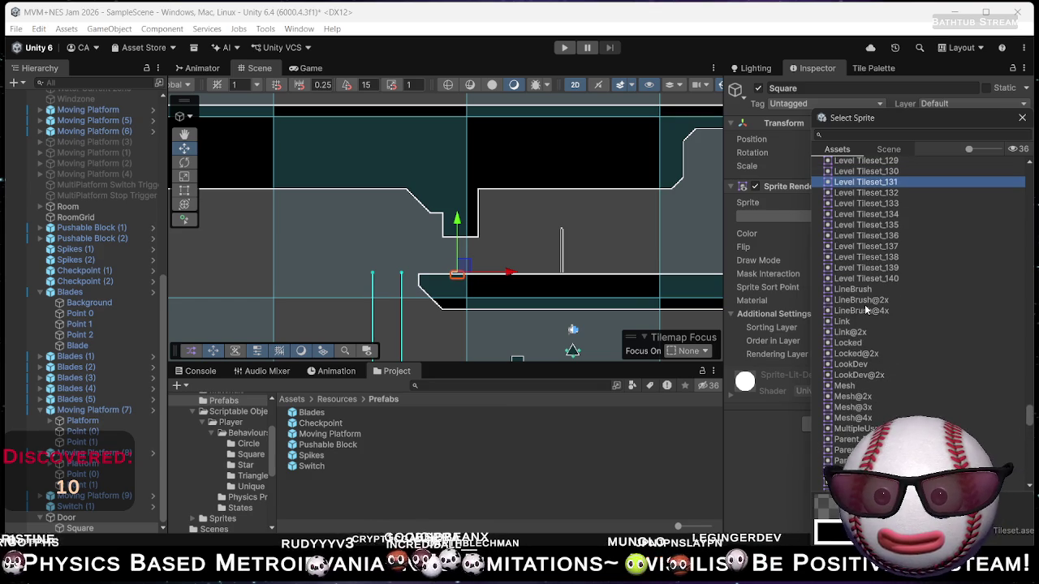
{"action": "key", "text": "Down"}
{"action": "key", "text": "Down"}
{"action": "key", "text": "Down"}
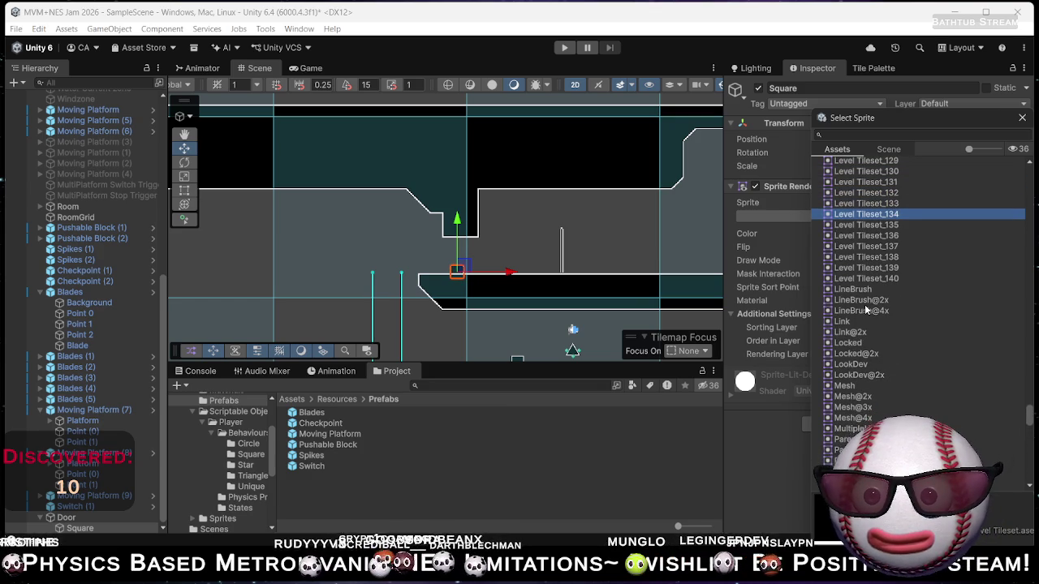
{"action": "key", "text": "Up"}
{"action": "key", "text": "Up"}
{"action": "key", "text": "Up"}
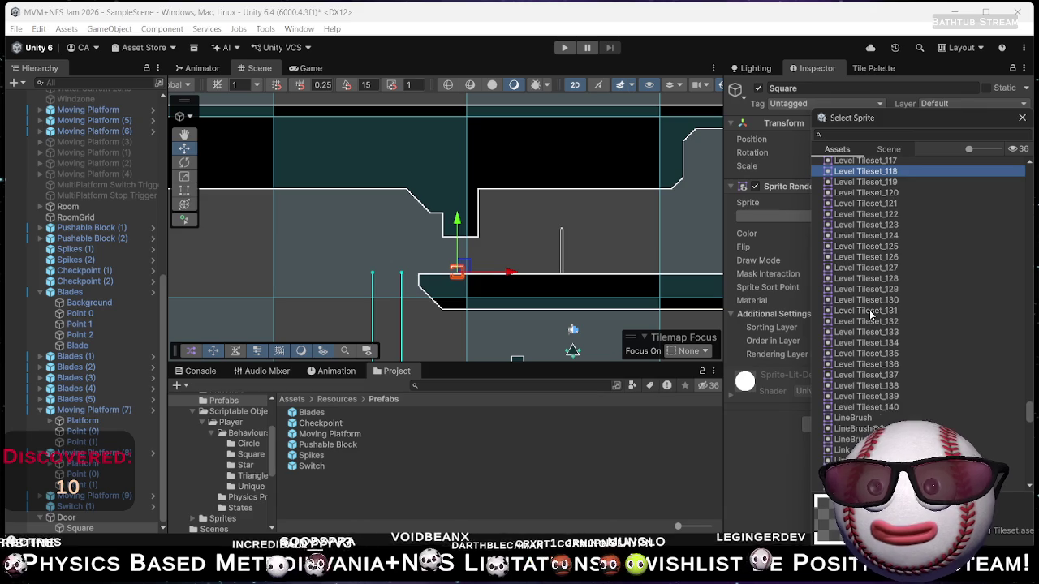
{"action": "key", "text": "Up"}
{"action": "key", "text": "Up"}
{"action": "key", "text": "Up"}
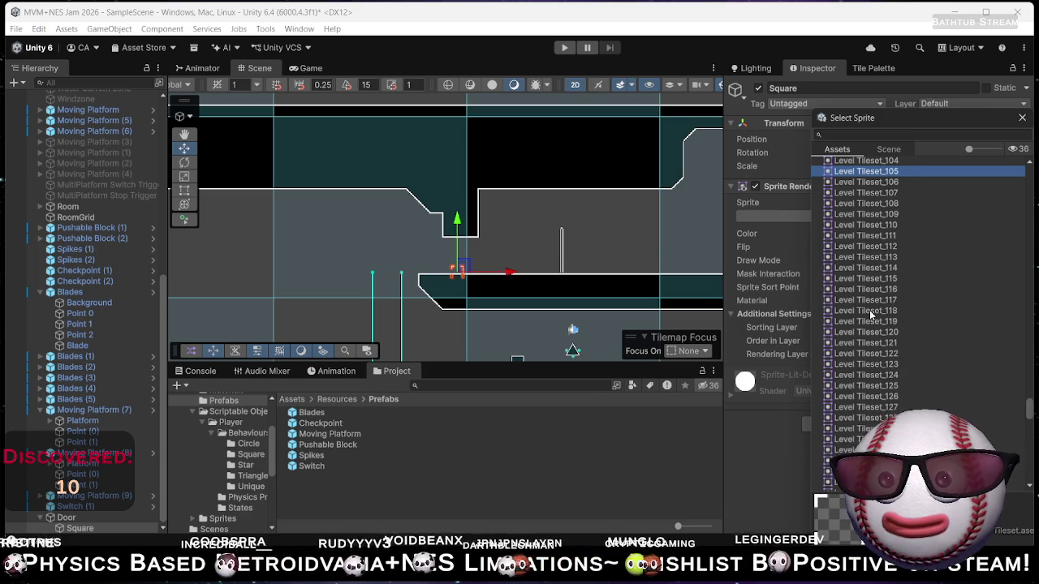
{"action": "key", "text": "Up"}
{"action": "key", "text": "Up"}
{"action": "key", "text": "Up"}
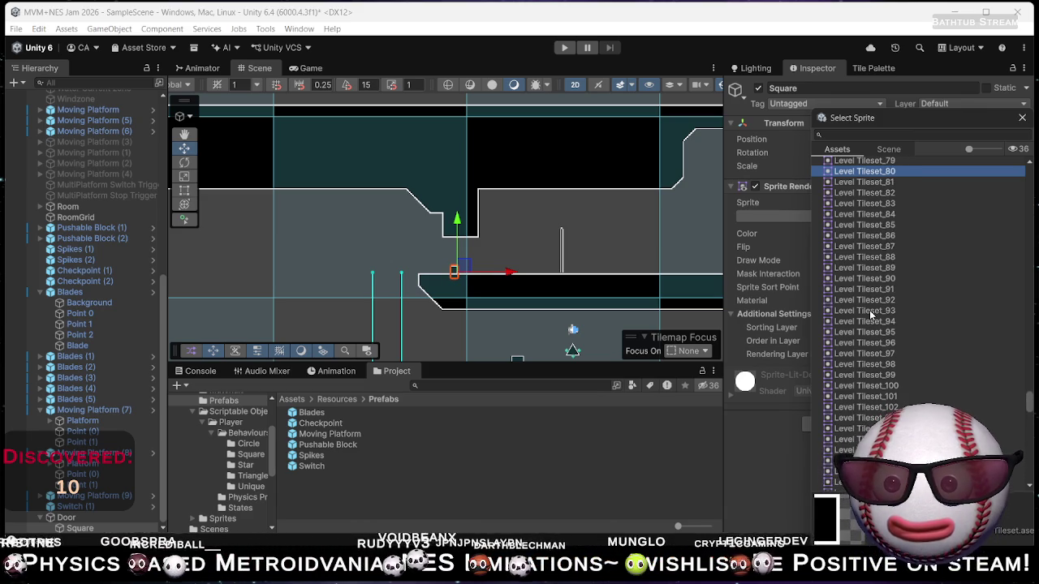
{"action": "key", "text": "Down"}
{"action": "key", "text": "Down"}
{"action": "key", "text": "Down"}
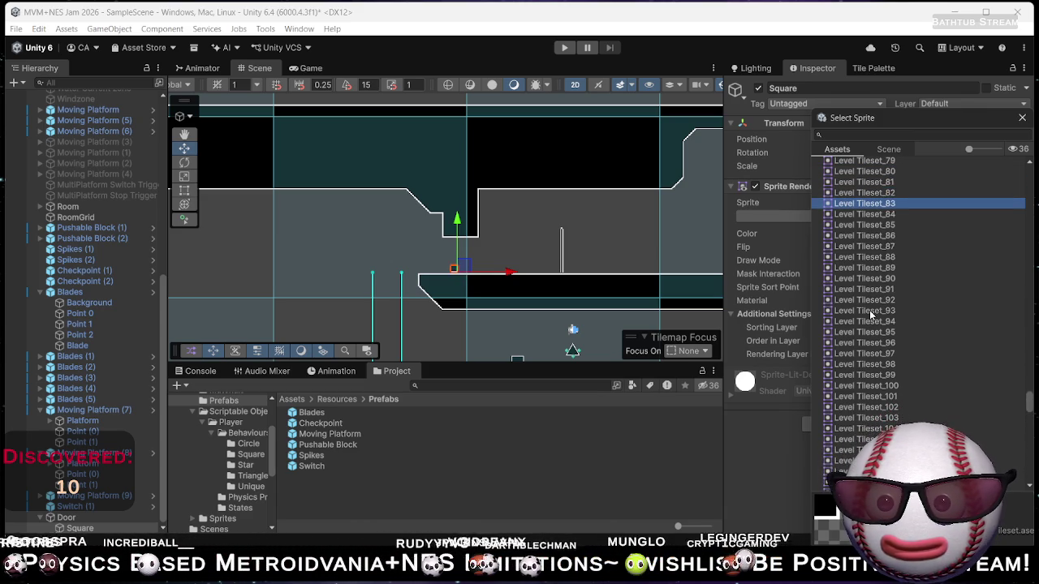
{"action": "key", "text": "Down"}
{"action": "key", "text": "Down"}
{"action": "key", "text": "Up"}
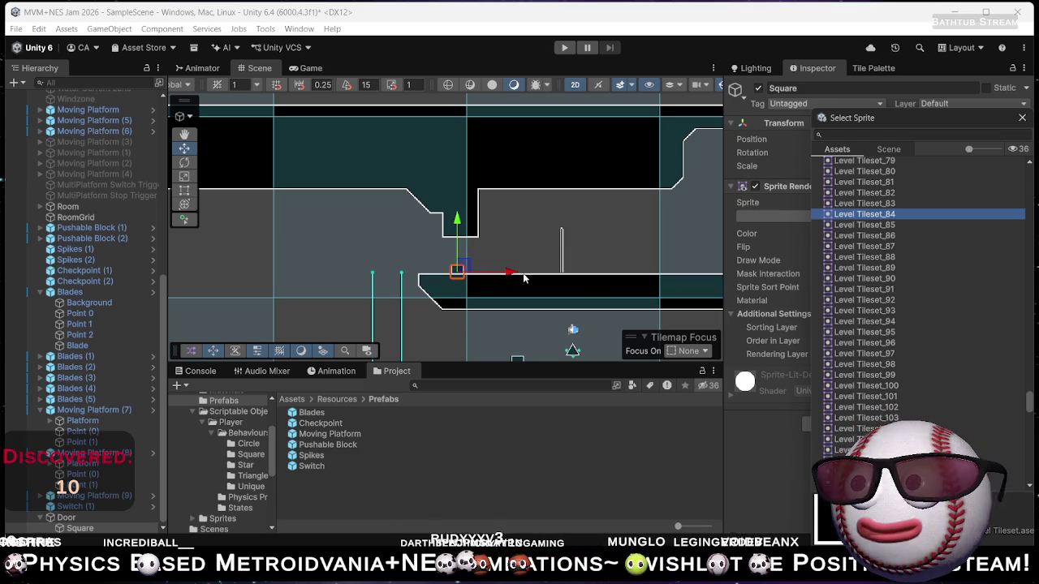
{"action": "key", "text": "Return"}
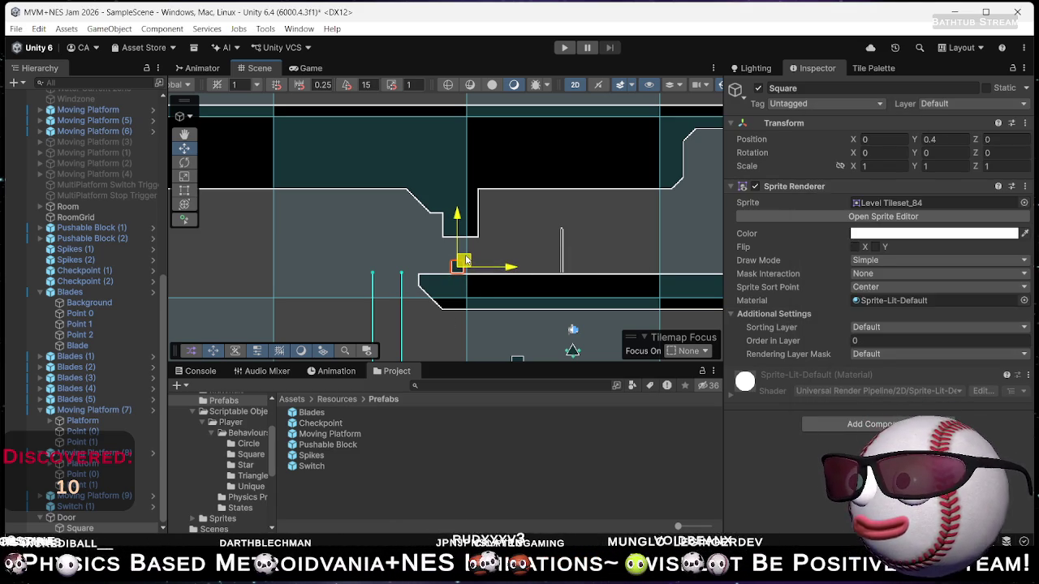
Zoom the Scene view onto the door's square, then bring up LibreSprite with SpinnyBlades.png.
{"action": "scroll", "coordinate": [467, 259], "scroll_direction": "up", "scroll_amount": 10}
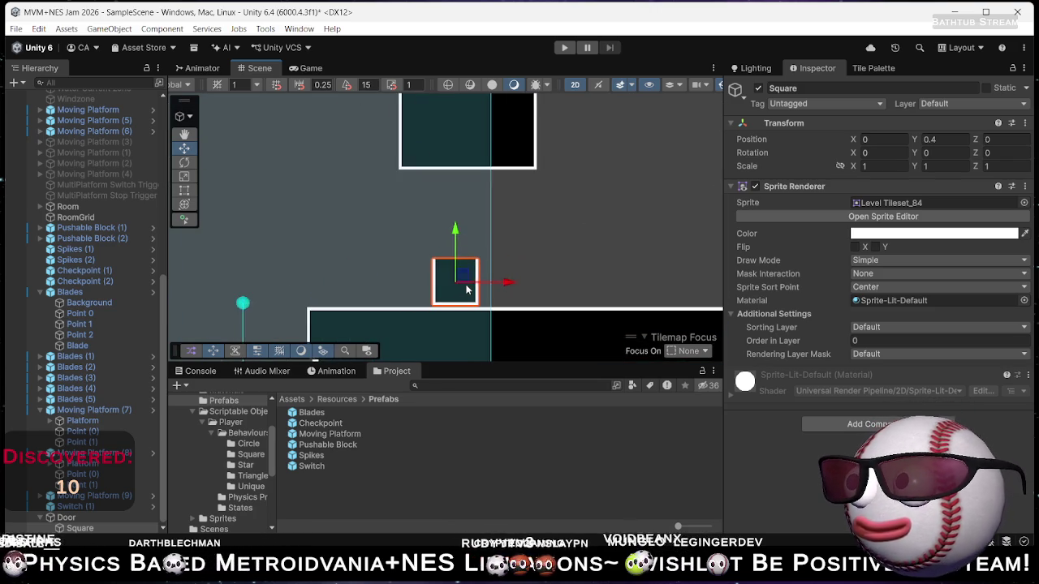
{"action": "scroll", "coordinate": [459, 280], "scroll_direction": "up", "scroll_amount": 3}
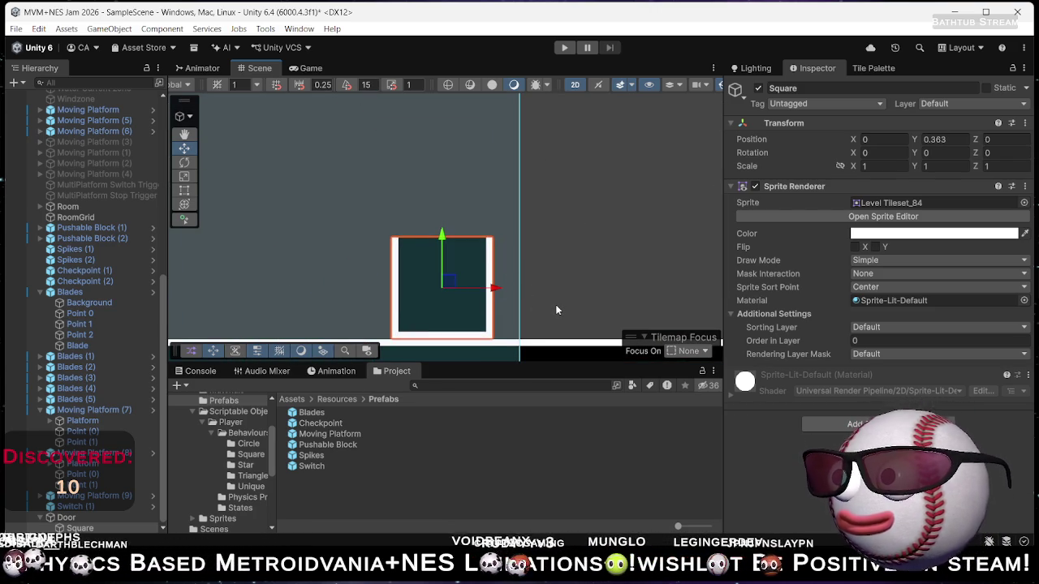
{"action": "left_click", "coordinate": [711, 475]}
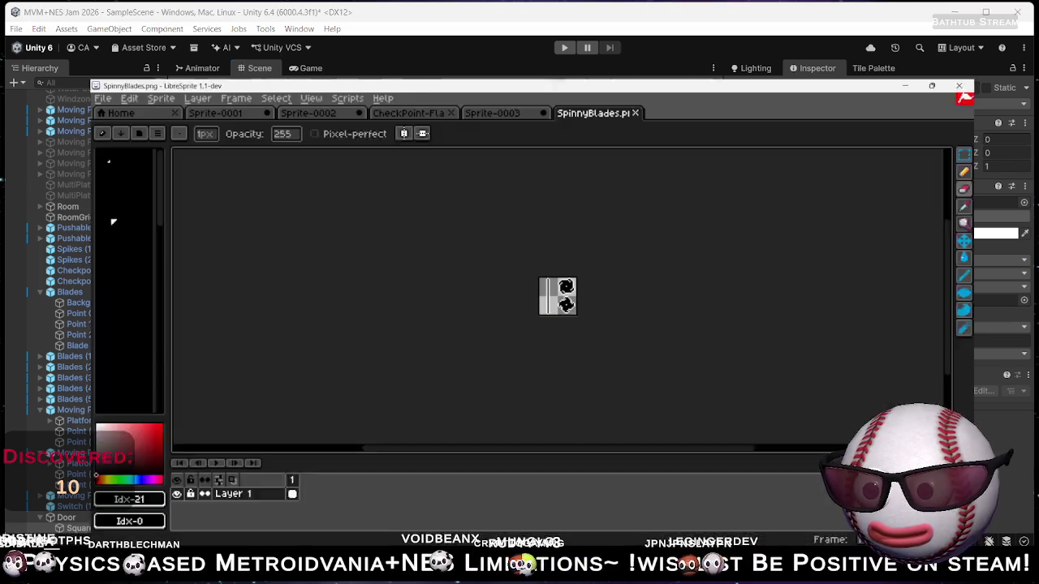
Create a new transparent 16×24 px sprite, Sprite-0004, and zoom the canvas in.
{"action": "left_click", "coordinate": [18, 23]}
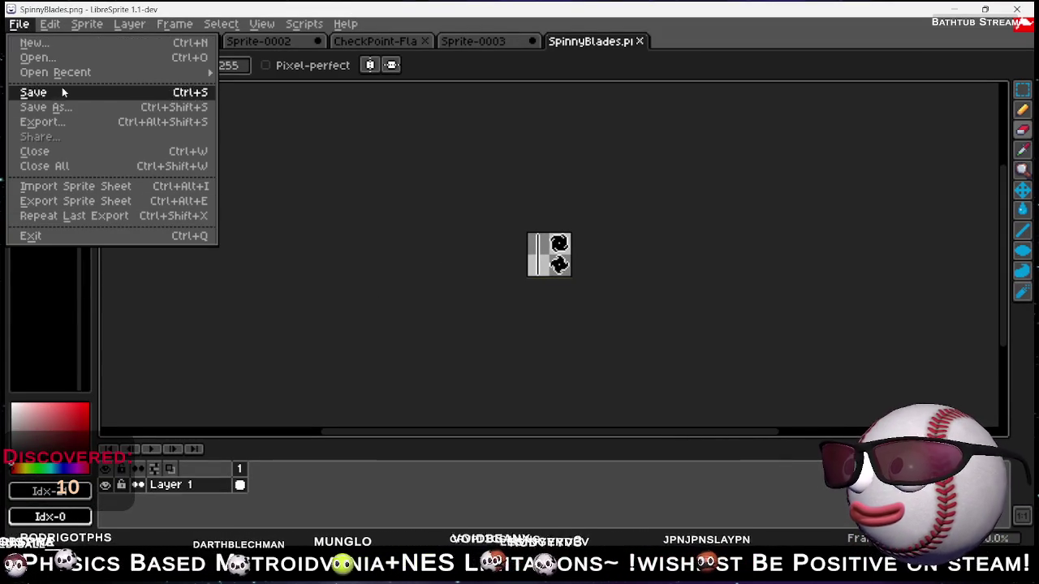
{"action": "left_click", "coordinate": [58, 43]}
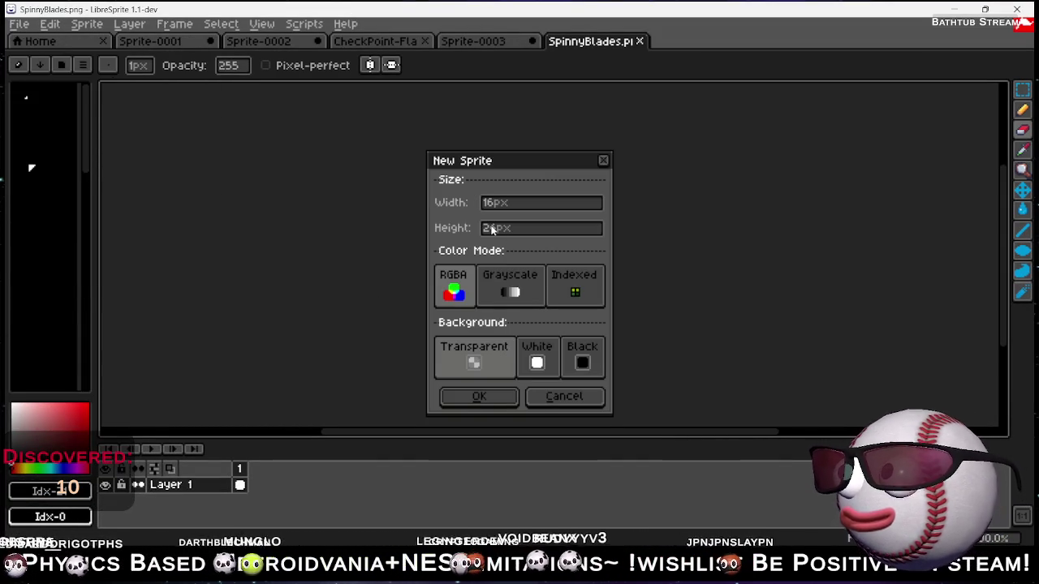
{"action": "left_click", "coordinate": [479, 397]}
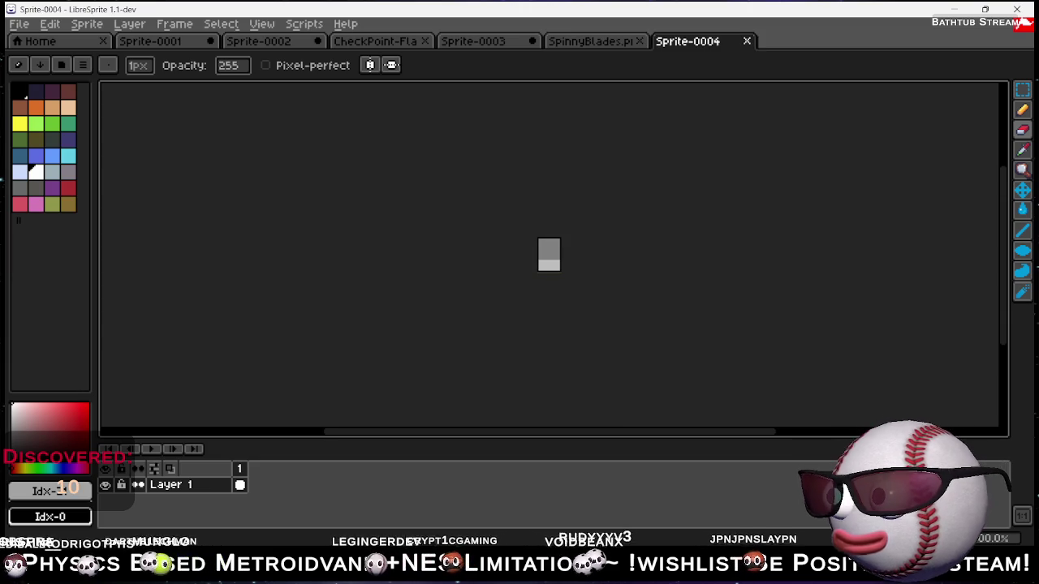
{"action": "scroll", "coordinate": [559, 258], "scroll_direction": "up", "scroll_amount": 6}
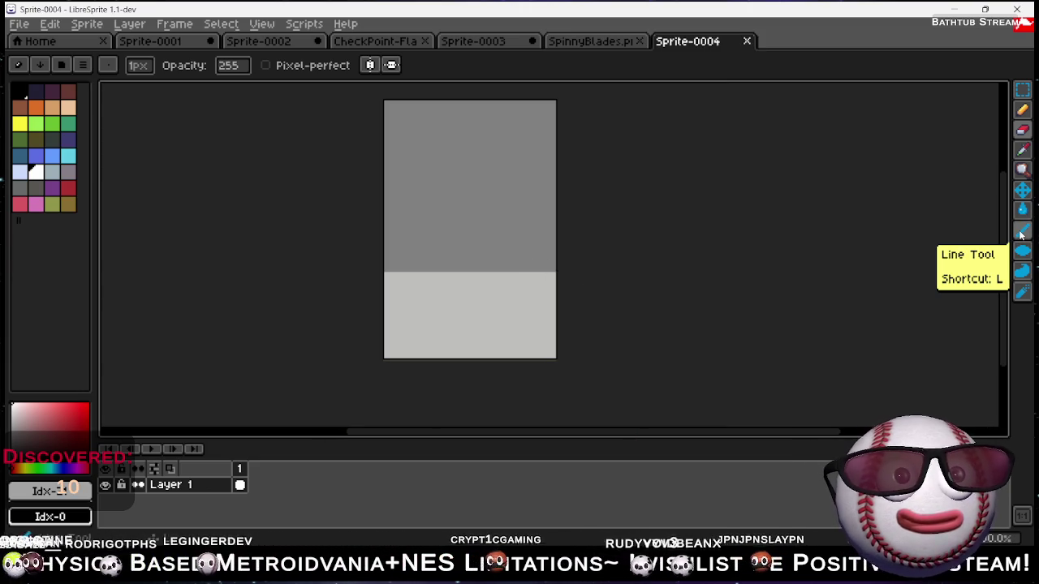
Draw white vertical bars down the sprite with the Line Tool, crossed by top, middle and bottom horizontal bars.
{"action": "left_click", "coordinate": [1022, 234]}
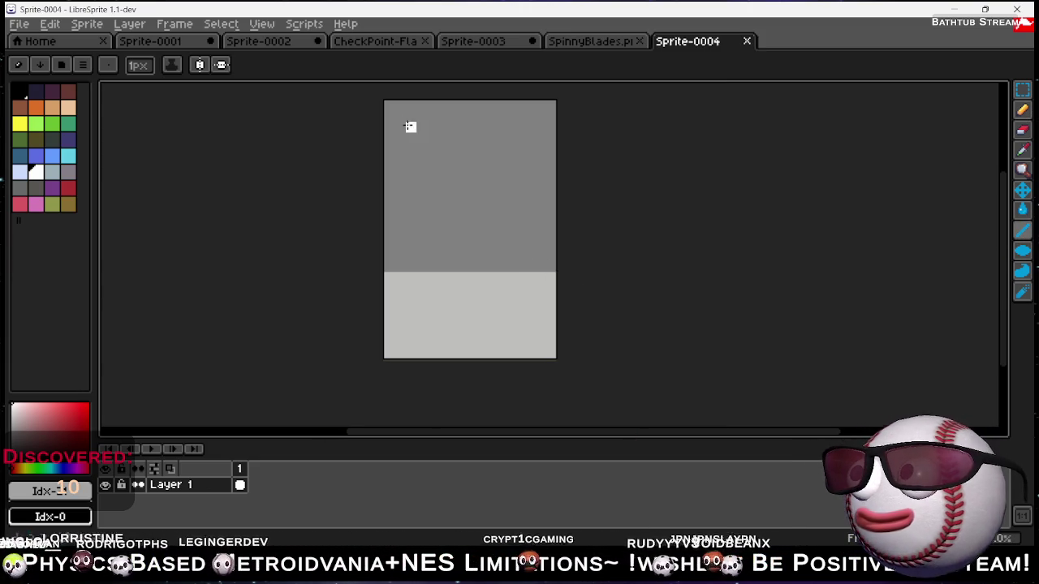
{"action": "left_click_drag", "start_coordinate": [421, 107], "coordinate": [417, 332]}
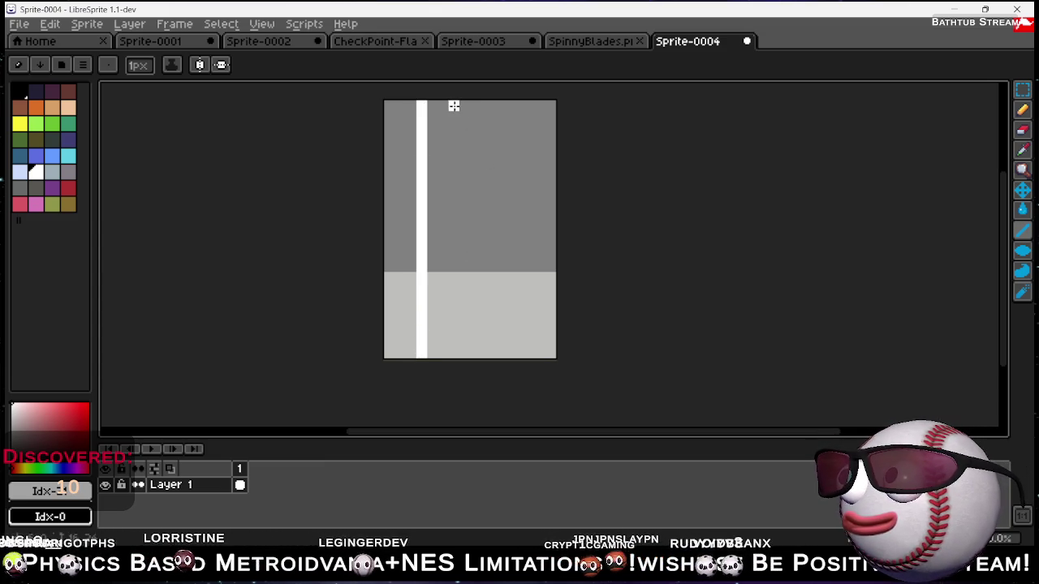
{"action": "left_click_drag", "start_coordinate": [462, 130], "coordinate": [459, 327]}
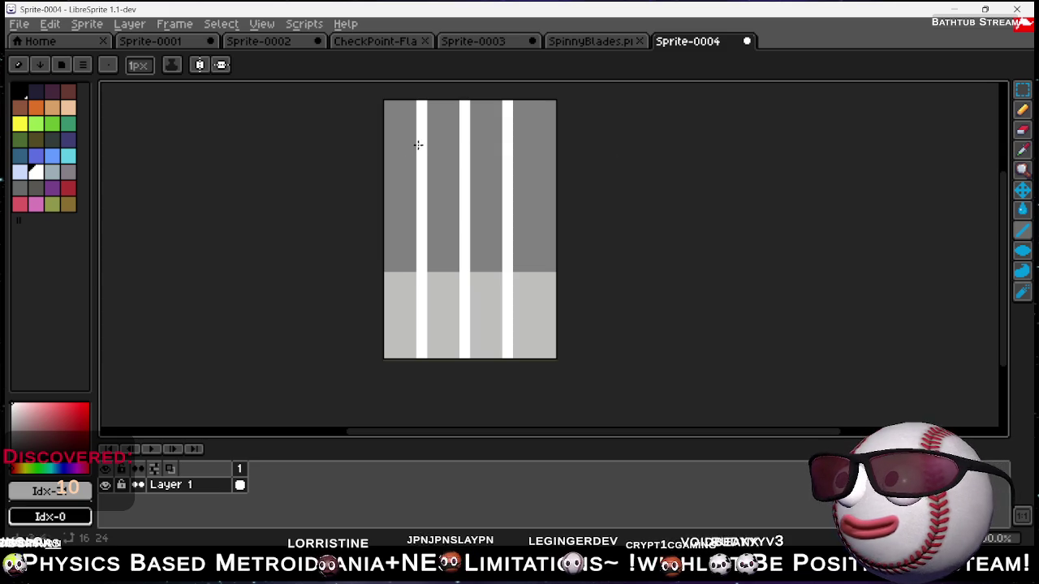
{"action": "left_click_drag", "start_coordinate": [400, 138], "coordinate": [531, 137]}
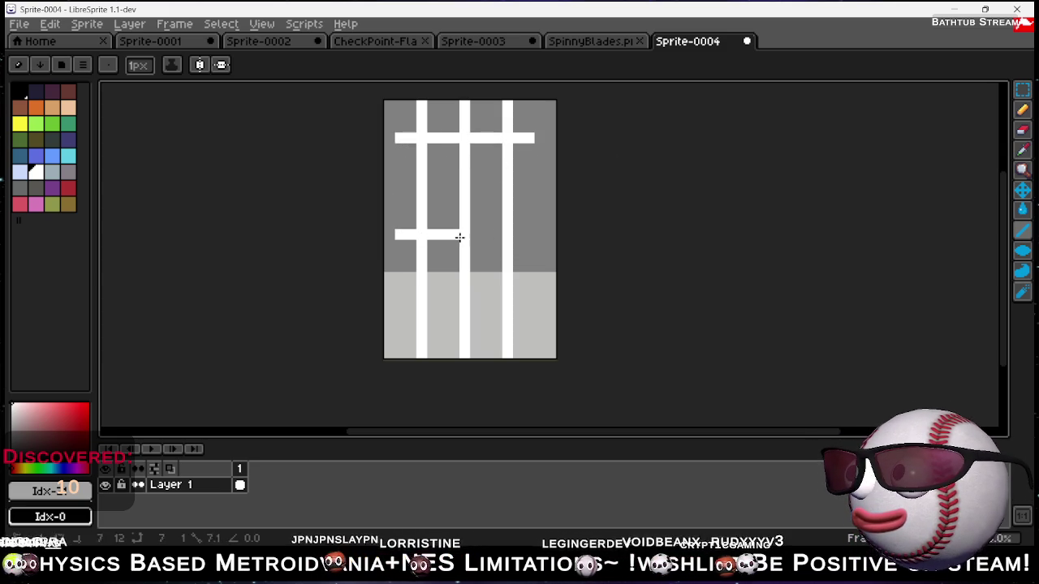
{"action": "left_click_drag", "start_coordinate": [457, 237], "coordinate": [532, 236]}
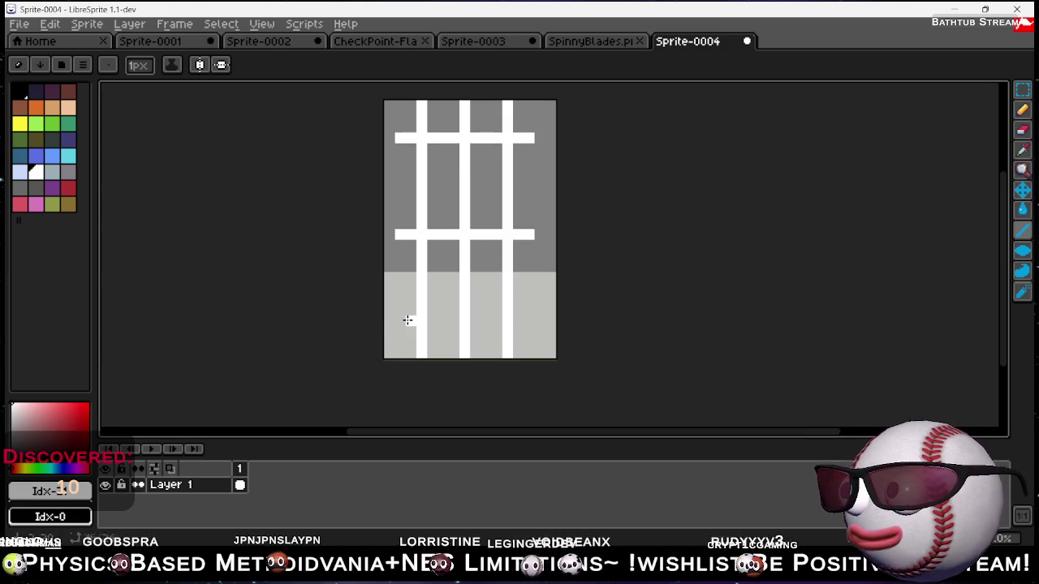
{"action": "left_click_drag", "start_coordinate": [397, 321], "coordinate": [529, 323]}
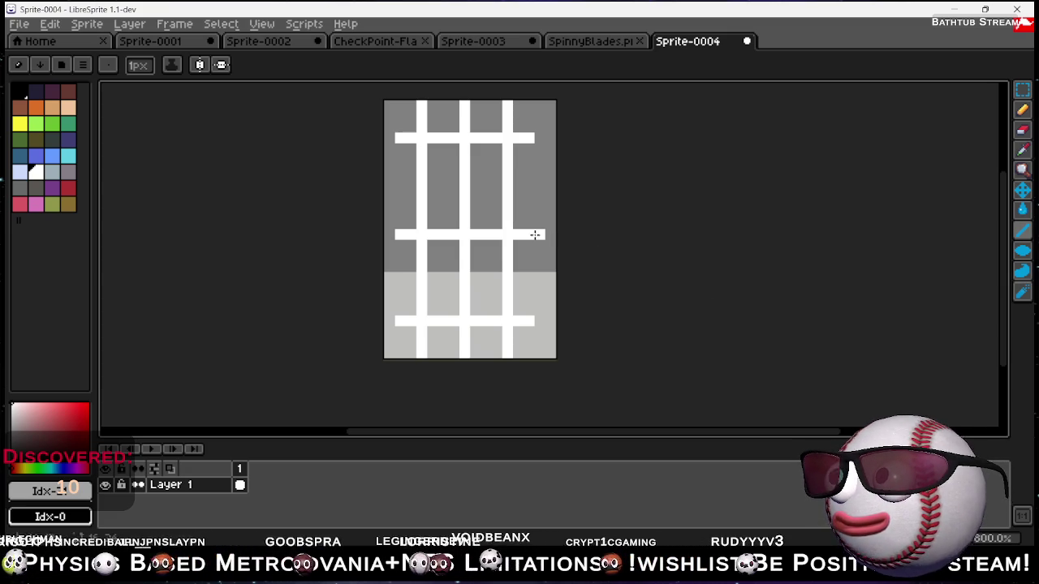
Paint Bucket the connected bars black, undoing a stray white fill of the left strip.
{"action": "key", "text": "g"}
{"action": "left_click", "coordinate": [463, 201]}
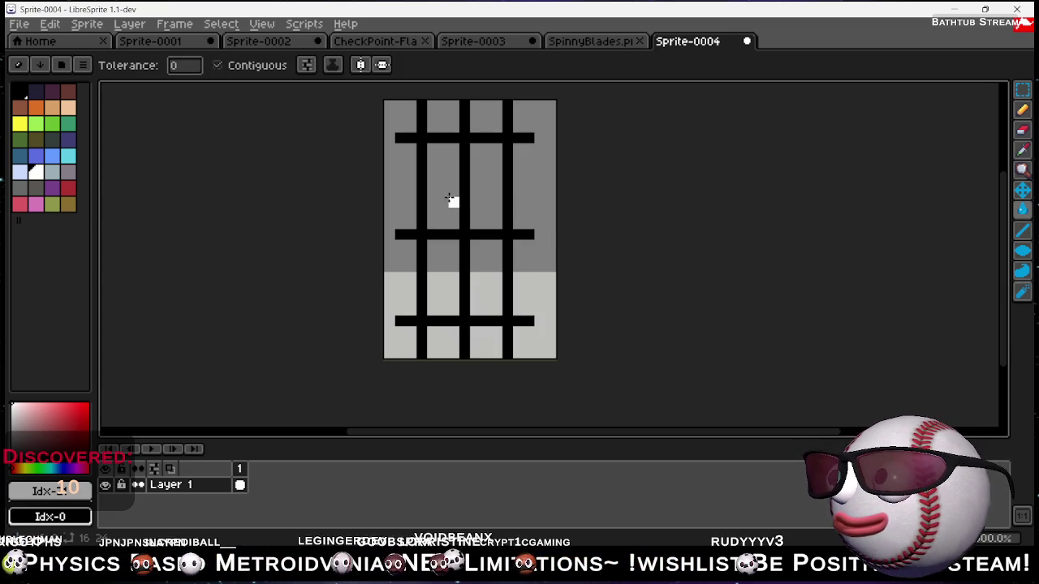
{"action": "left_click", "coordinate": [412, 110]}
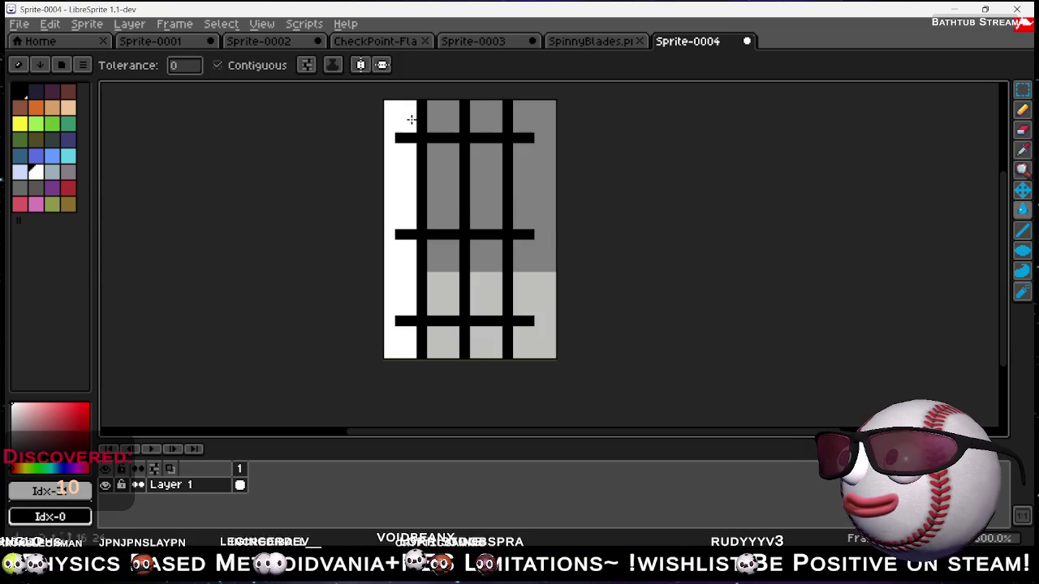
{"action": "key", "text": "ctrl+z"}
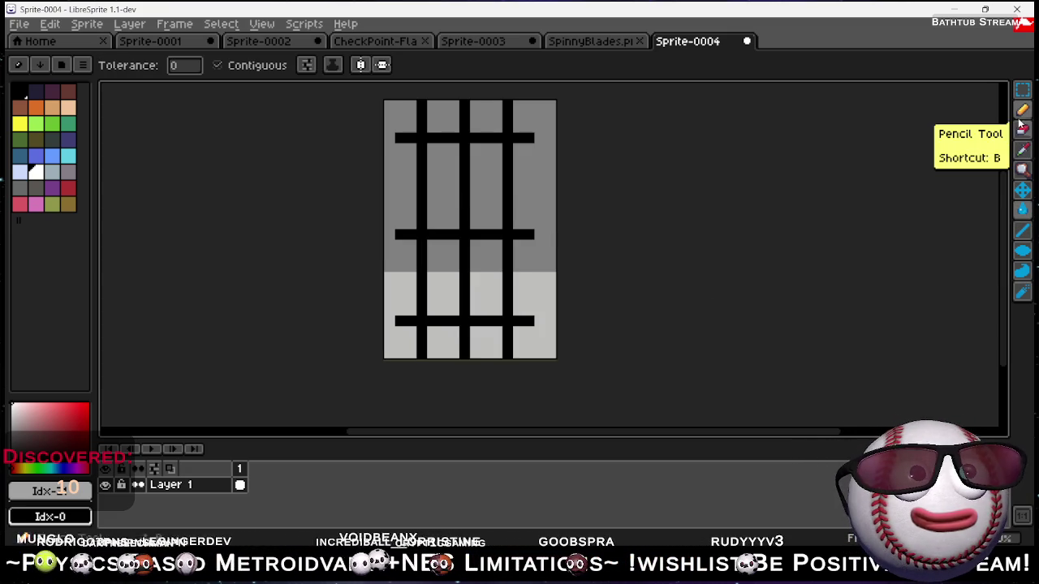
Pencil white highlight pixels along the top and up beside the right-hand bar.
{"action": "left_click", "coordinate": [1023, 230]}
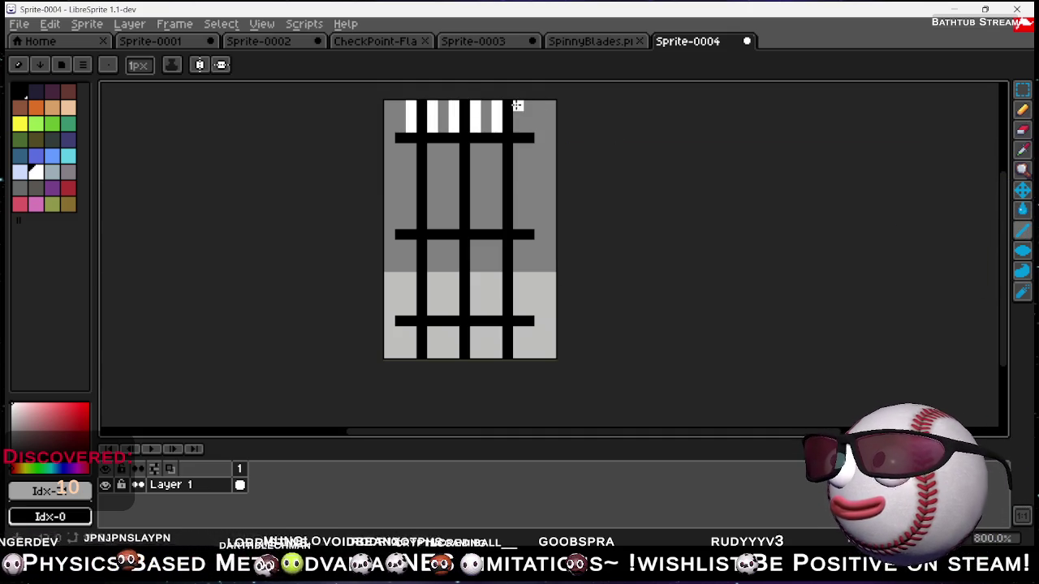
{"action": "mouse_move", "coordinate": [538, 122]}
{"action": "left_mouse_down"}
{"action": "mouse_move", "coordinate": [519, 197]}
{"action": "mouse_move", "coordinate": [529, 240]}
{"action": "mouse_move", "coordinate": [518, 242]}
{"action": "left_mouse_up"}
{"action": "left_click", "coordinate": [519, 307]}
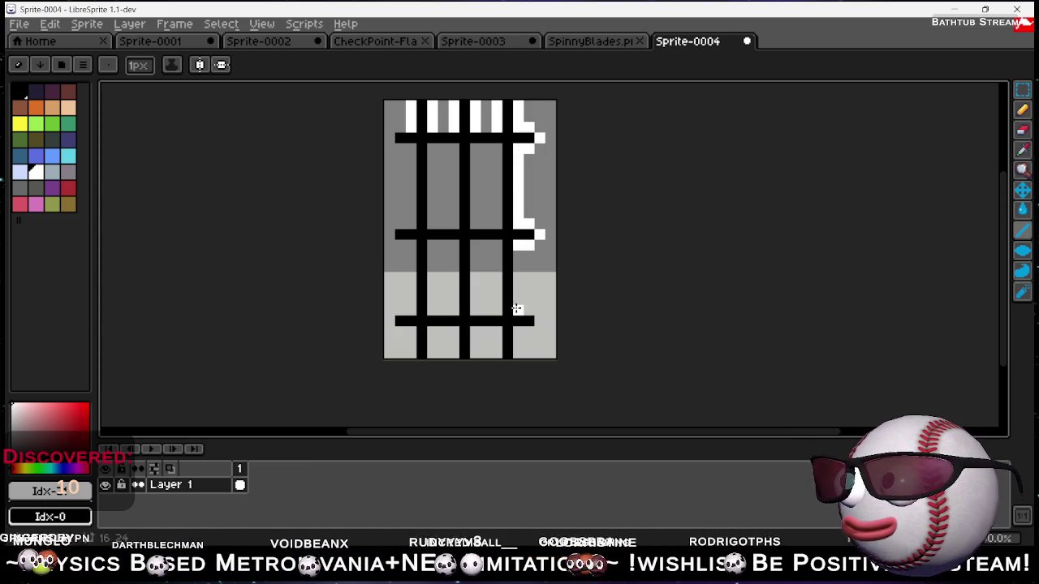
{"action": "left_click", "coordinate": [529, 307]}
{"action": "left_click_drag", "start_coordinate": [525, 307], "coordinate": [516, 276]}
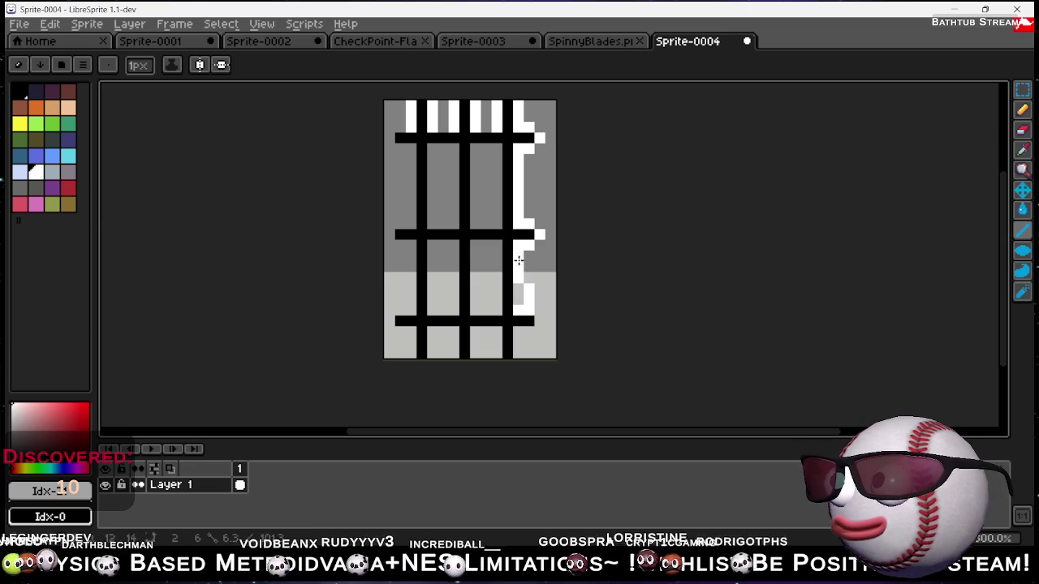
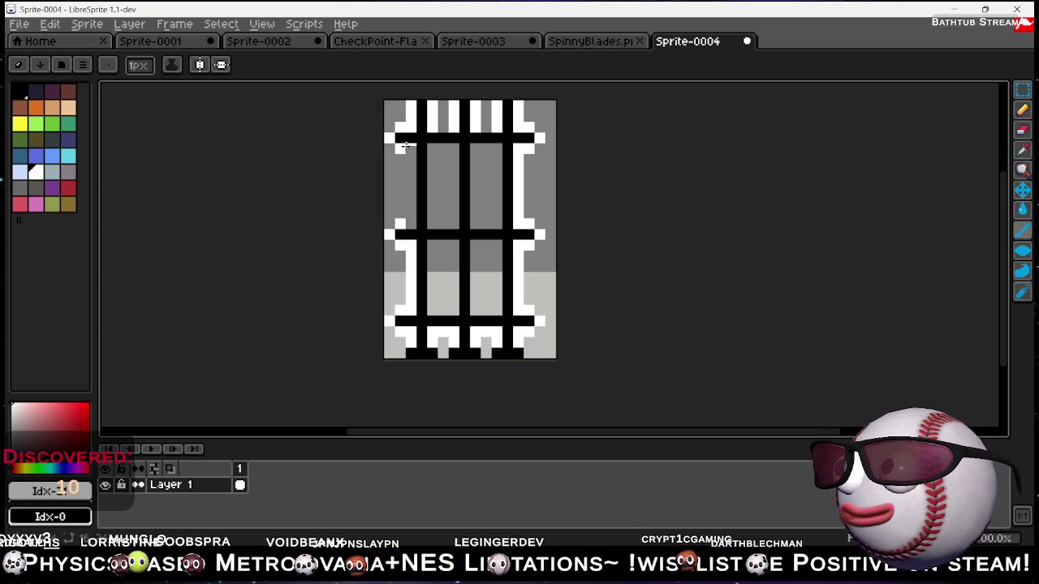
Draw white pencil lines down the three upper door bars and join their outlines.
{"action": "left_click_drag", "start_coordinate": [412, 151], "coordinate": [411, 227]}
{"action": "left_click_drag", "start_coordinate": [433, 147], "coordinate": [432, 226]}
{"action": "mouse_move", "coordinate": [453, 150]}
{"action": "left_mouse_down"}
{"action": "mouse_move", "coordinate": [440, 150]}
{"action": "mouse_move", "coordinate": [449, 127]}
{"action": "left_mouse_up"}
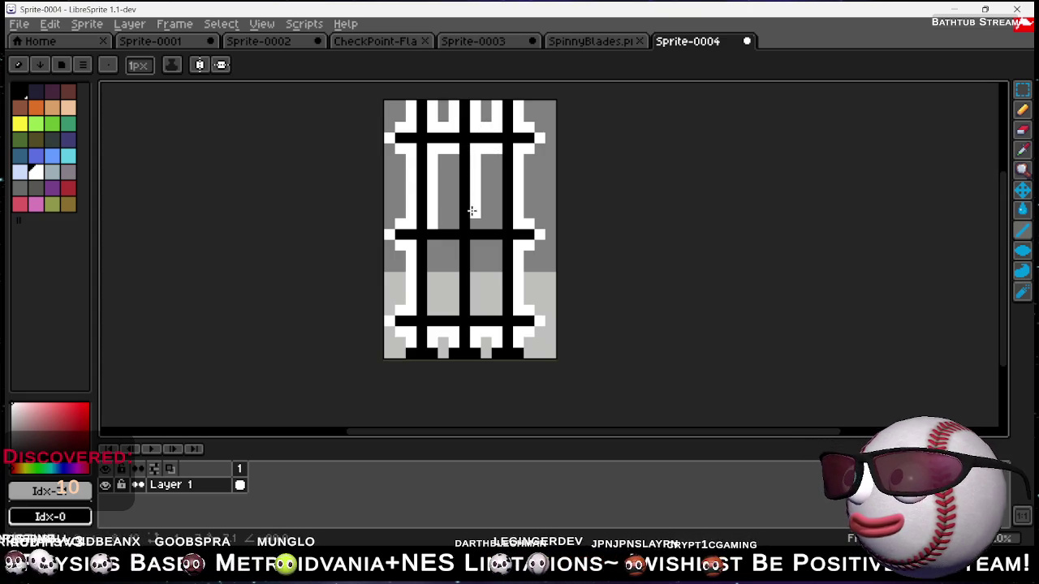
{"action": "left_click_drag", "start_coordinate": [494, 159], "coordinate": [494, 215]}
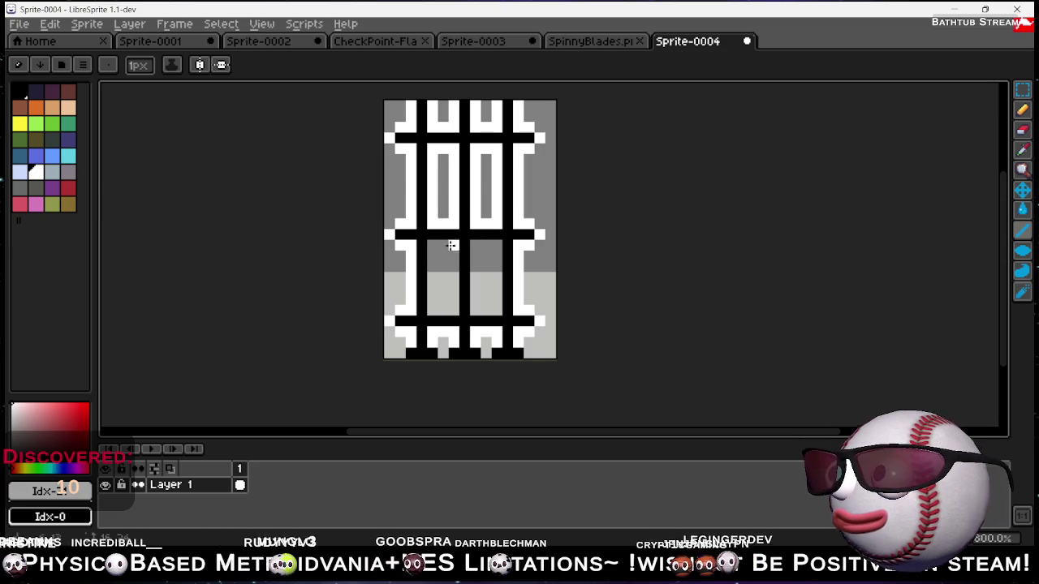
Outline the second and third lower bars with white rectangles.
{"action": "mouse_move", "coordinate": [1022, 250]}
{"action": "left_click", "coordinate": [944, 248]}
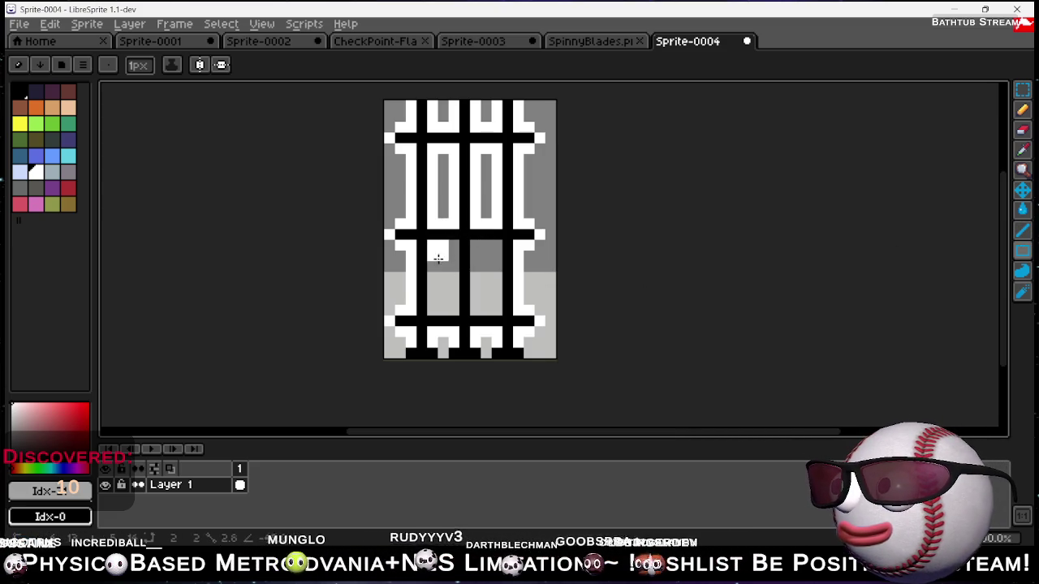
{"action": "left_click_drag", "start_coordinate": [436, 257], "coordinate": [457, 311]}
{"action": "left_click_drag", "start_coordinate": [475, 245], "coordinate": [497, 302]}
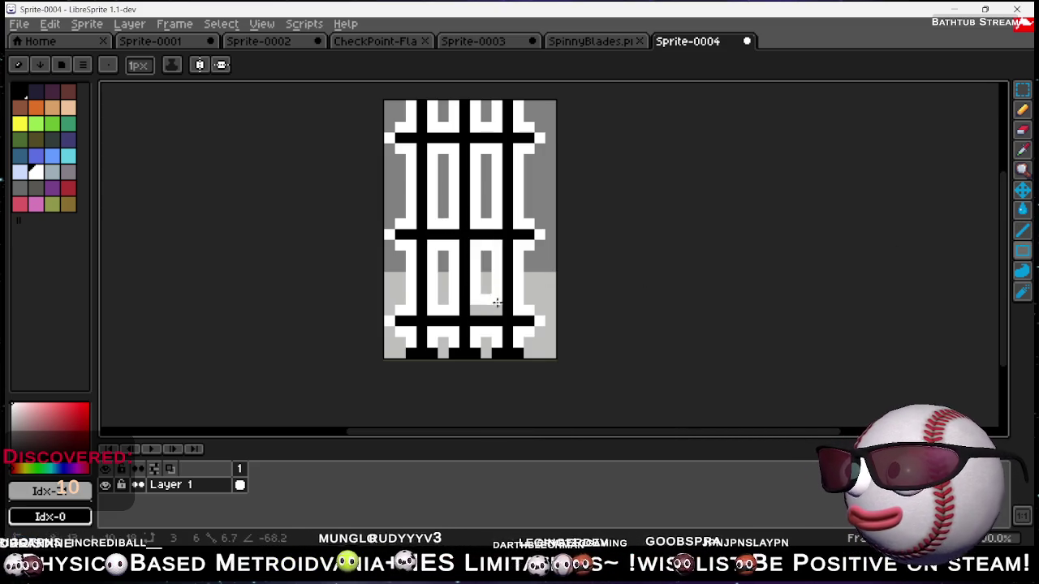
Pan and zoom out the sprite view, switching to the eraser and back to the pencil.
{"action": "left_click_drag", "start_coordinate": [601, 262], "coordinate": [652, 207]}
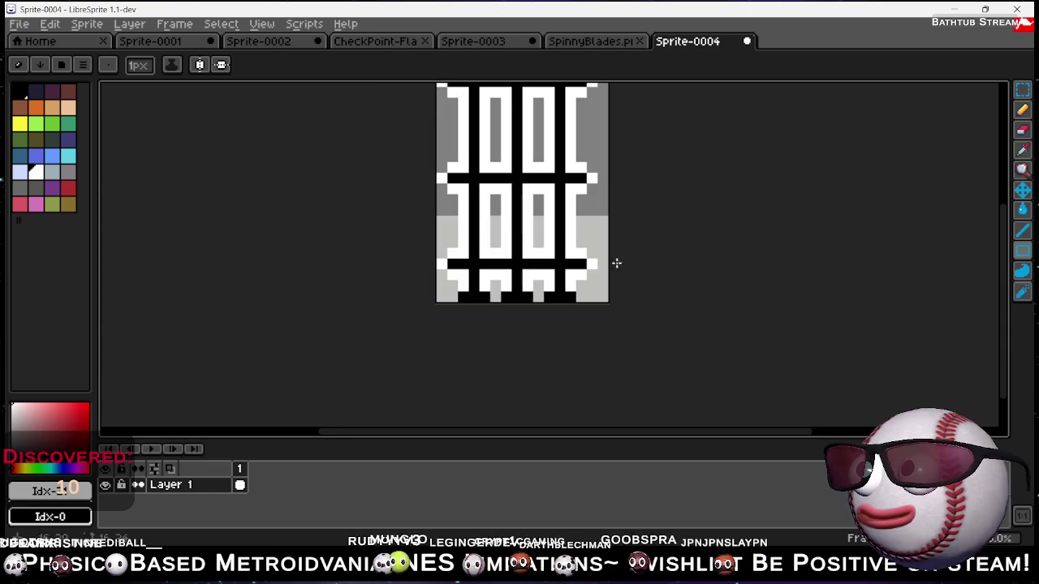
{"action": "left_click", "coordinate": [1023, 129]}
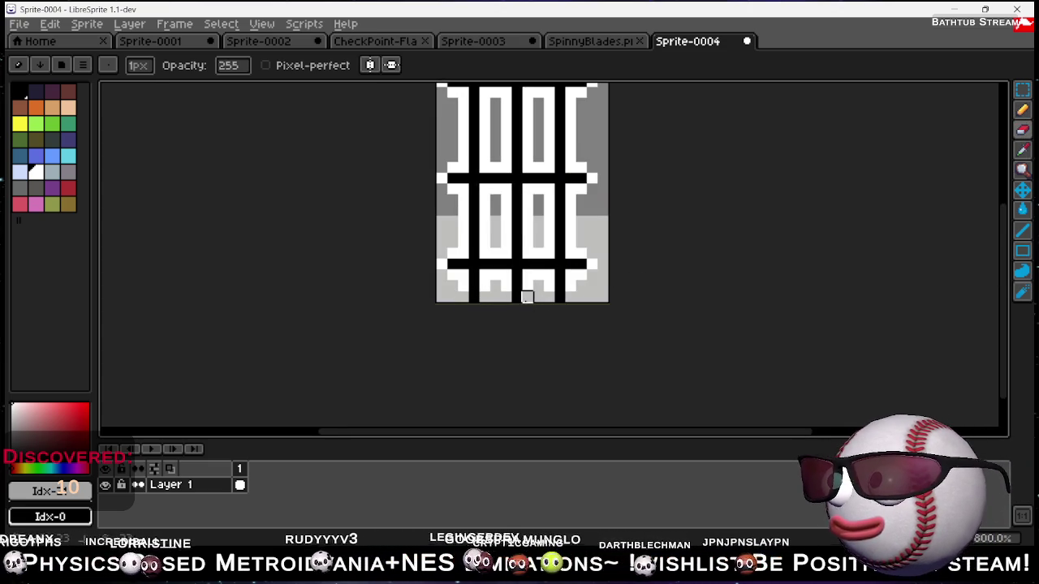
{"action": "left_click", "coordinate": [1021, 110]}
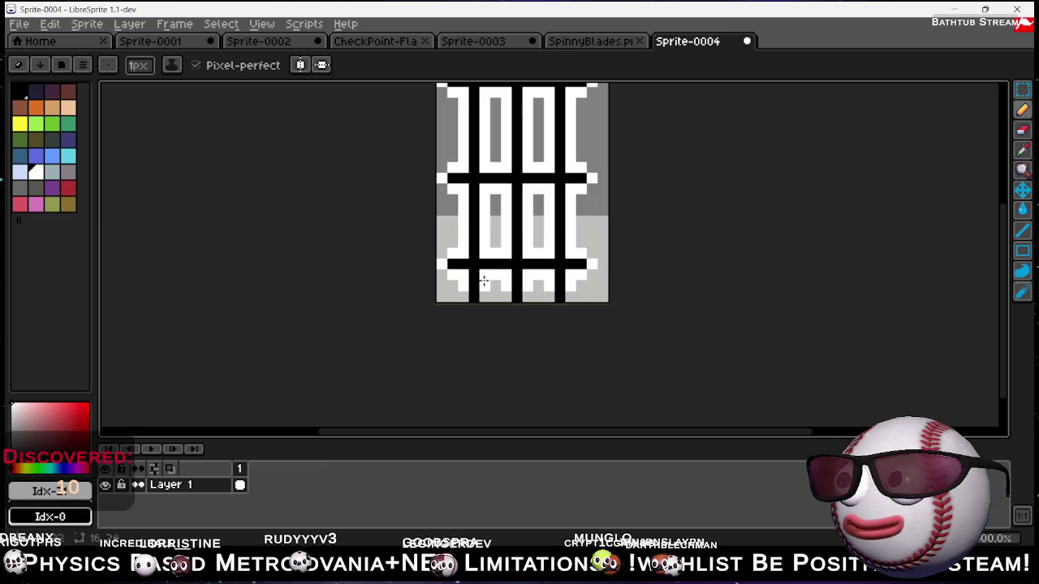
{"action": "left_click_drag", "start_coordinate": [622, 222], "coordinate": [611, 352]}
{"action": "scroll", "coordinate": [544, 223], "scroll_direction": "down", "scroll_amount": 1}
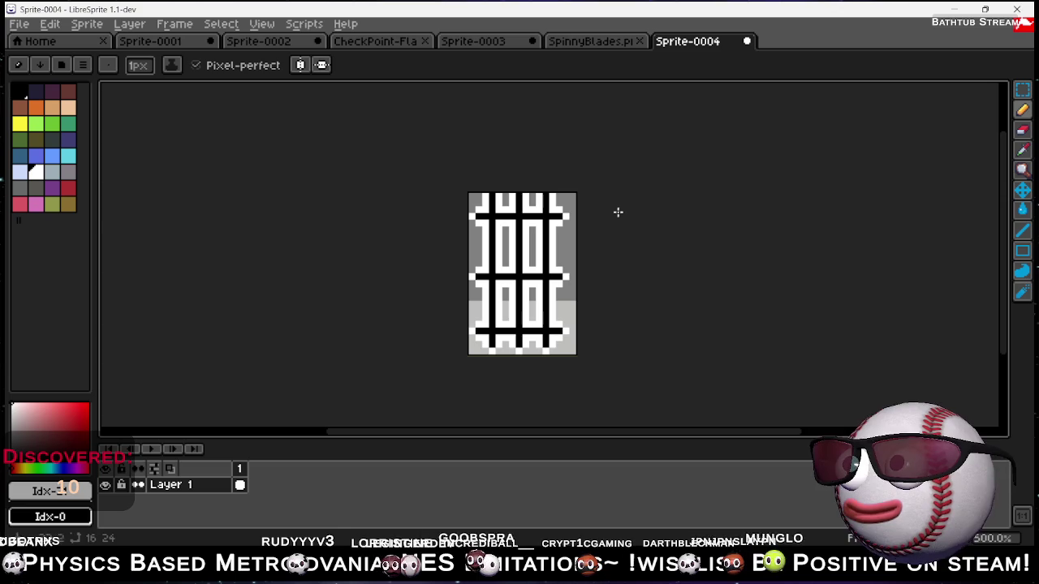
Export a copy of the sprite as 'Door' in PNG format, then minimize LibreSprite.
{"action": "left_click", "coordinate": [18, 24]}
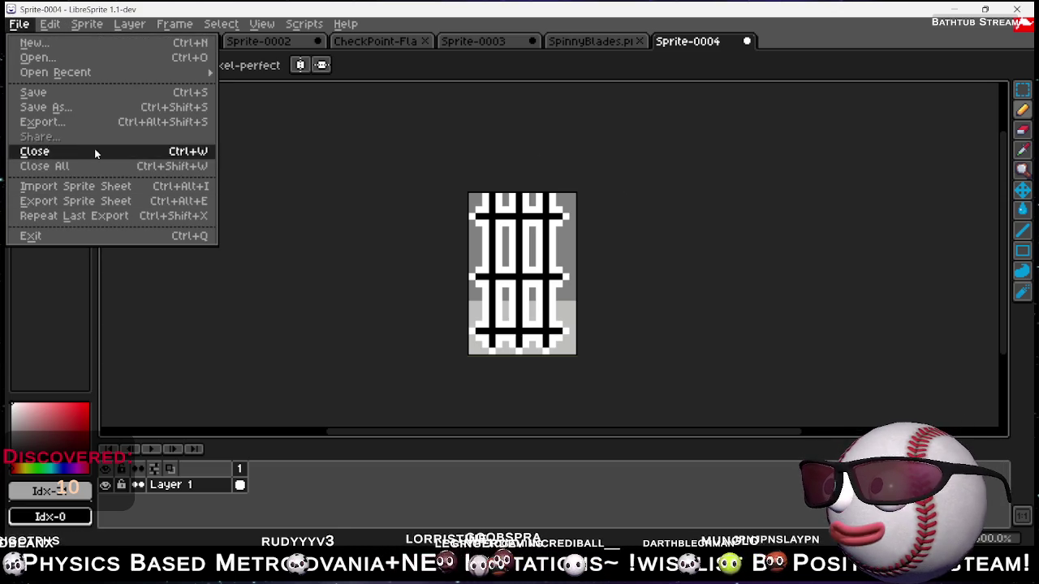
{"action": "left_click", "coordinate": [69, 123]}
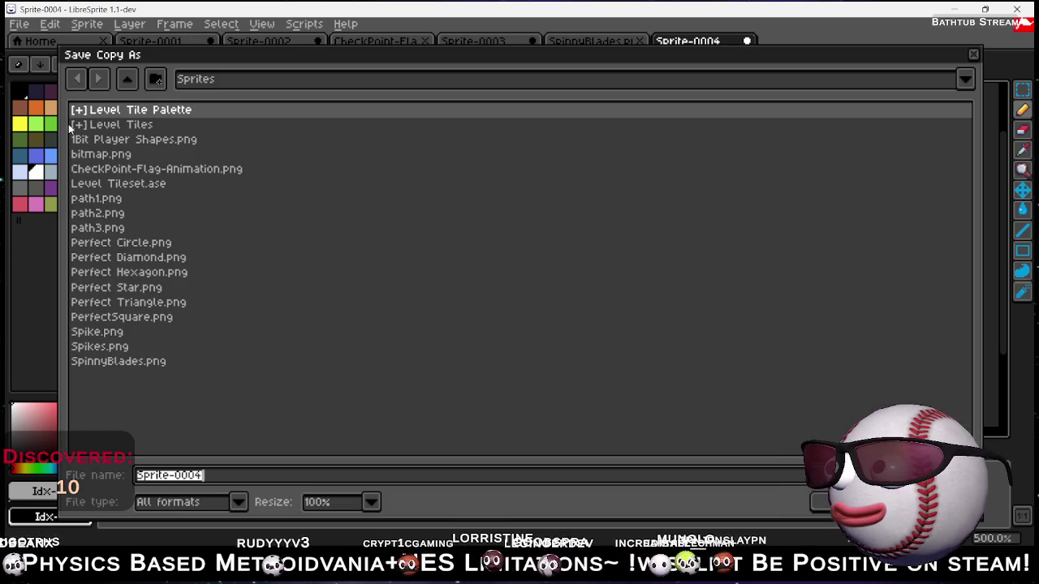
{"action": "type", "text": "Door"}
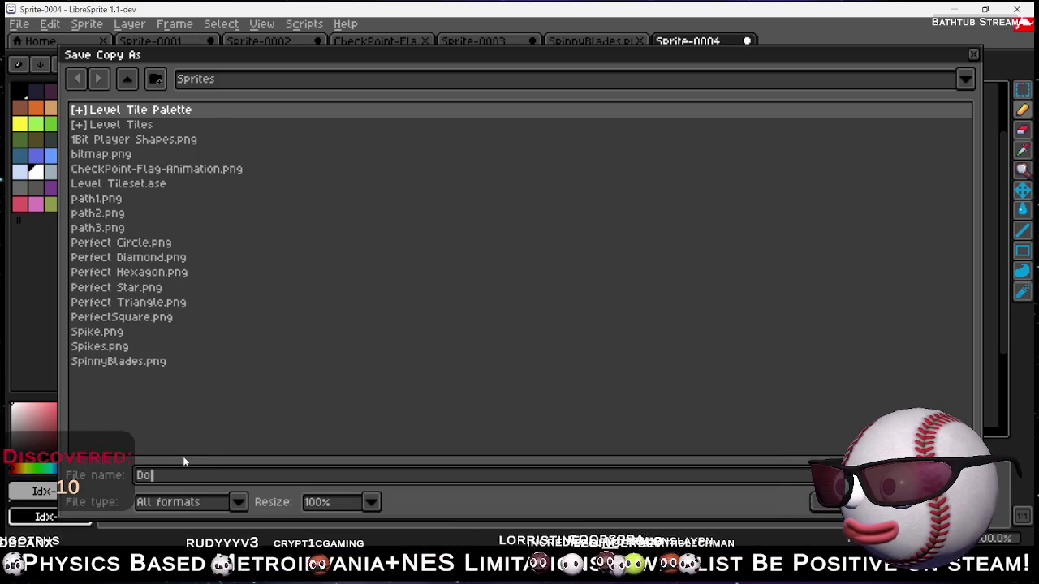
{"action": "left_click", "coordinate": [236, 502]}
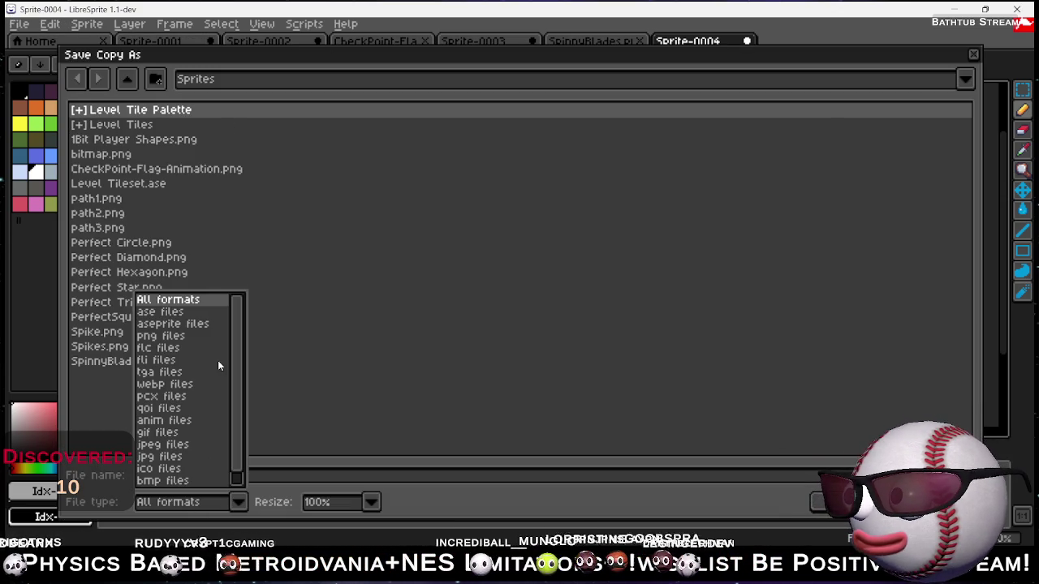
{"action": "left_click", "coordinate": [166, 336]}
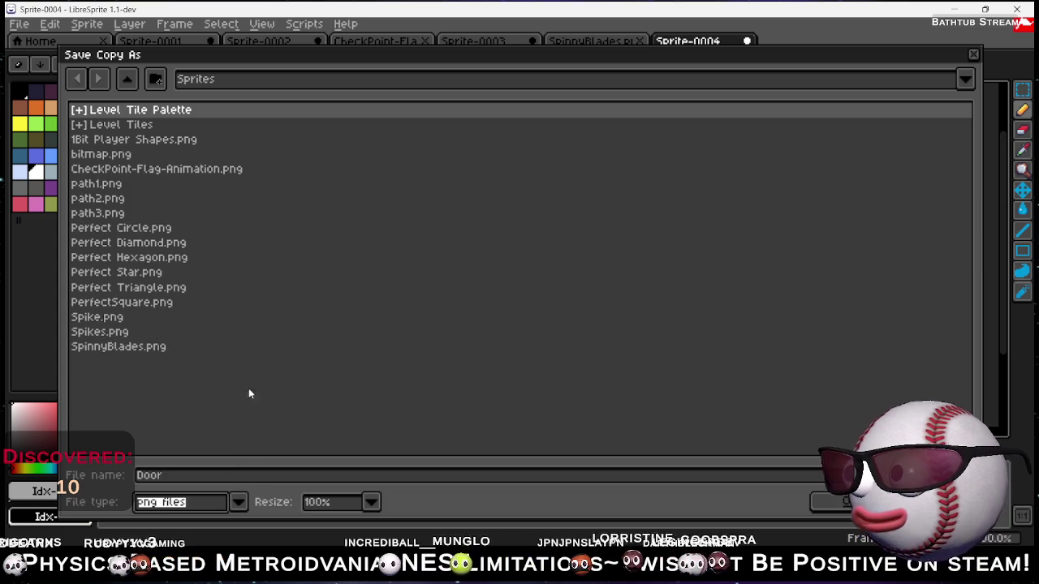
{"action": "key", "text": "Return"}
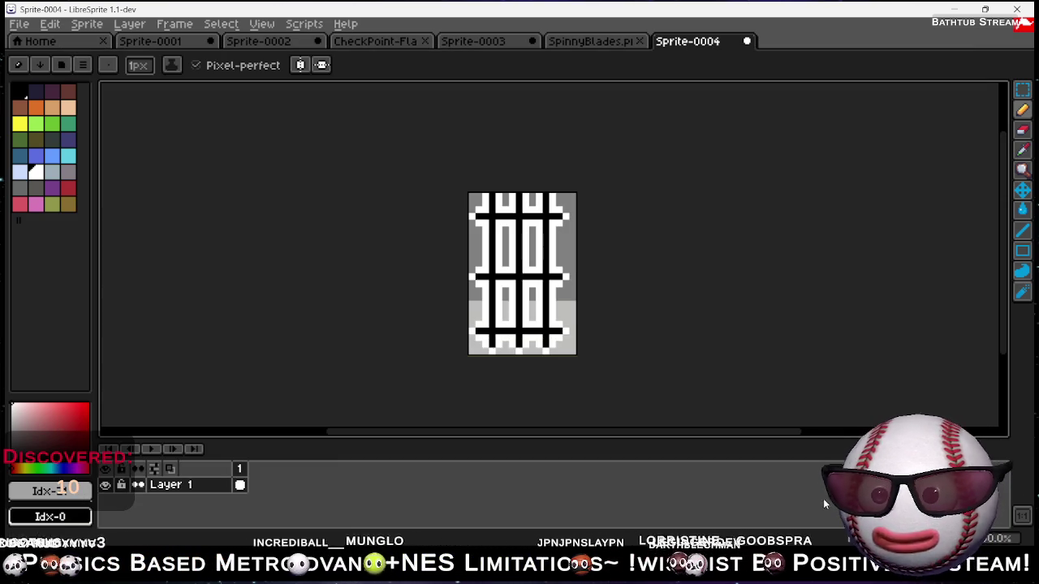
{"action": "left_click", "coordinate": [957, 9]}
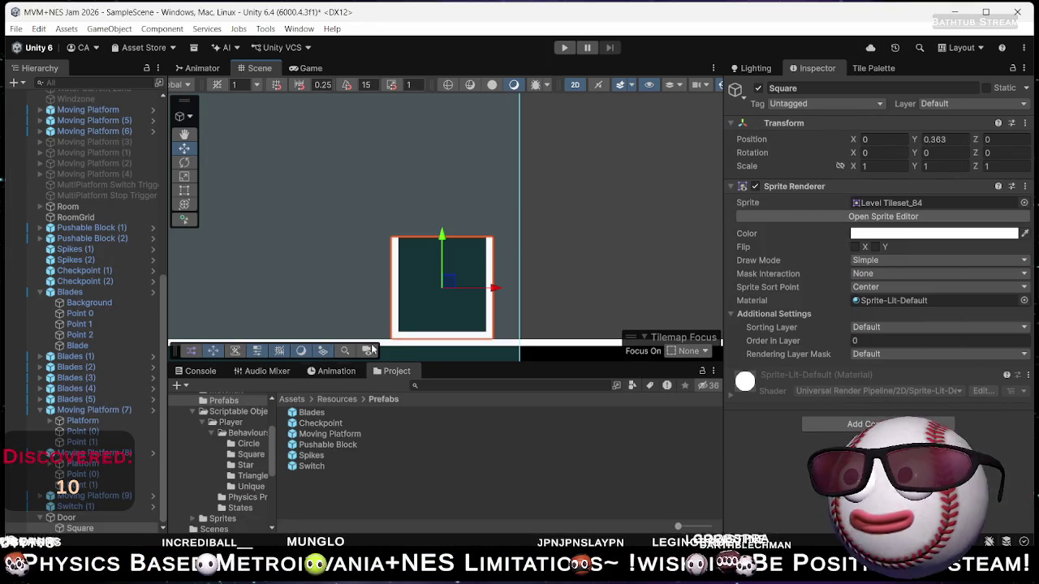
Assign the Door_0 sprite to the Square's Sprite Renderer.
{"action": "left_click", "coordinate": [1025, 203]}
{"action": "type", "text": "door"}
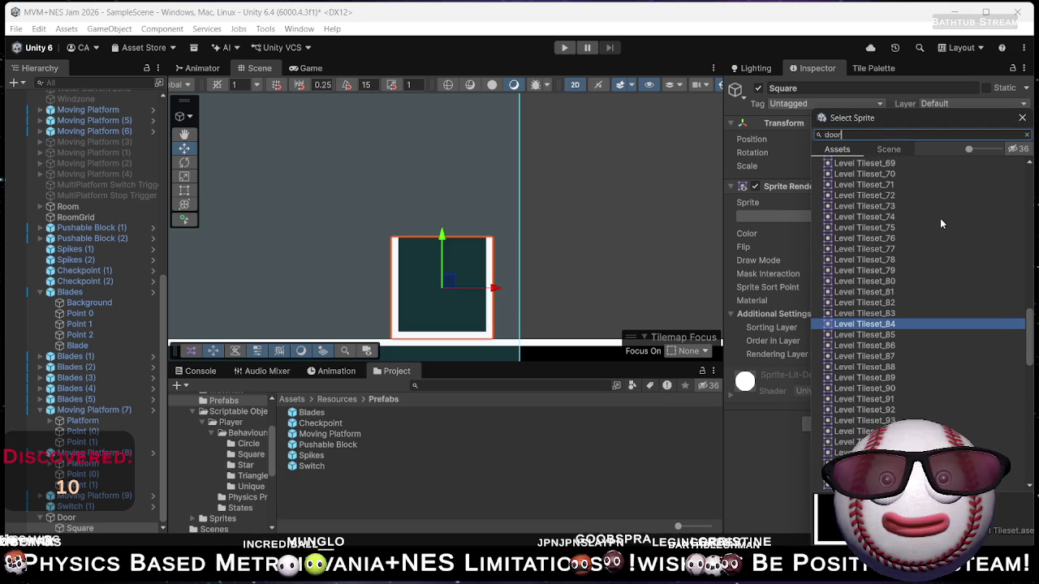
{"action": "double_click", "coordinate": [852, 171]}
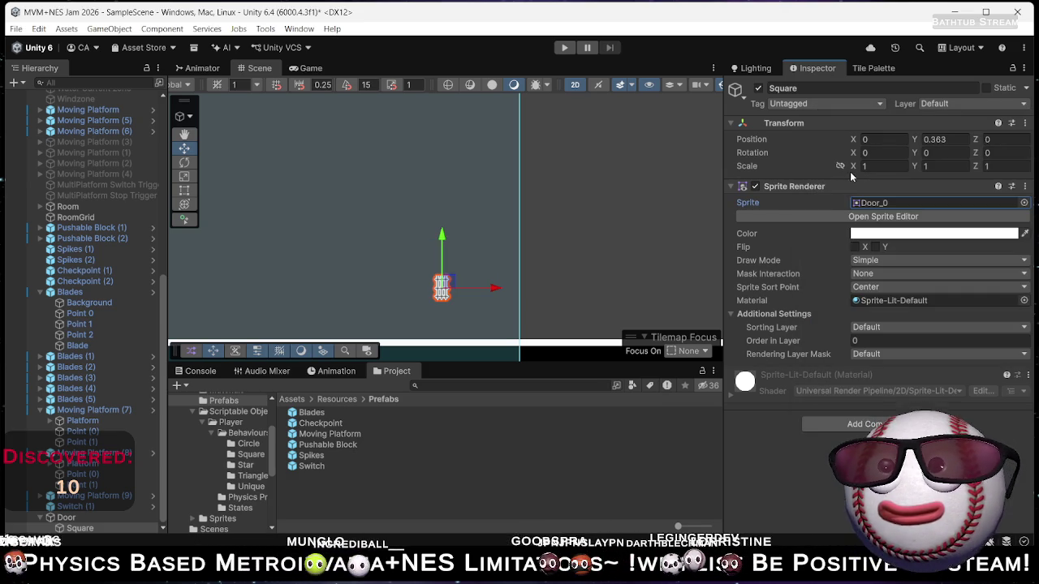
Open and close the Sprite Editor, then select the Door texture asset.
{"action": "left_click", "coordinate": [893, 217]}
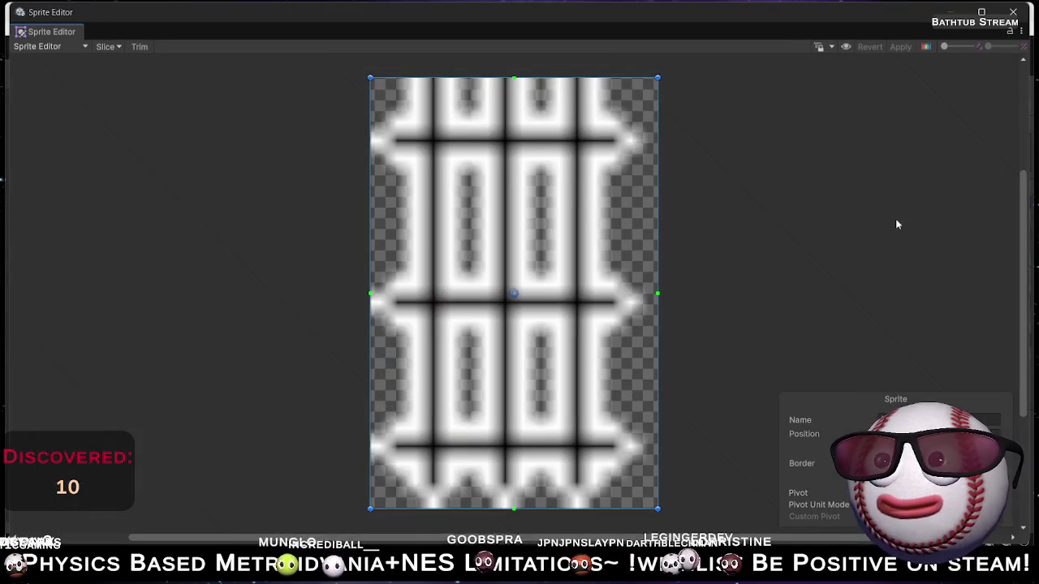
{"action": "left_click", "coordinate": [1013, 12]}
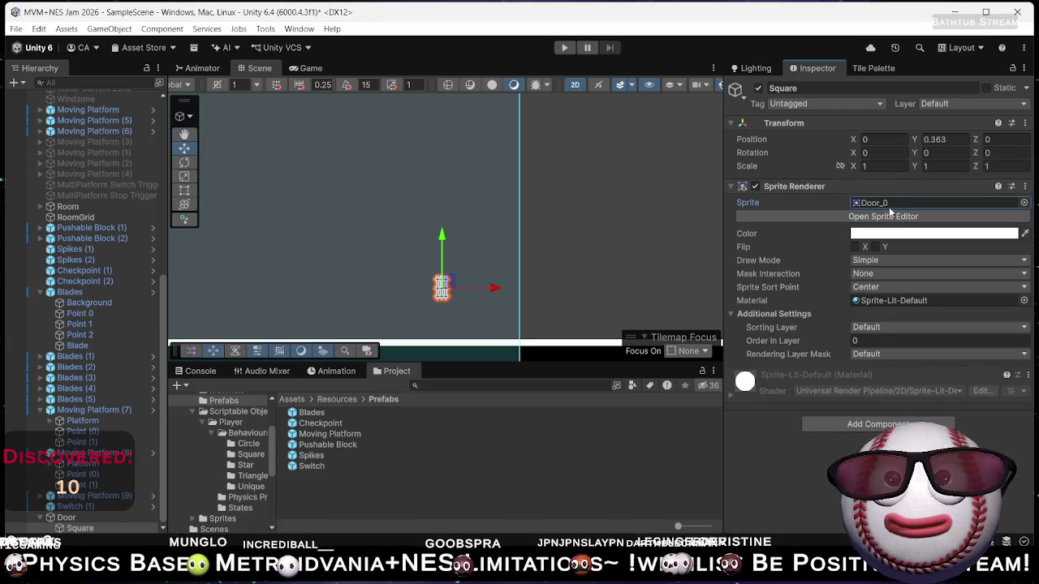
{"action": "left_click", "coordinate": [872, 203]}
{"action": "double_click", "coordinate": [872, 203]}
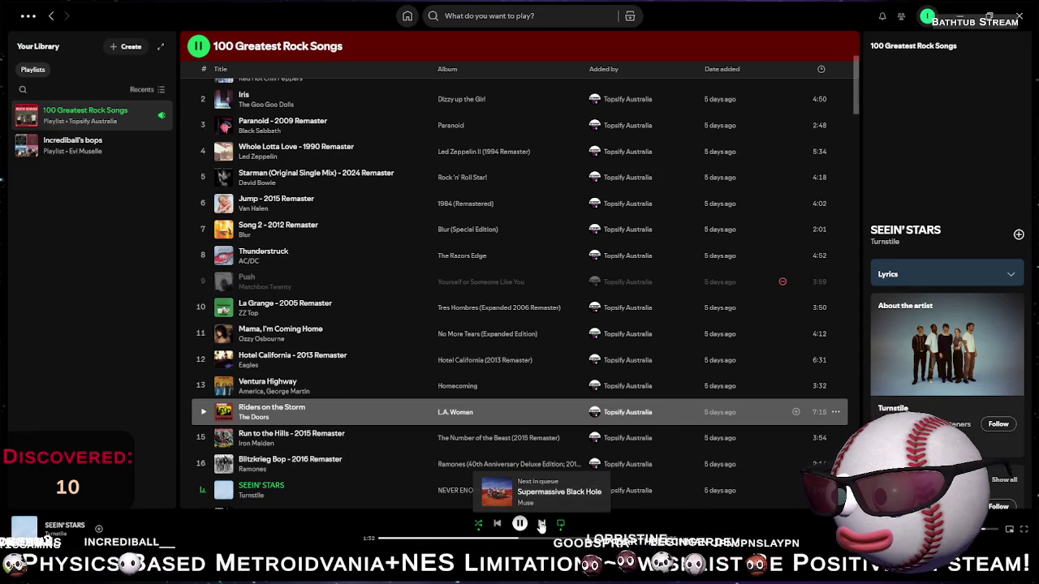
Set Extrude Edges to 0 and toggle Sprite Mode to Single and back to Multiple.
{"action": "left_click", "coordinate": [542, 525]}
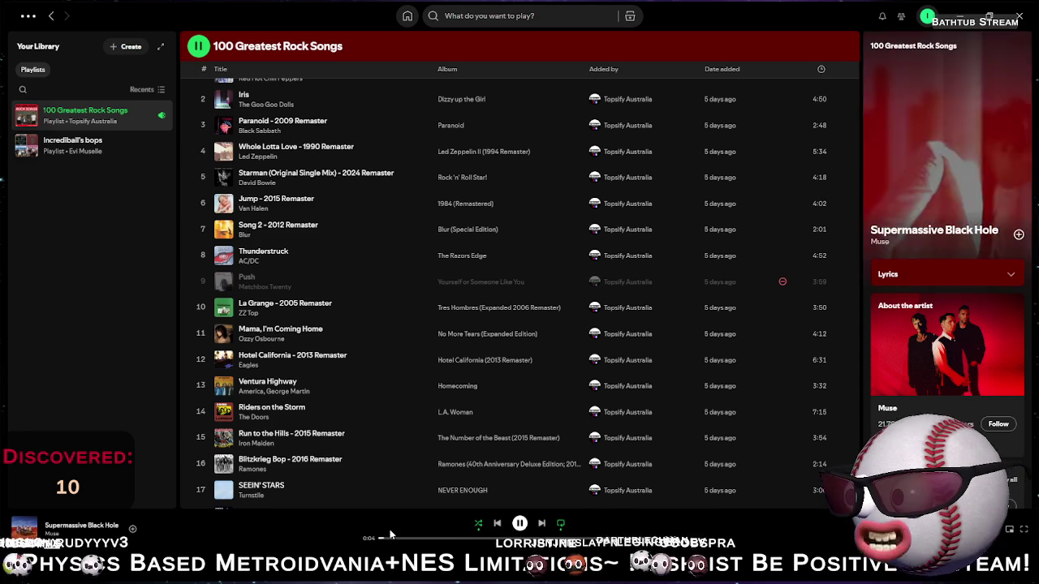
{"action": "left_click", "coordinate": [1016, 16]}
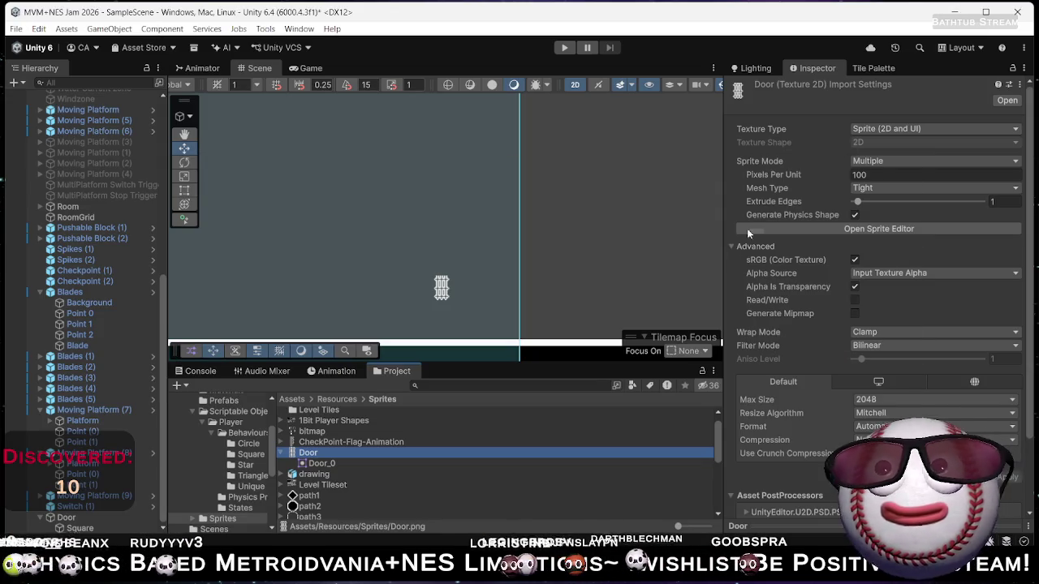
{"action": "left_click", "coordinate": [854, 201]}
{"action": "left_click", "coordinate": [871, 166]}
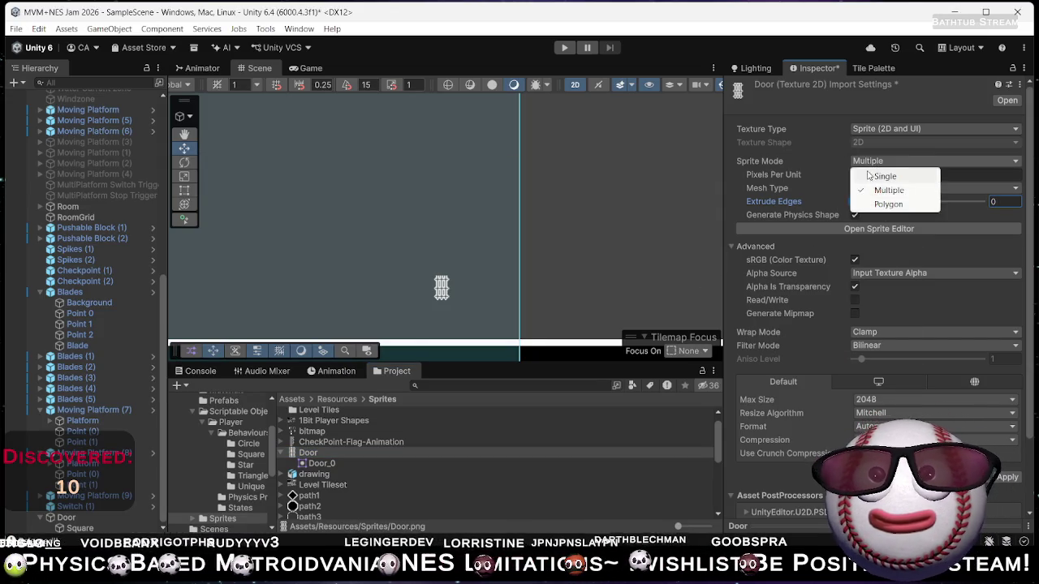
{"action": "left_click", "coordinate": [880, 177]}
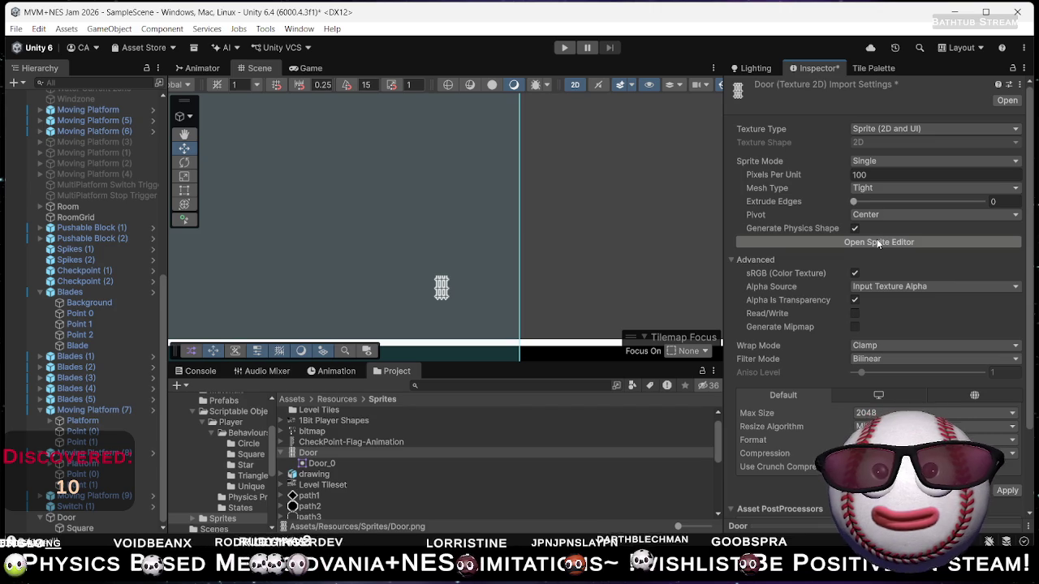
{"action": "left_click", "coordinate": [873, 161]}
{"action": "left_click", "coordinate": [874, 188]}
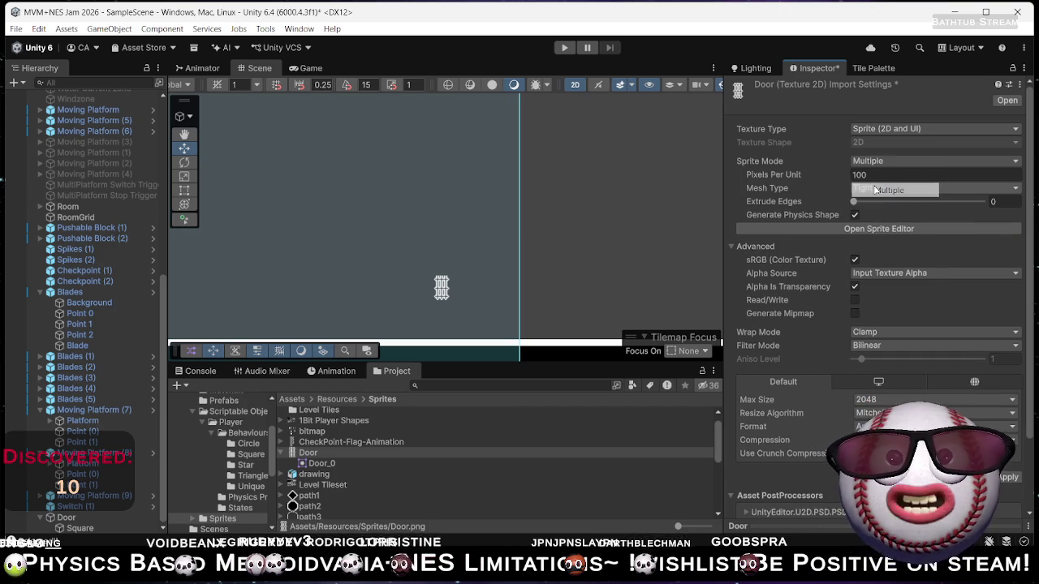
Set Pixels Per Unit to 16 with Point (no filter) filtering and apply.
{"action": "left_click", "coordinate": [871, 174]}
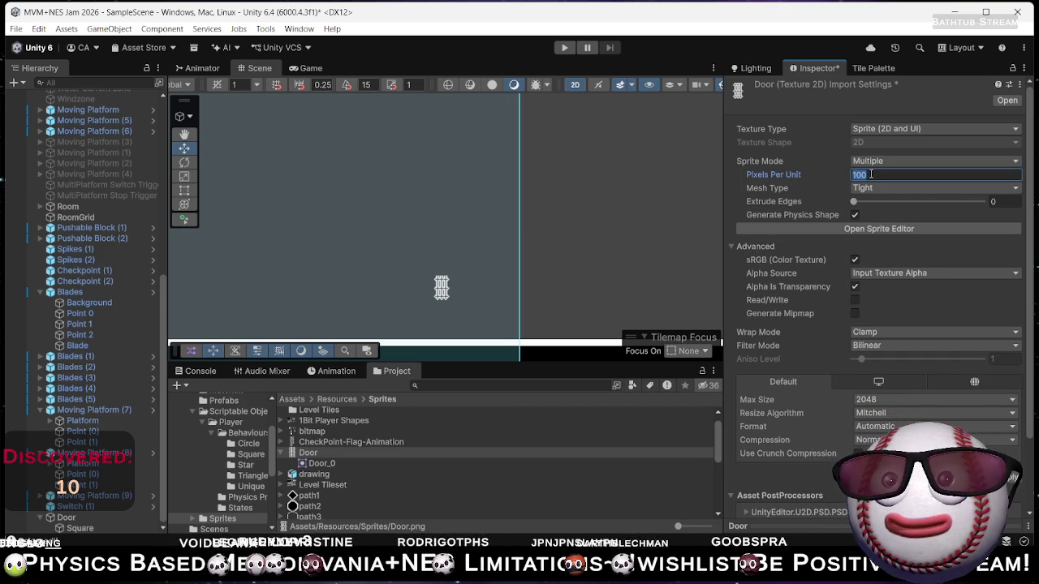
{"action": "type", "text": "1"}
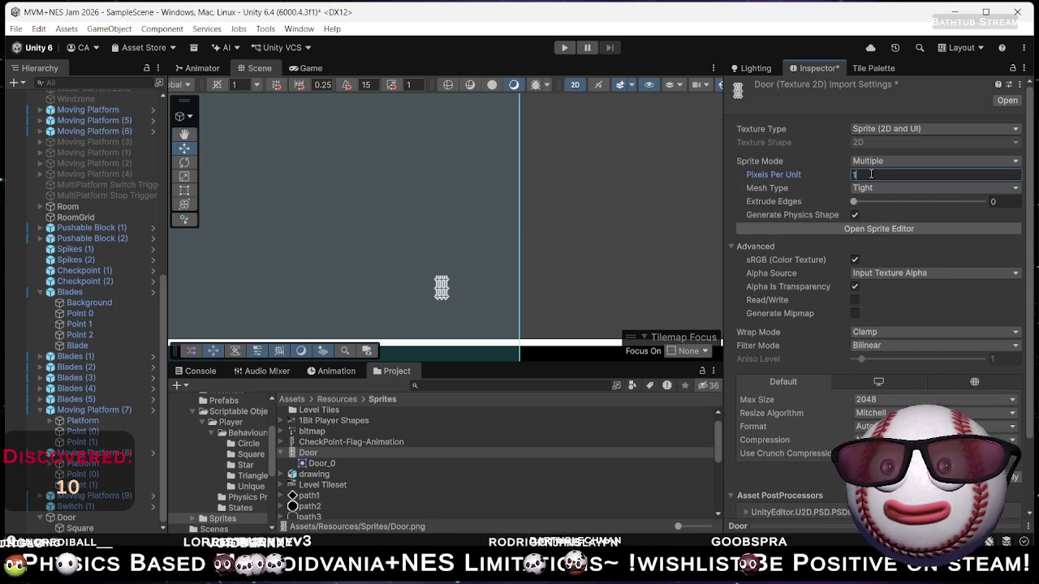
{"action": "type", "text": "6"}
{"action": "left_click", "coordinate": [880, 345]}
{"action": "left_click", "coordinate": [883, 359]}
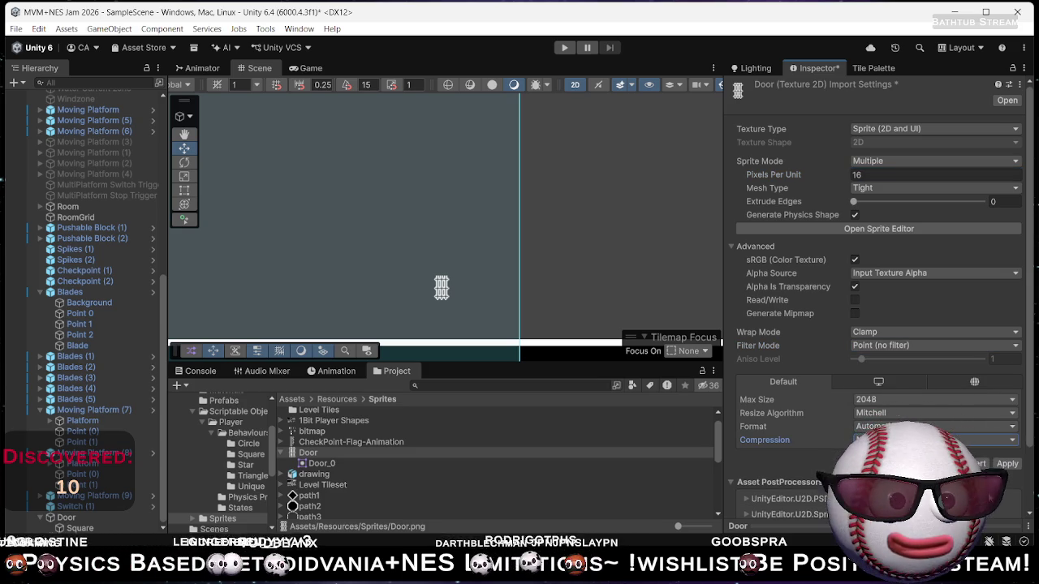
{"action": "left_click", "coordinate": [1007, 464]}
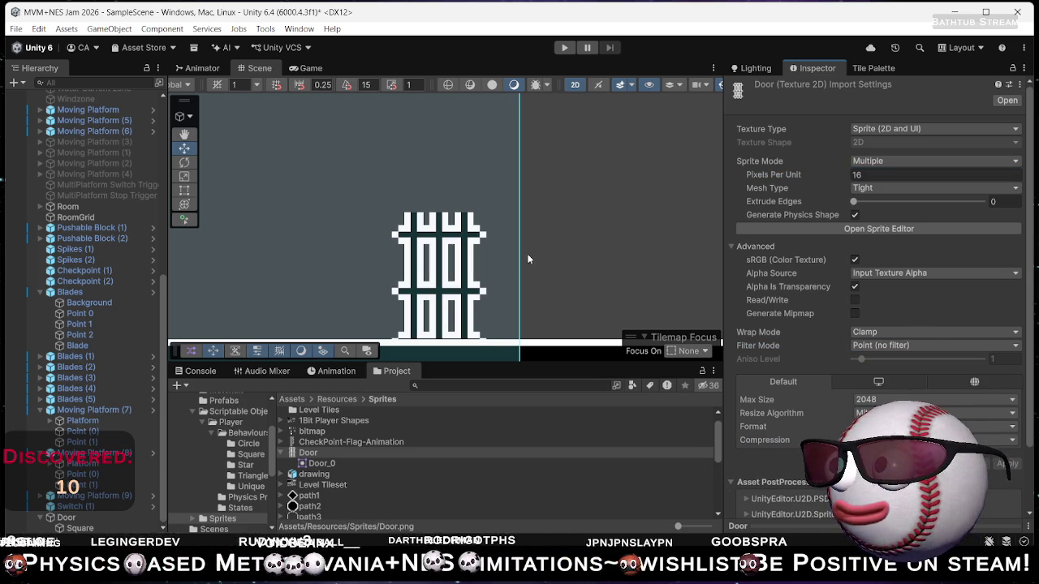
Change the door texture's Pixels Per Unit to 8 and apply.
{"action": "scroll", "coordinate": [498, 219], "scroll_direction": "down", "scroll_amount": 4}
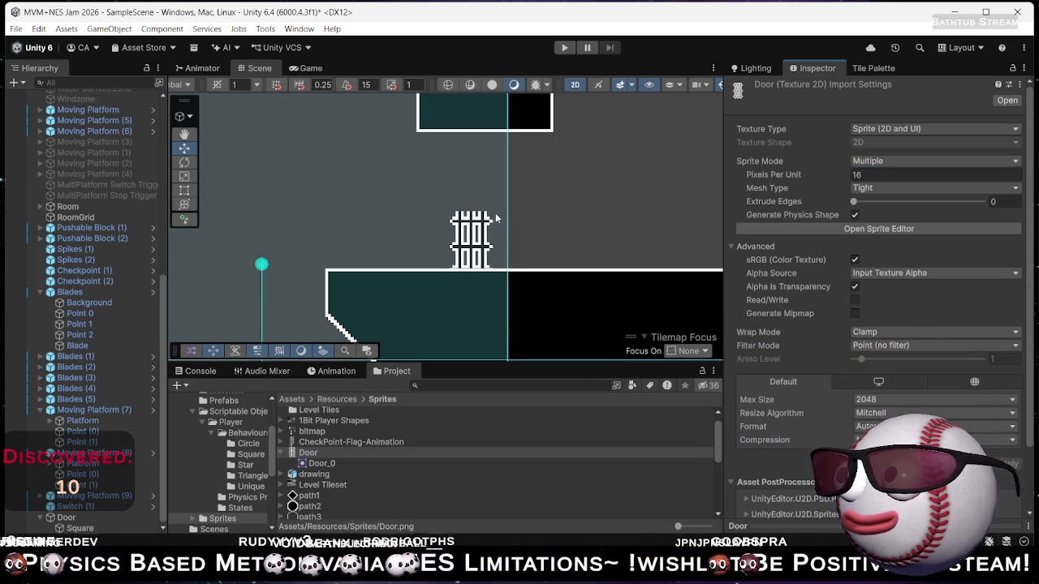
{"action": "left_click_drag", "start_coordinate": [510, 217], "coordinate": [509, 254]}
{"action": "left_click", "coordinate": [879, 175]}
{"action": "type", "text": "8"}
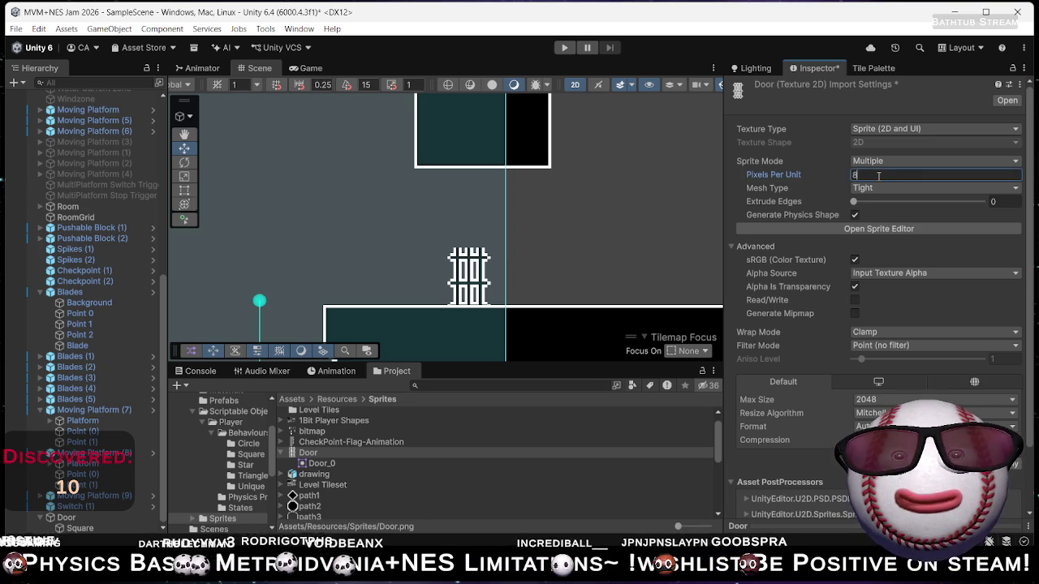
{"action": "left_click", "coordinate": [1006, 463]}
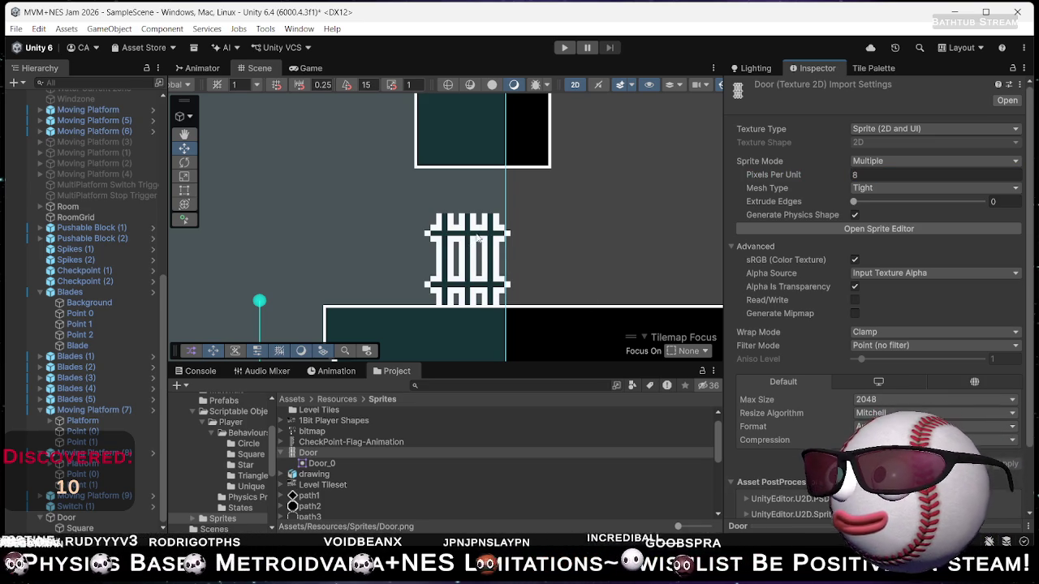
{"action": "scroll", "coordinate": [474, 237], "scroll_direction": "up", "scroll_amount": 2}
{"action": "scroll", "coordinate": [531, 192], "scroll_direction": "down", "scroll_amount": 3}
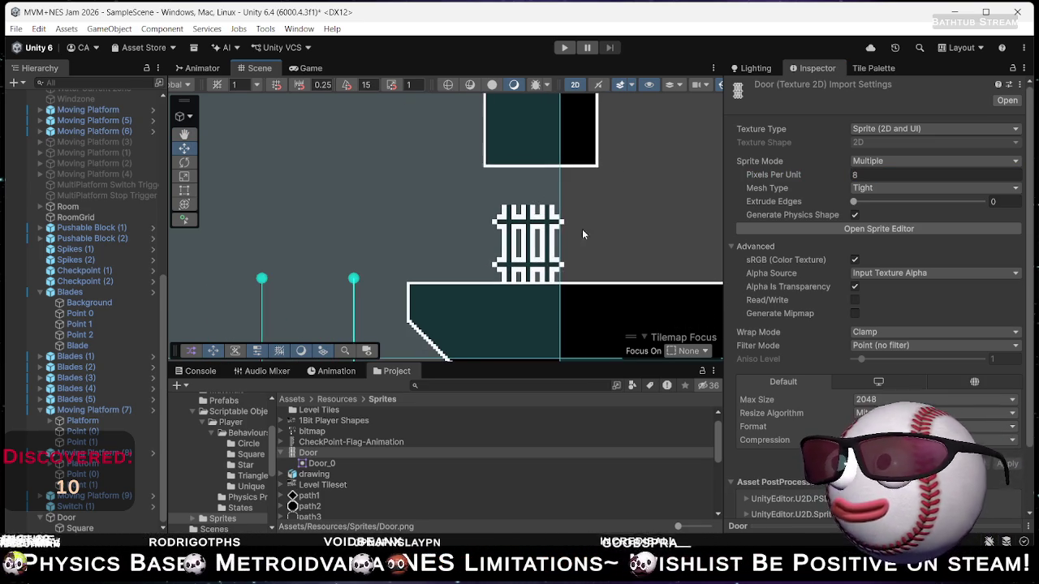
{"action": "left_click", "coordinate": [87, 518]}
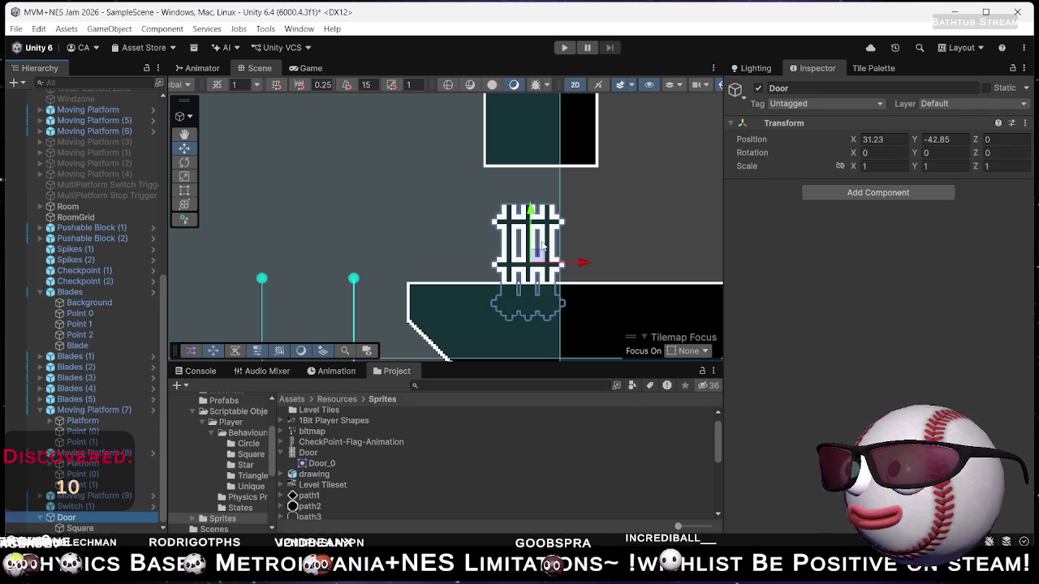
Move the Door up into the gap between the platforms.
{"action": "left_click_drag", "start_coordinate": [534, 245], "coordinate": [530, 170]}
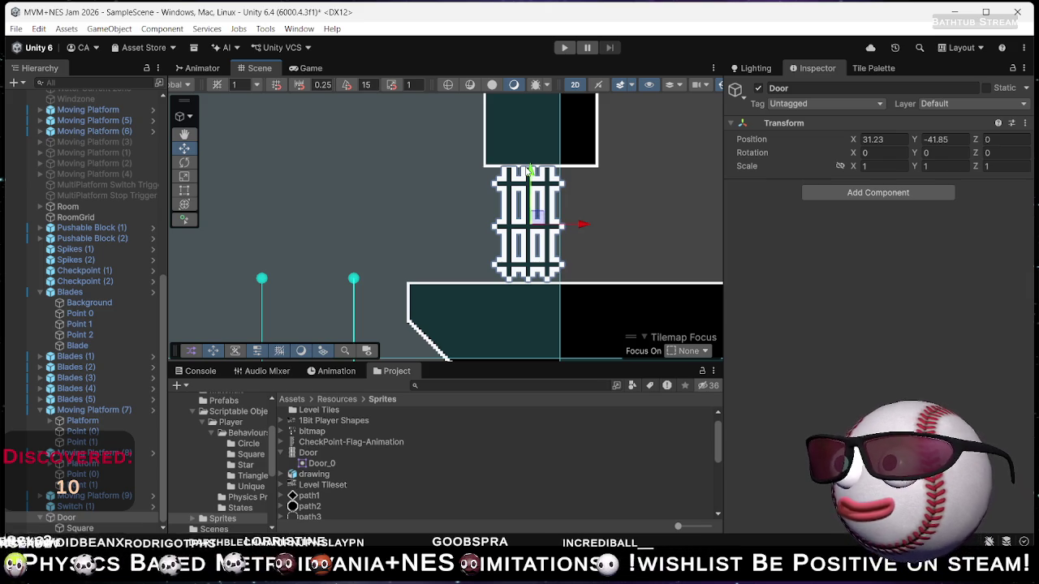
{"action": "scroll", "coordinate": [515, 191], "scroll_direction": "up", "scroll_amount": 2}
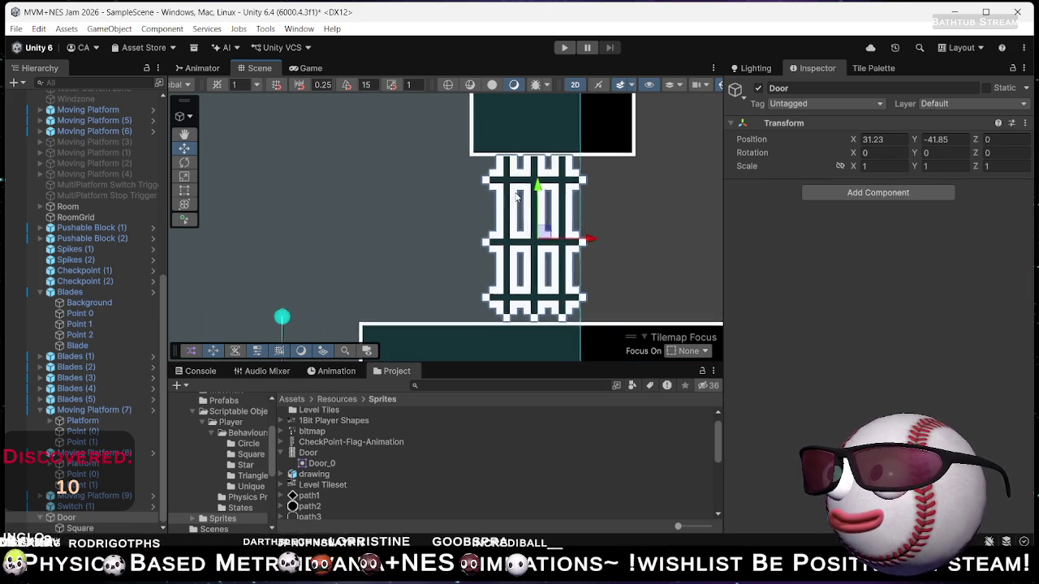
{"action": "left_click", "coordinate": [652, 177]}
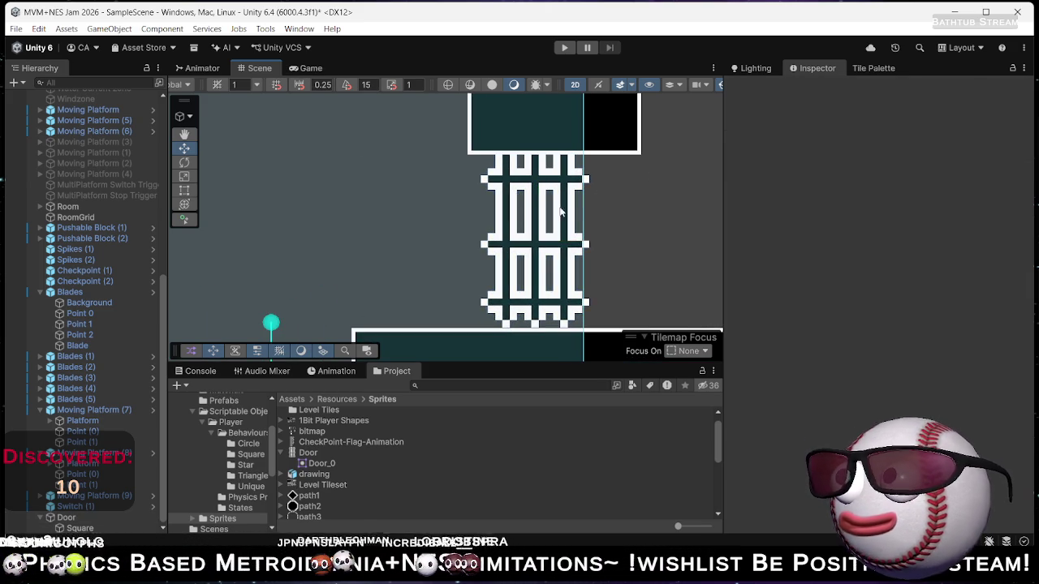
Nudge the door's Square sprite slightly left.
{"action": "left_click", "coordinate": [531, 201]}
{"action": "left_click", "coordinate": [531, 202]}
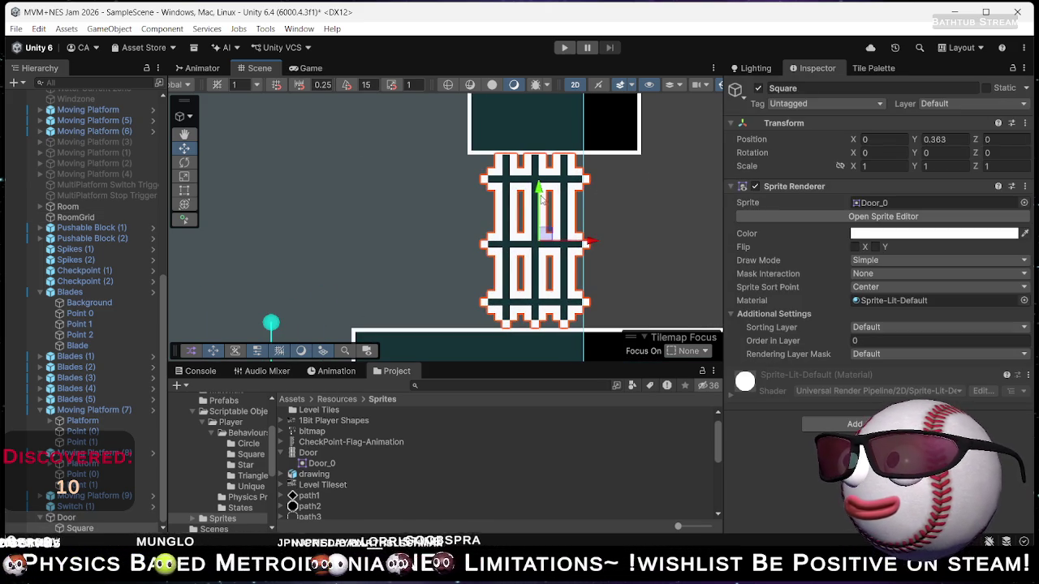
{"action": "left_click_drag", "start_coordinate": [539, 188], "coordinate": [538, 188]}
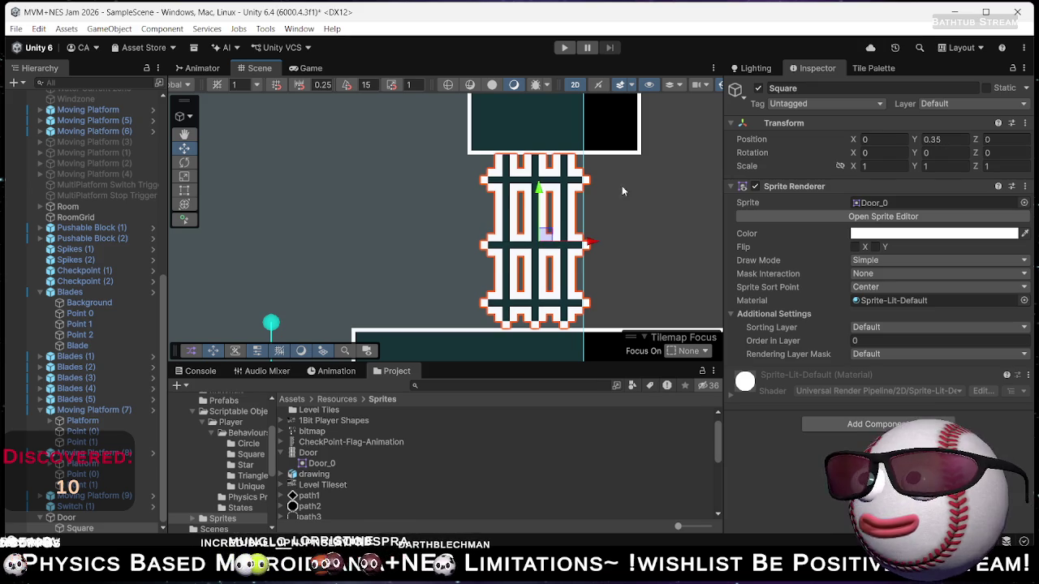
{"action": "left_click", "coordinate": [682, 187]}
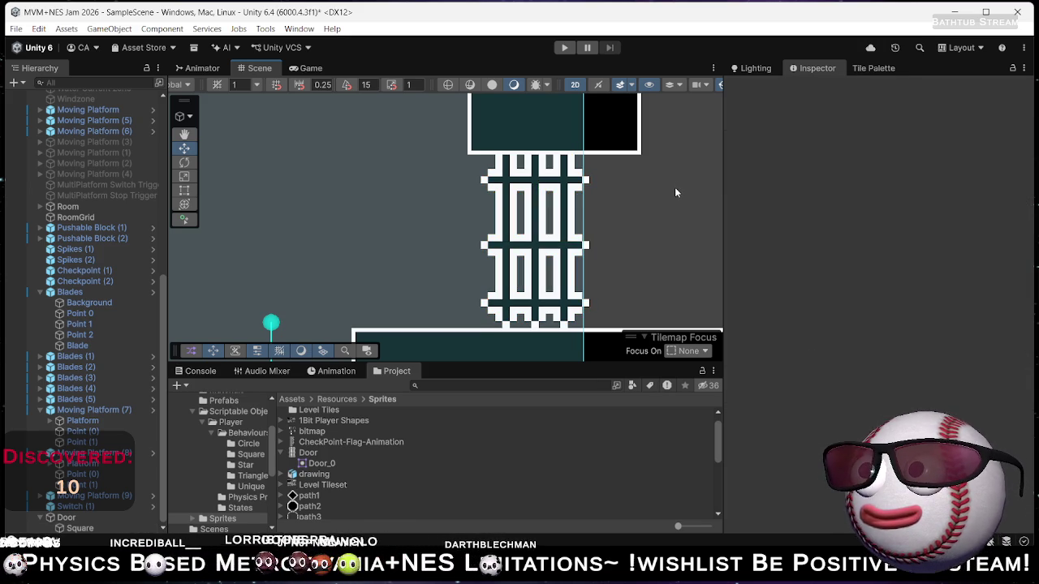
{"action": "left_click", "coordinate": [540, 211]}
{"action": "left_click", "coordinate": [526, 213]}
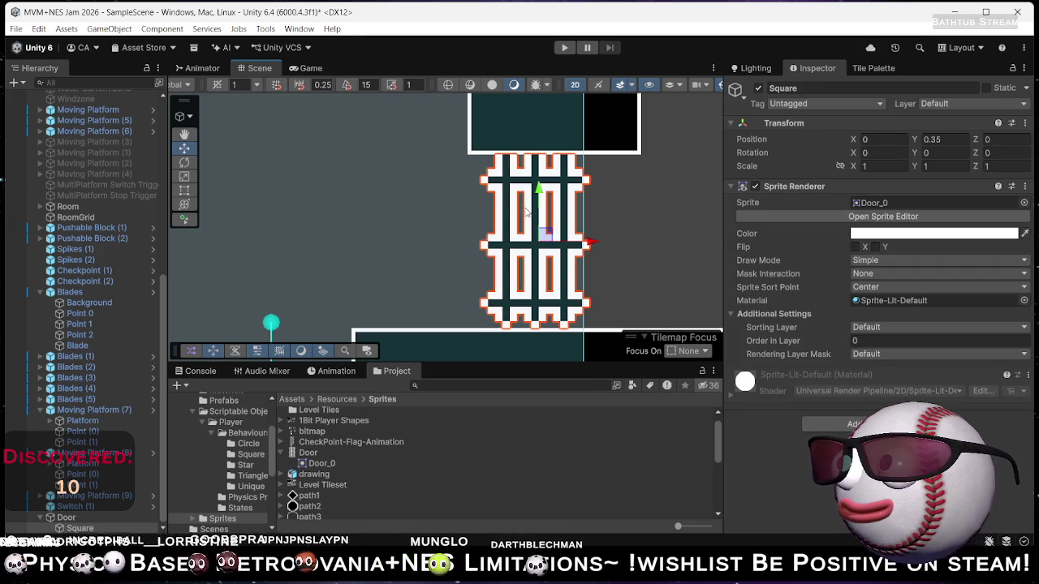
{"action": "left_click_drag", "start_coordinate": [590, 242], "coordinate": [584, 242]}
Set the Square's Order in Layer to -1.
{"action": "left_click", "coordinate": [899, 344]}
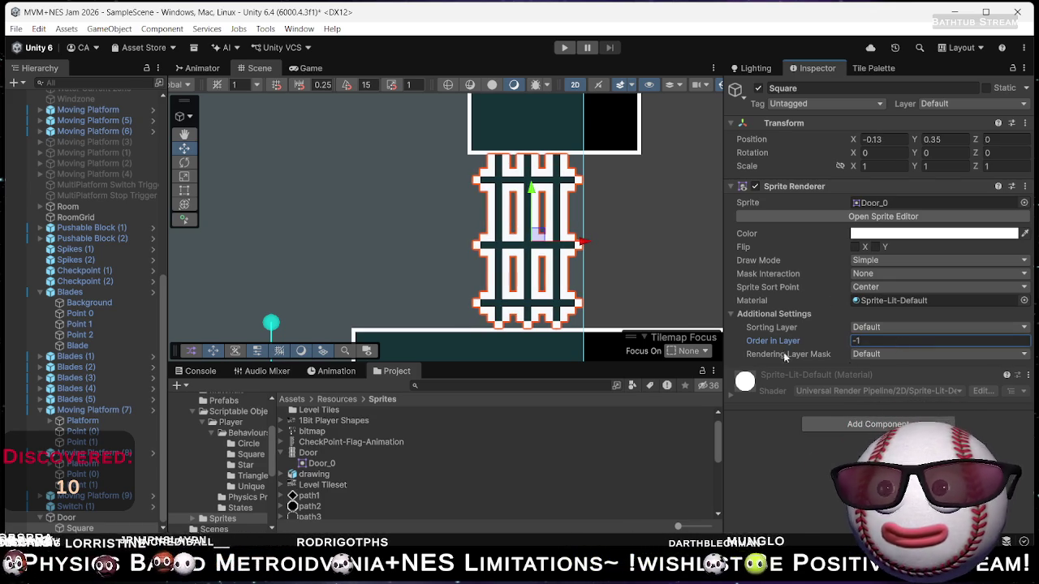
{"action": "left_click", "coordinate": [71, 522]}
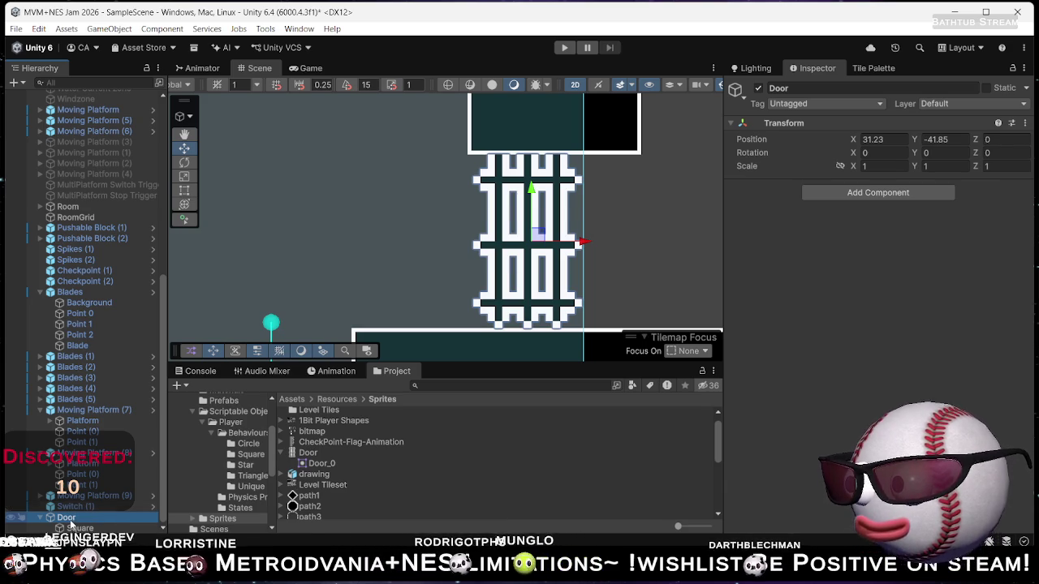
{"action": "left_click", "coordinate": [882, 207]}
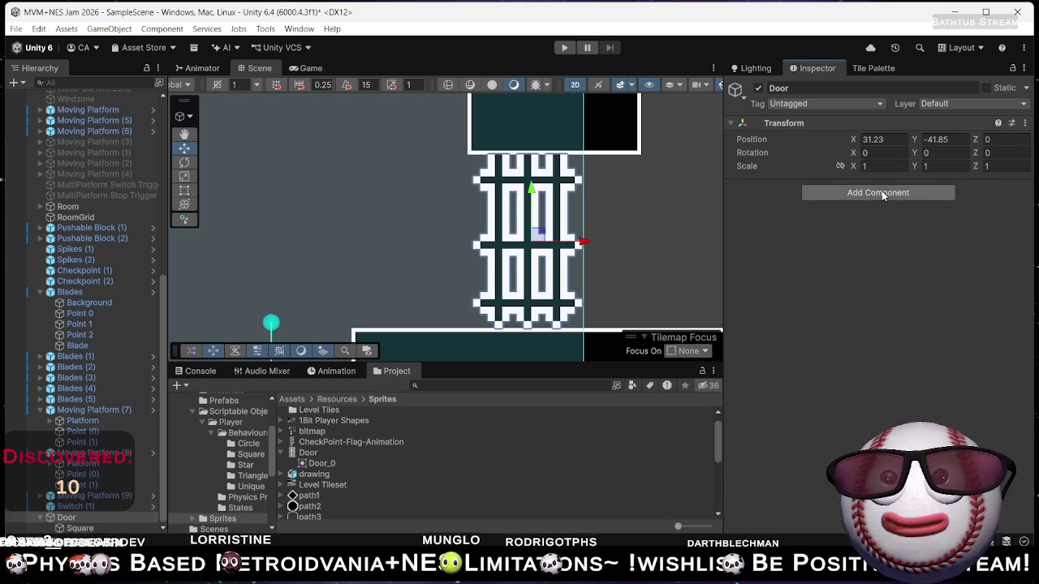
Add a Mover script to the Door.
{"action": "type", "text": "mover"}
{"action": "key", "text": "Return"}
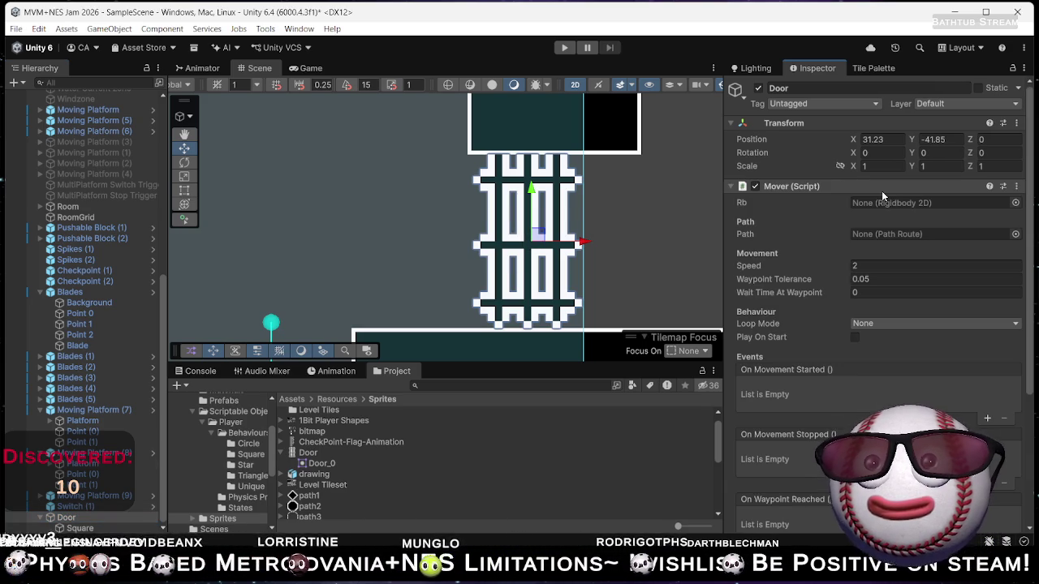
{"action": "scroll", "coordinate": [855, 256], "scroll_direction": "down", "scroll_amount": 5}
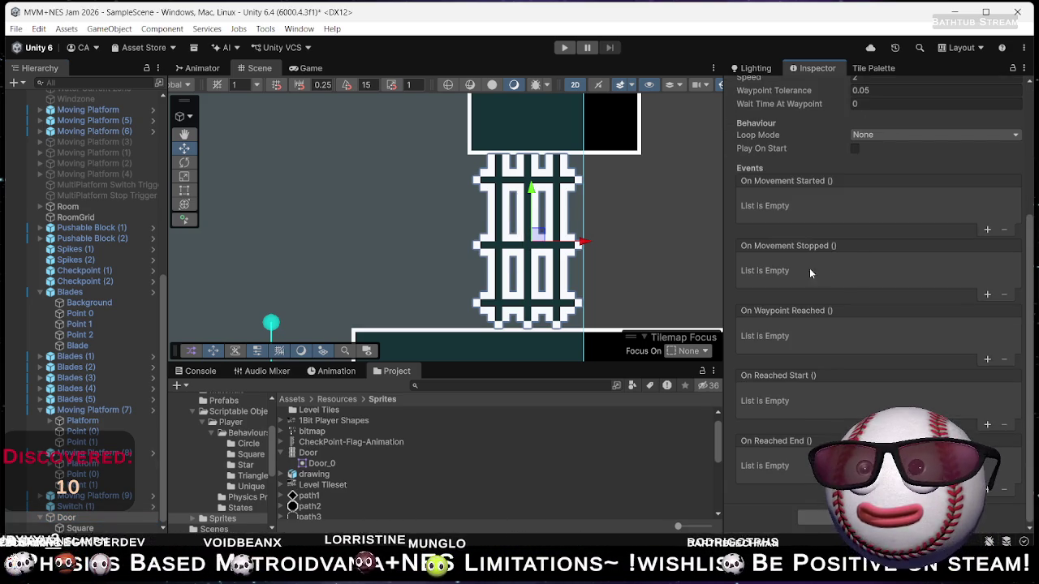
Add a Path Route script to the Door with one entry in its Points list.
{"action": "left_click", "coordinate": [876, 517]}
{"action": "type", "text": "Path"}
{"action": "key", "text": "Return"}
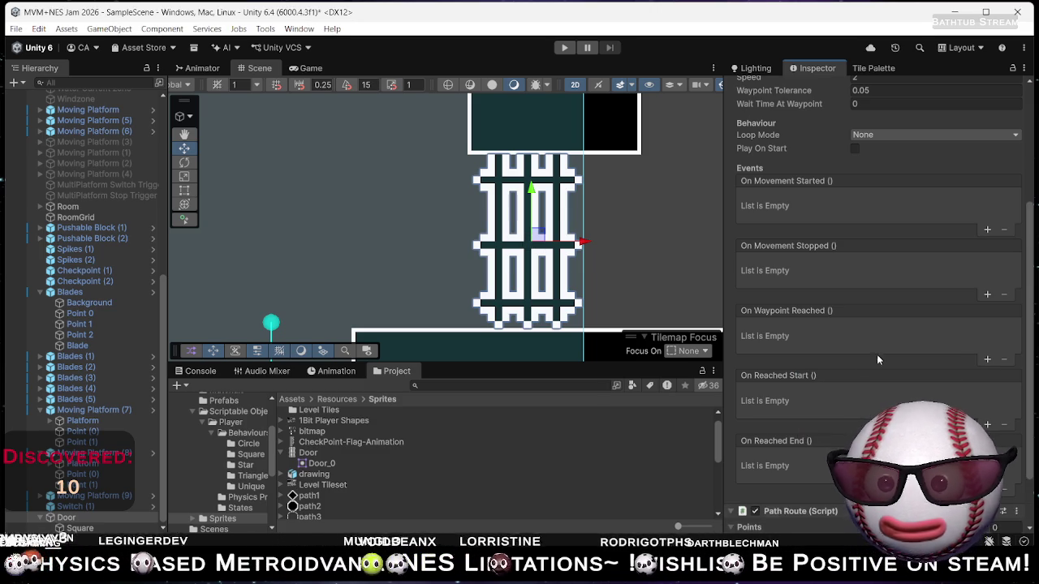
{"action": "scroll", "coordinate": [869, 372], "scroll_direction": "down", "scroll_amount": 2}
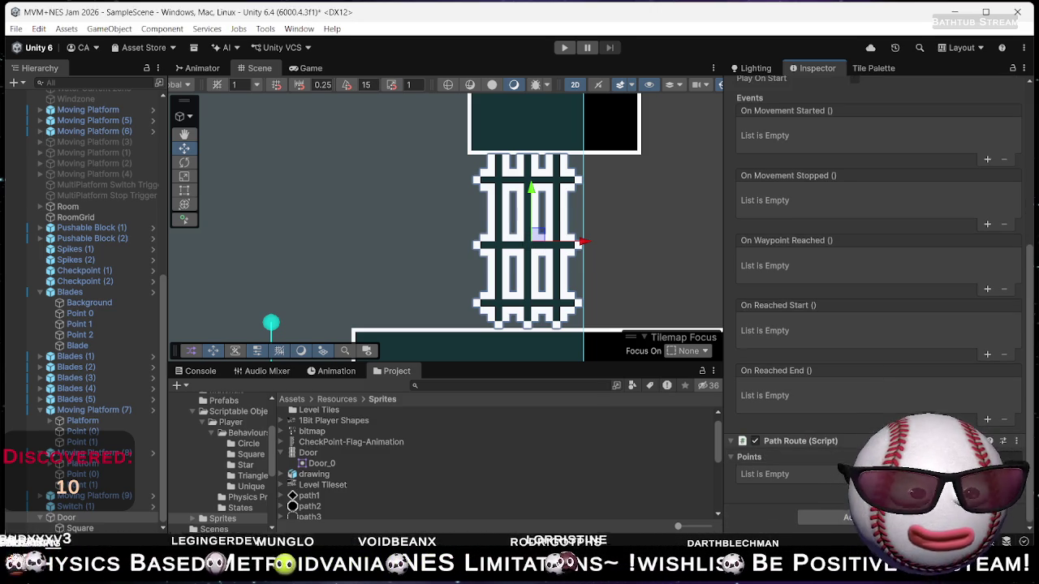
{"action": "left_click", "coordinate": [987, 488]}
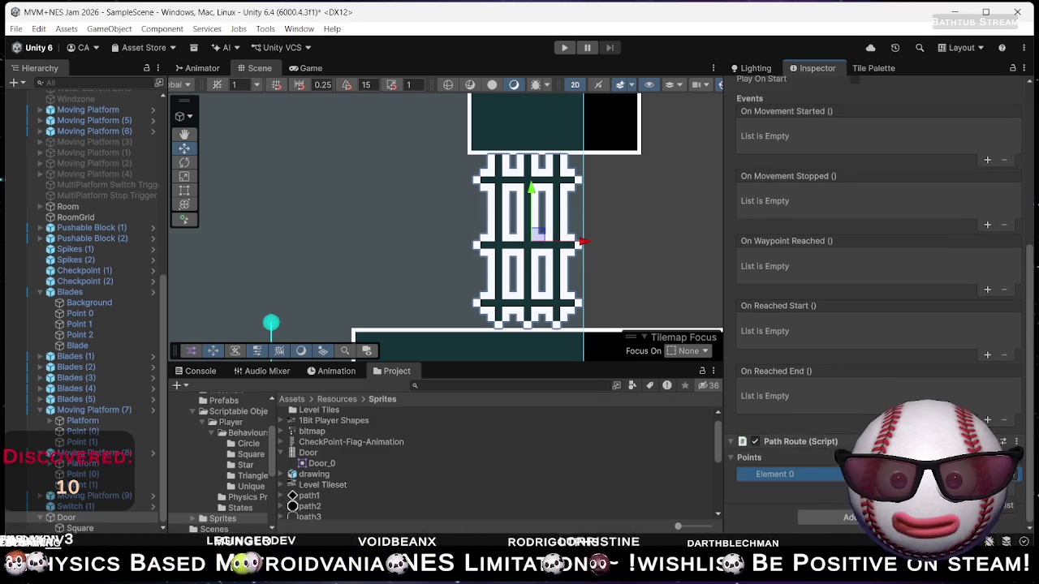
{"action": "left_click", "coordinate": [69, 519]}
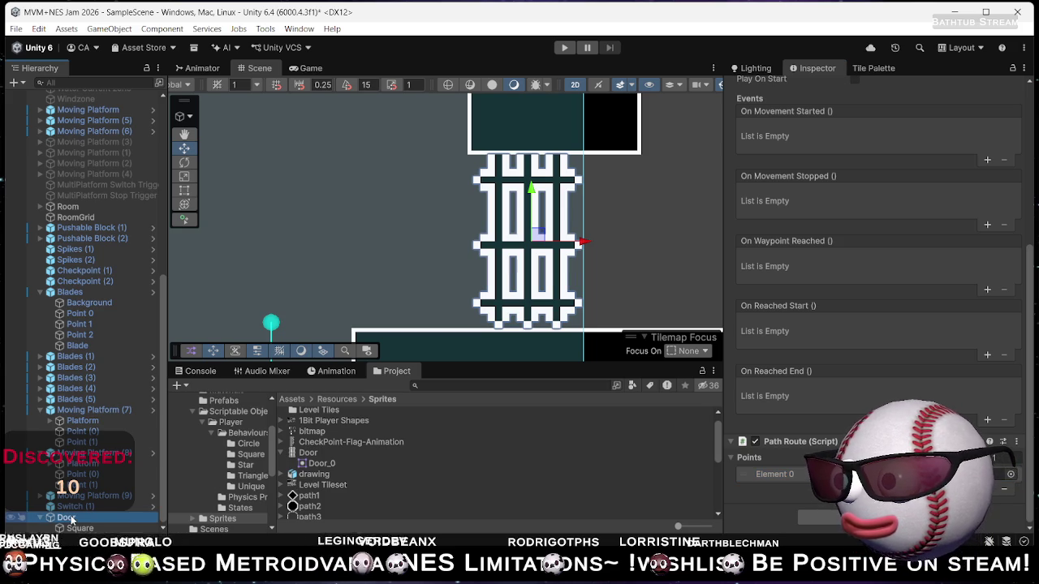
{"action": "left_click", "coordinate": [81, 528]}
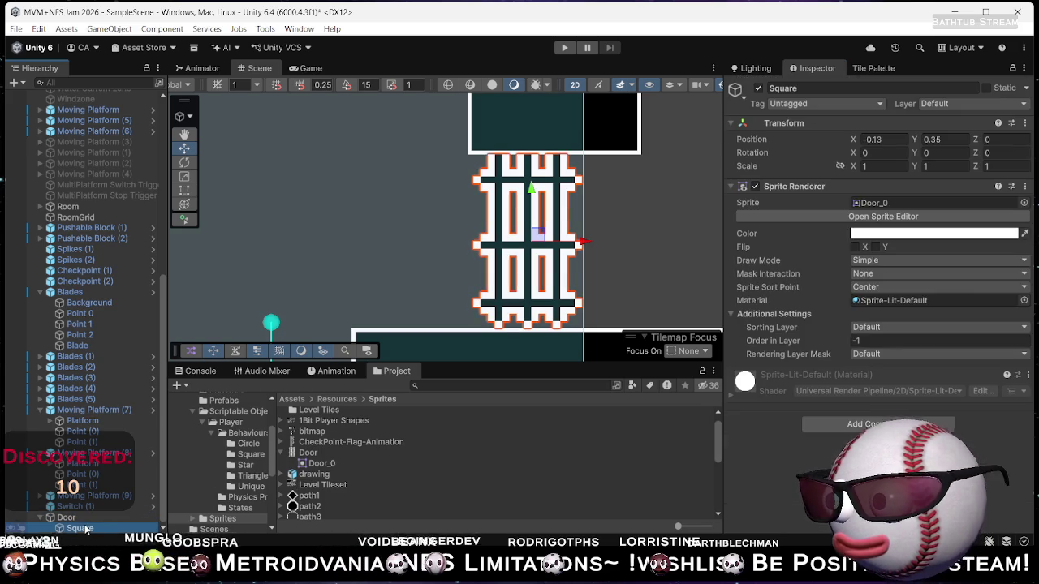
Add a Box Collider 2D to Square and fit its right edge to the sprite.
{"action": "left_click", "coordinate": [861, 424]}
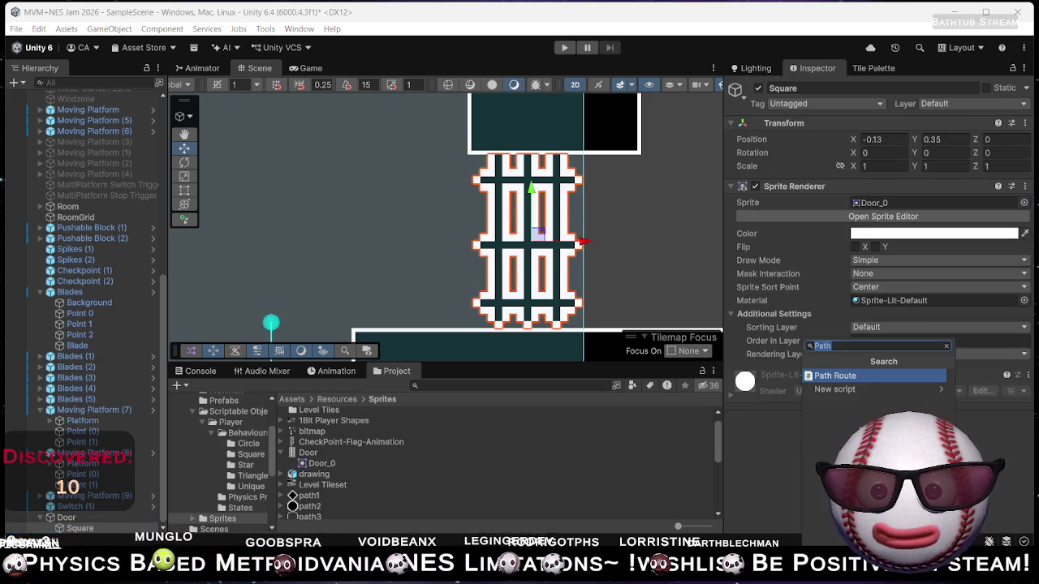
{"action": "type", "text": "Box"}
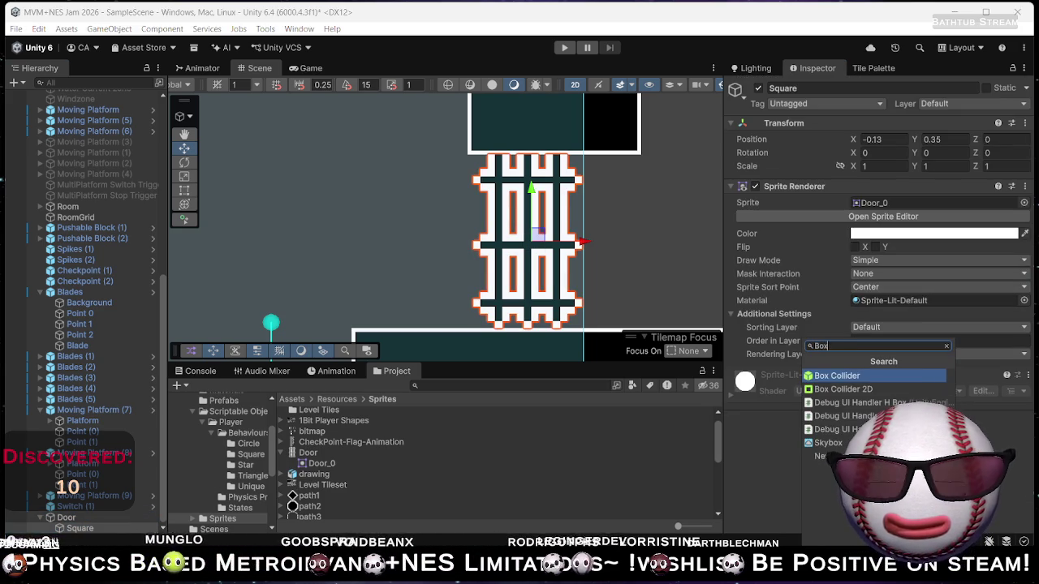
{"action": "left_click", "coordinate": [875, 390]}
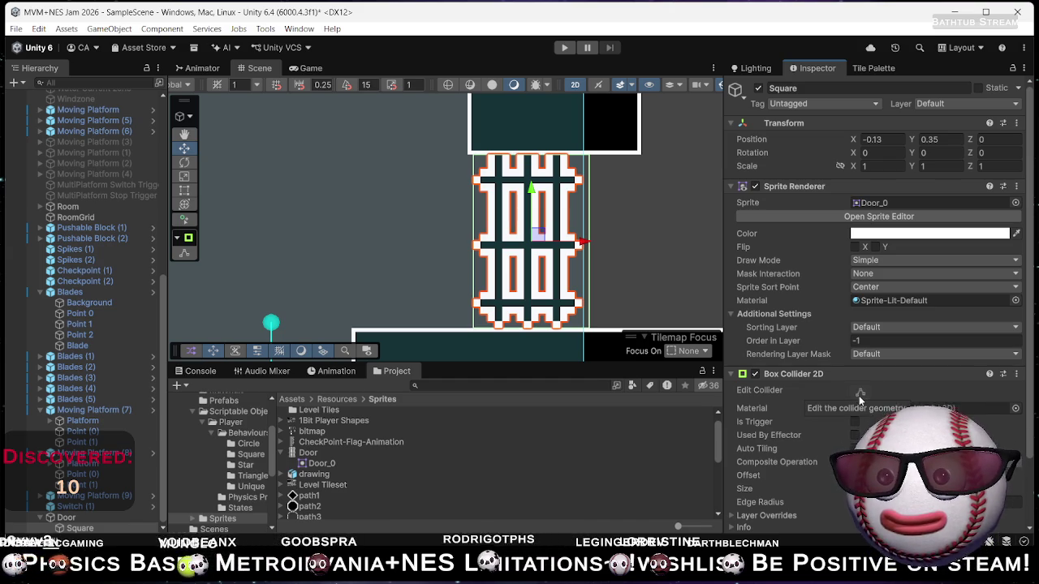
{"action": "left_click", "coordinate": [860, 395]}
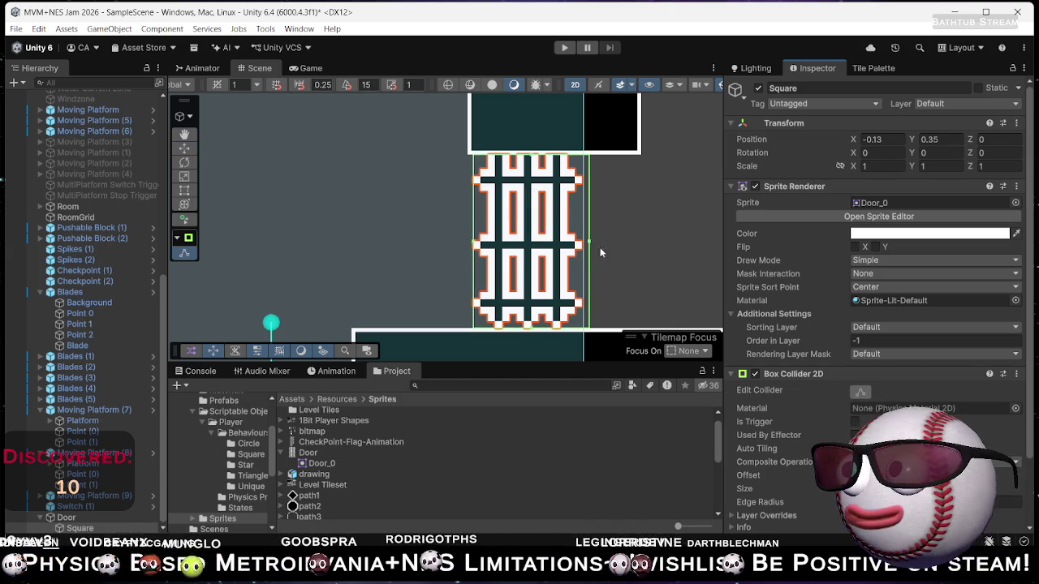
{"action": "left_click_drag", "start_coordinate": [590, 245], "coordinate": [583, 245]}
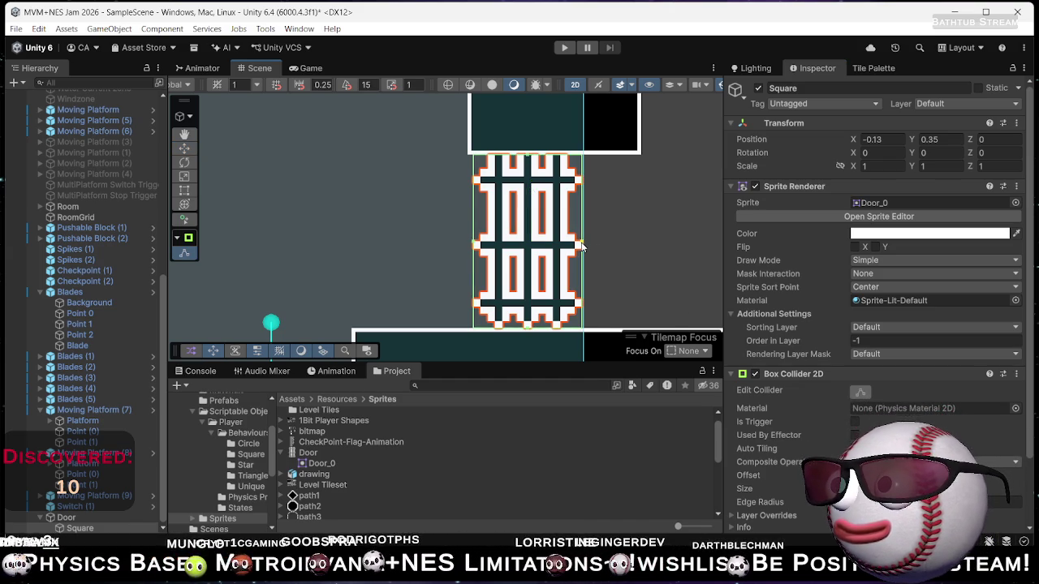
{"action": "scroll", "coordinate": [877, 325], "scroll_direction": "down", "scroll_amount": 3}
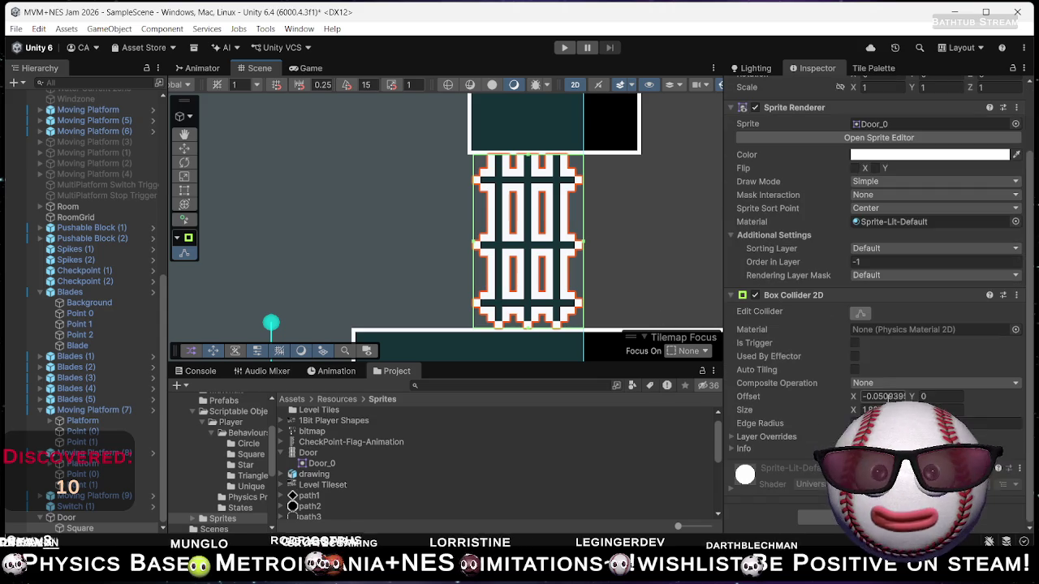
Add a Rigidbody 2D to Square with Body Type set to Kinematic.
{"action": "left_click", "coordinate": [877, 517]}
{"action": "type", "text": "Box"}
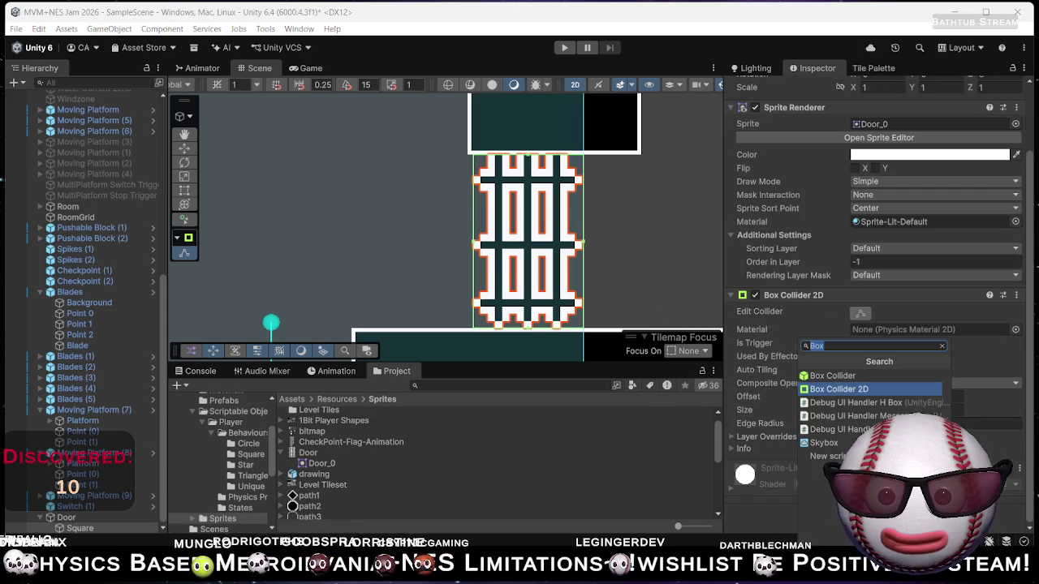
{"action": "type", "text": "Rig"}
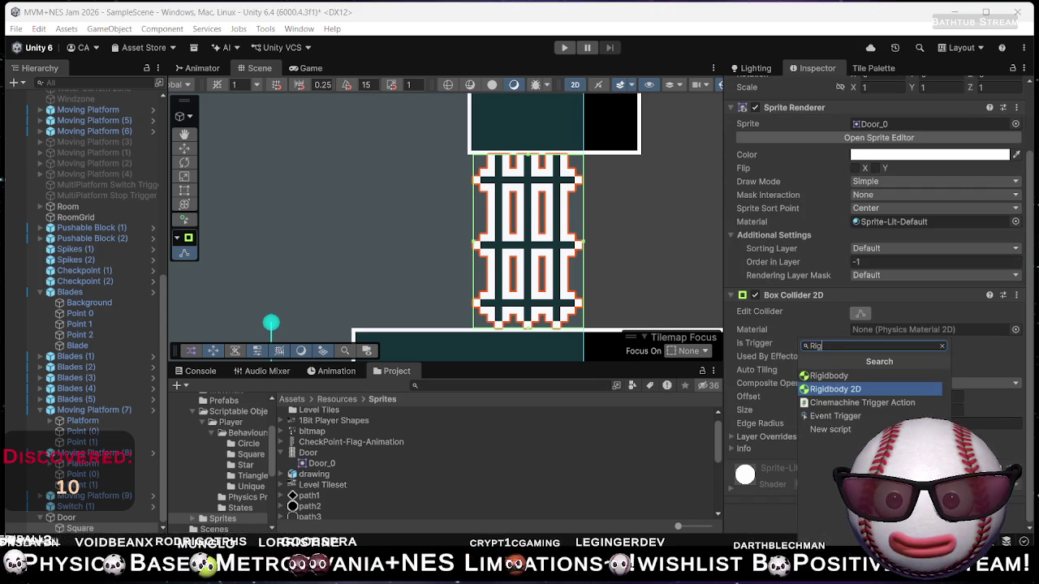
{"action": "key", "text": "Return"}
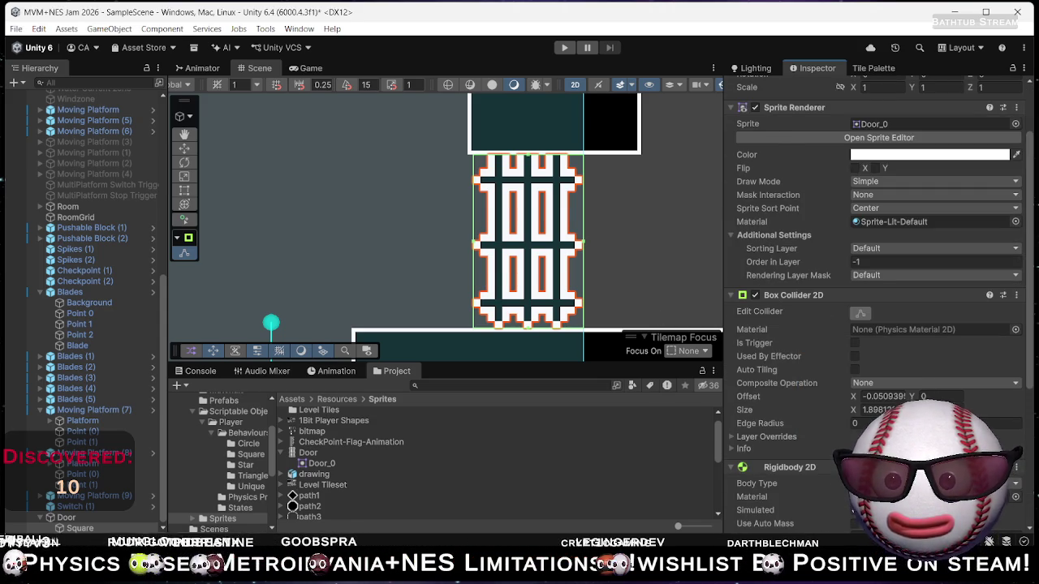
{"action": "scroll", "coordinate": [881, 281], "scroll_direction": "down", "scroll_amount": 5}
{"action": "left_click", "coordinate": [893, 277]}
{"action": "left_click", "coordinate": [881, 280]}
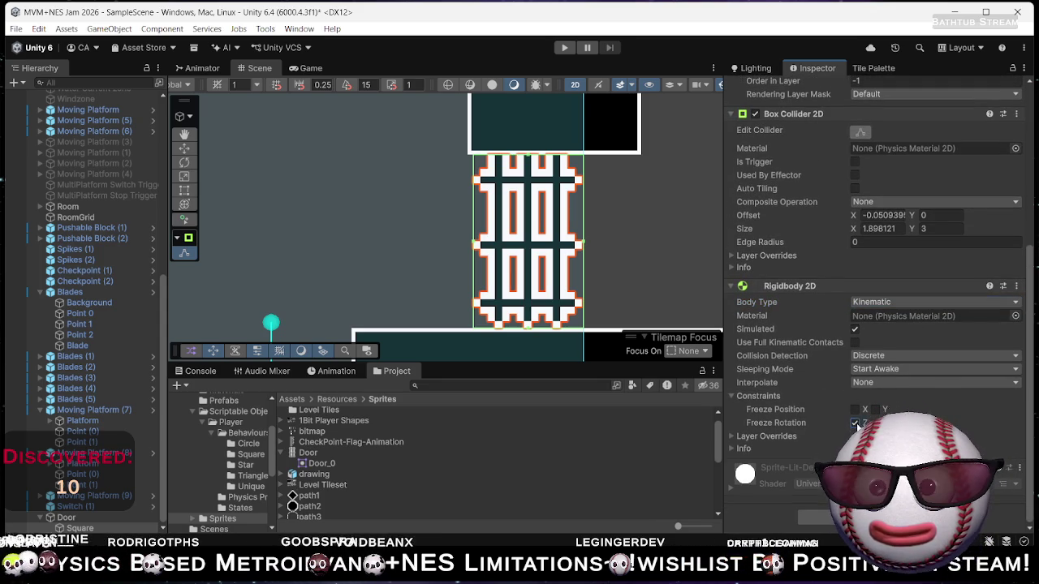
{"action": "scroll", "coordinate": [743, 307], "scroll_direction": "up", "scroll_amount": 5}
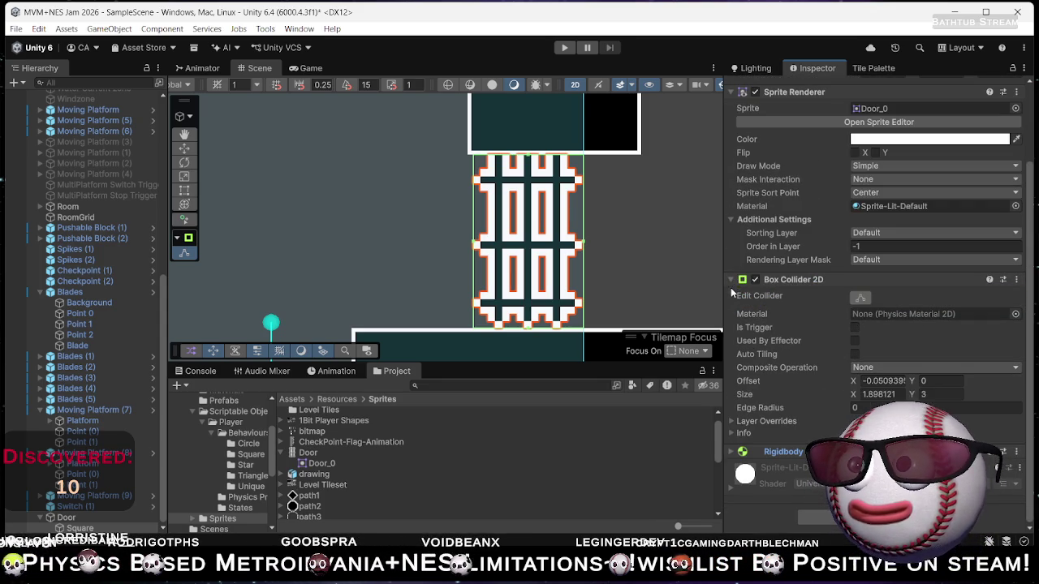
{"action": "left_click", "coordinate": [733, 284]}
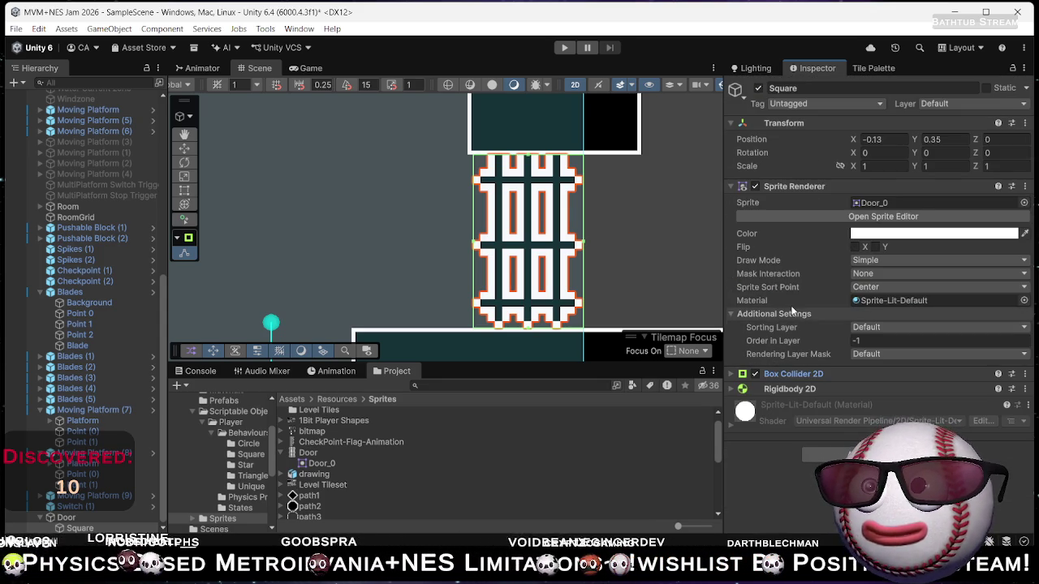
{"action": "left_click", "coordinate": [68, 518]}
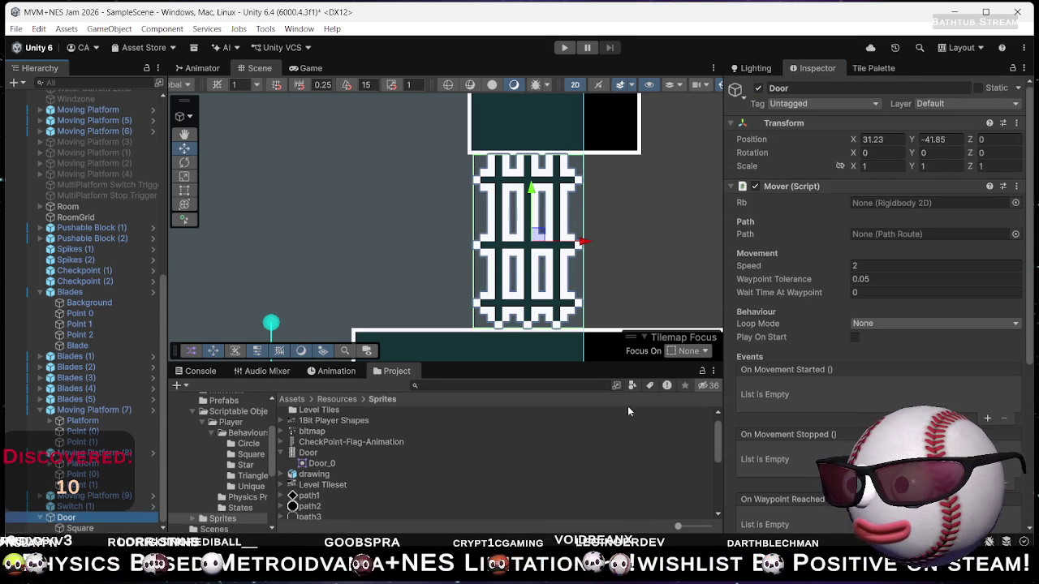
Set Mover's Rb to Square's Rigidbody 2D and Path to Door's Path Route, Loop Mode None.
{"action": "left_click_drag", "start_coordinate": [953, 204], "coordinate": [901, 207]}
{"action": "left_click_drag", "start_coordinate": [78, 520], "coordinate": [895, 238]}
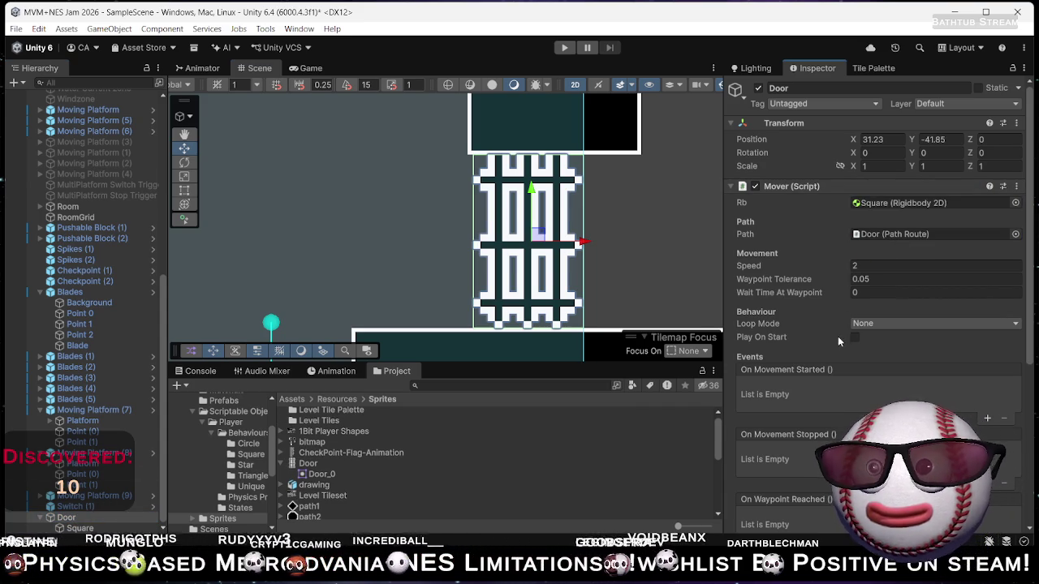
{"action": "left_click", "coordinate": [872, 323]}
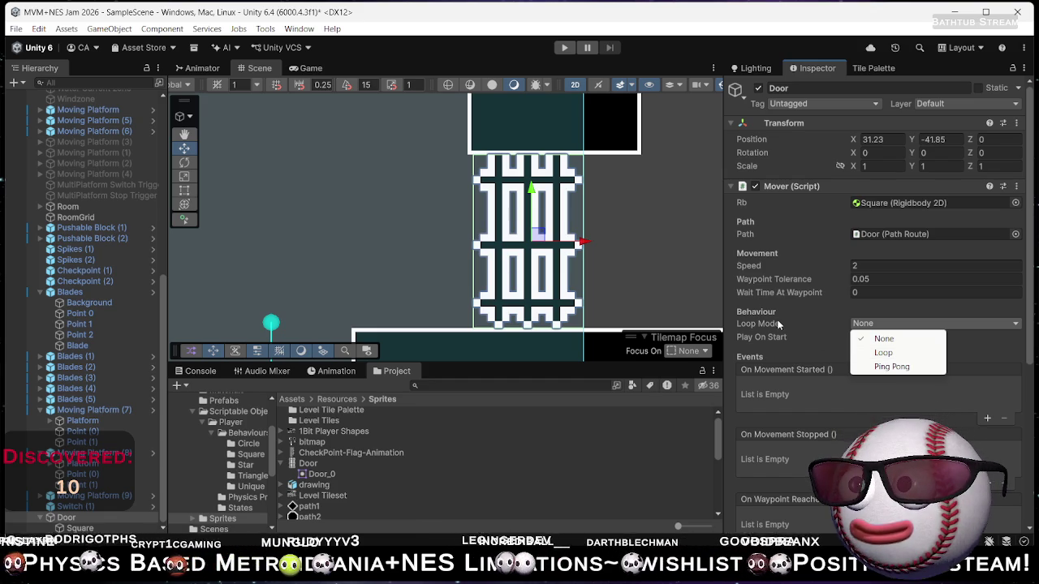
{"action": "left_click", "coordinate": [802, 342]}
{"action": "scroll", "coordinate": [808, 344], "scroll_direction": "down", "scroll_amount": 5}
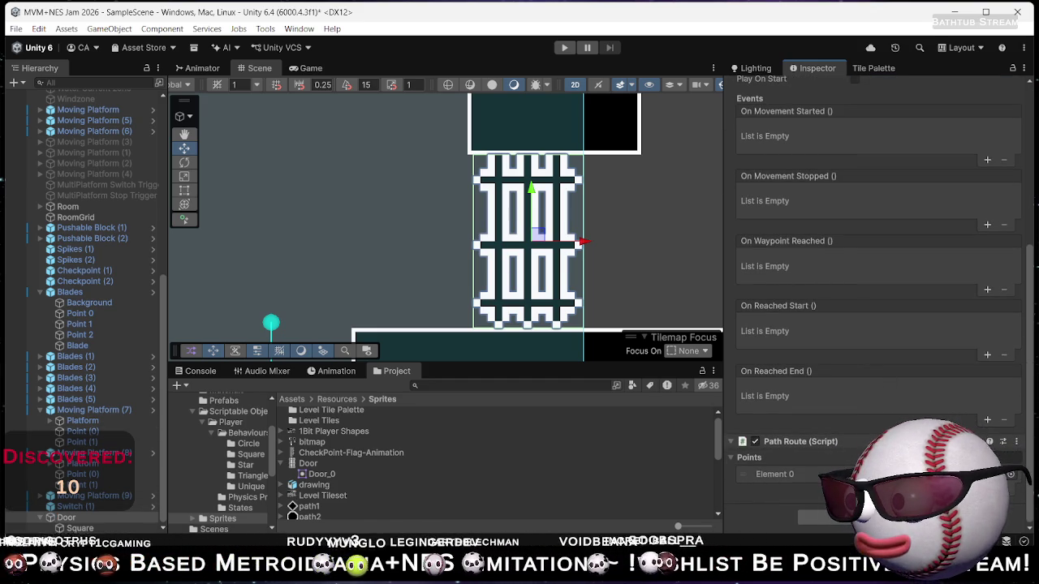
{"action": "scroll", "coordinate": [364, 341], "scroll_direction": "down", "scroll_amount": 3}
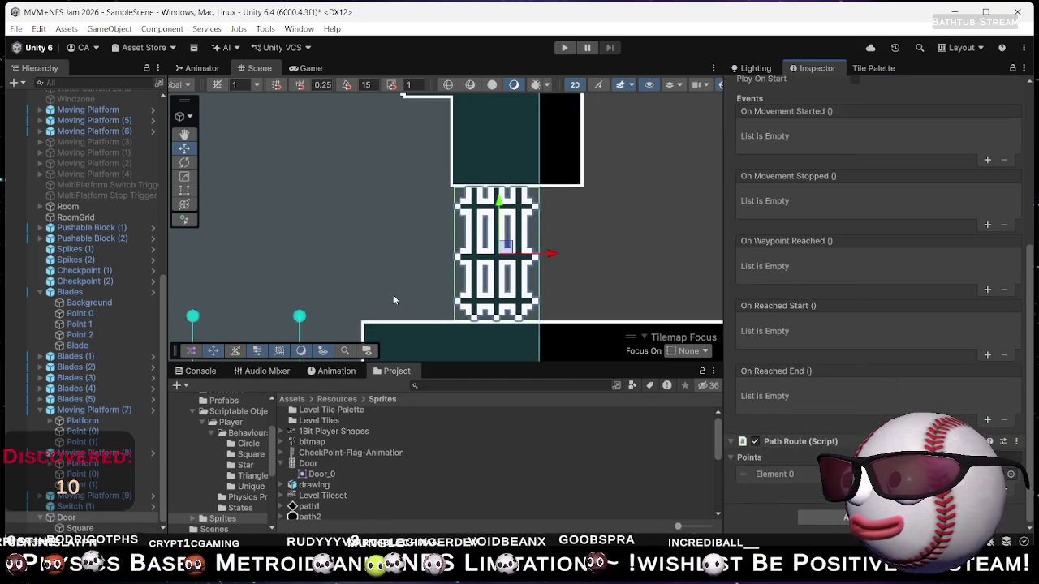
{"action": "mouse_move", "coordinate": [374, 329]}
{"action": "left_mouse_down"}
{"action": "mouse_move", "coordinate": [581, 172]}
{"action": "mouse_move", "coordinate": [544, 194]}
{"action": "left_mouse_up"}
{"action": "scroll", "coordinate": [545, 195], "scroll_direction": "down", "scroll_amount": 2}
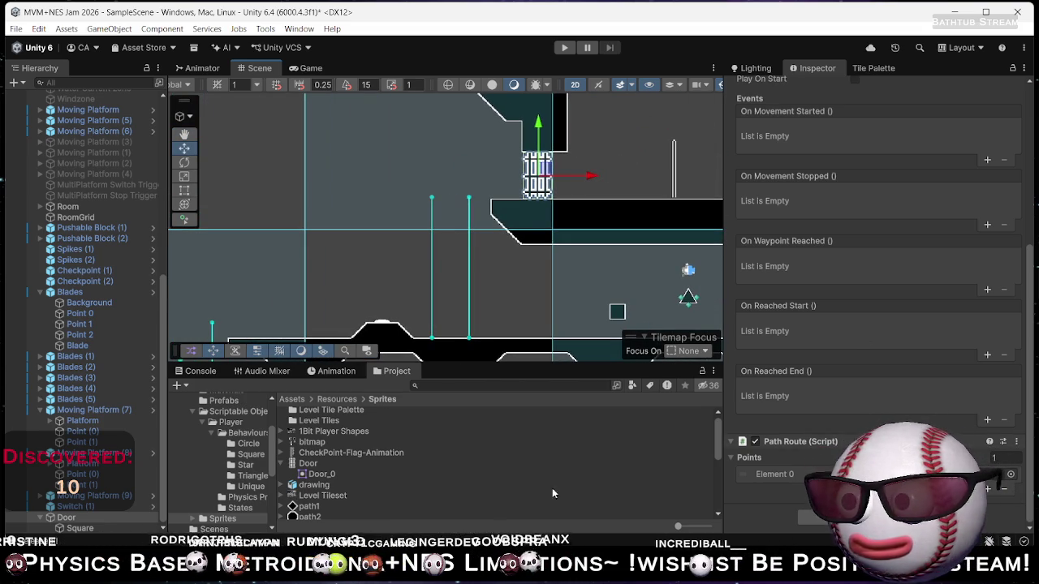
{"action": "right_click", "coordinate": [48, 518]}
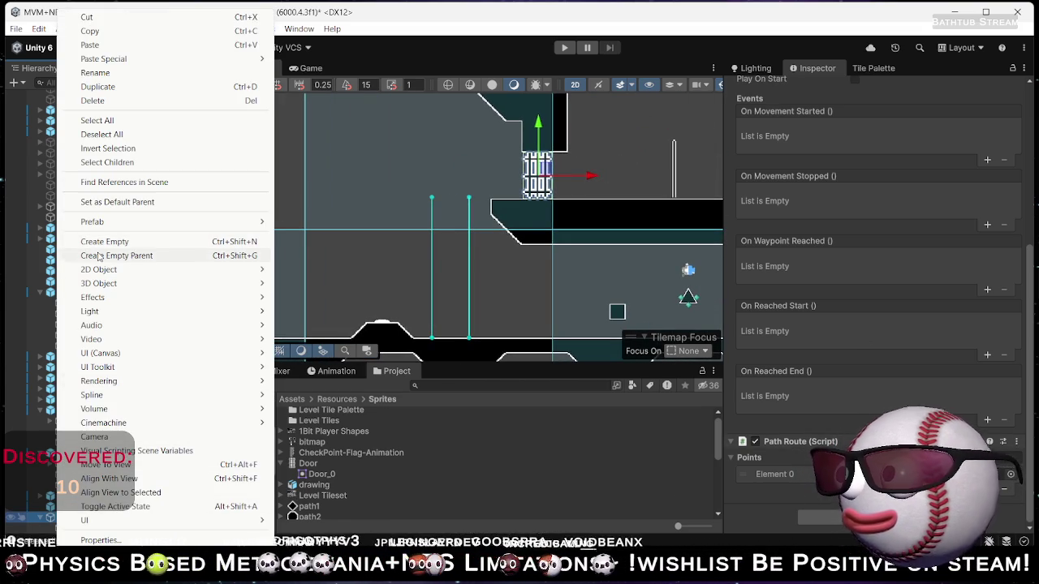
Create empty children Point (0) and Point (1) under Door, with Point (1) at Y 3.96.
{"action": "key", "text": "Escape"}
{"action": "right_click", "coordinate": [85, 529]}
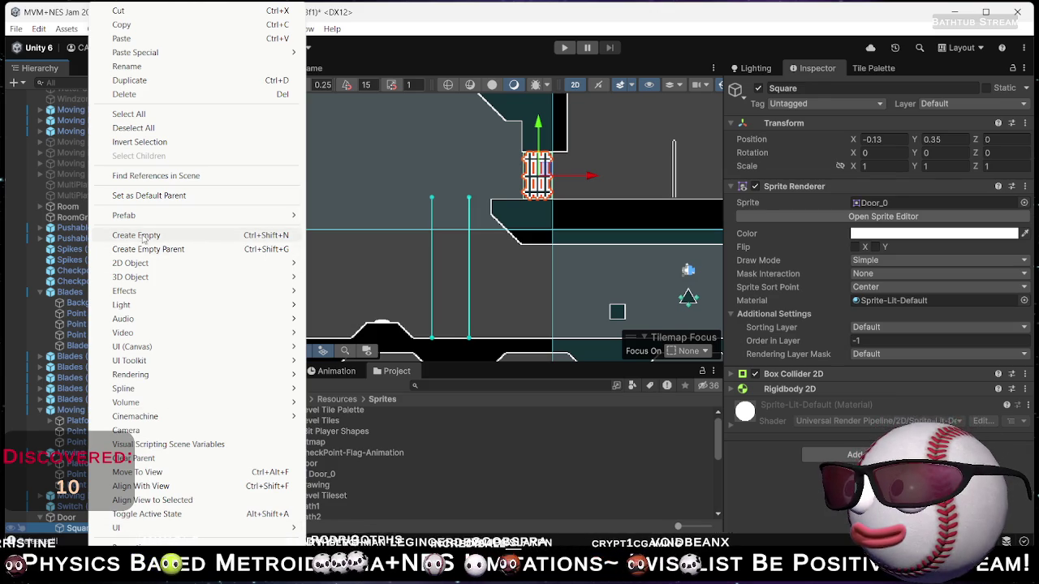
{"action": "left_click", "coordinate": [145, 237]}
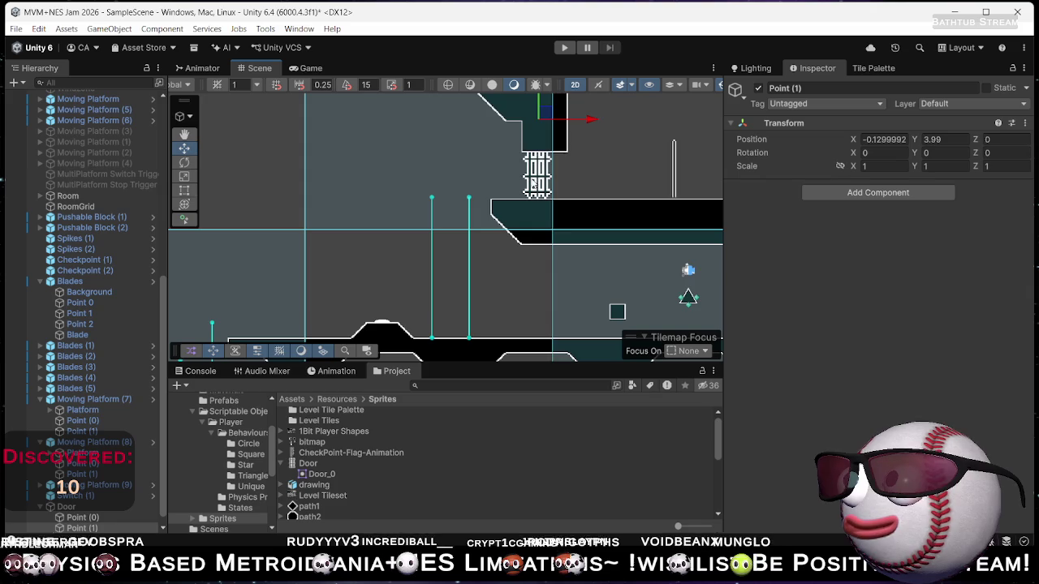
{"action": "key", "text": "f"}
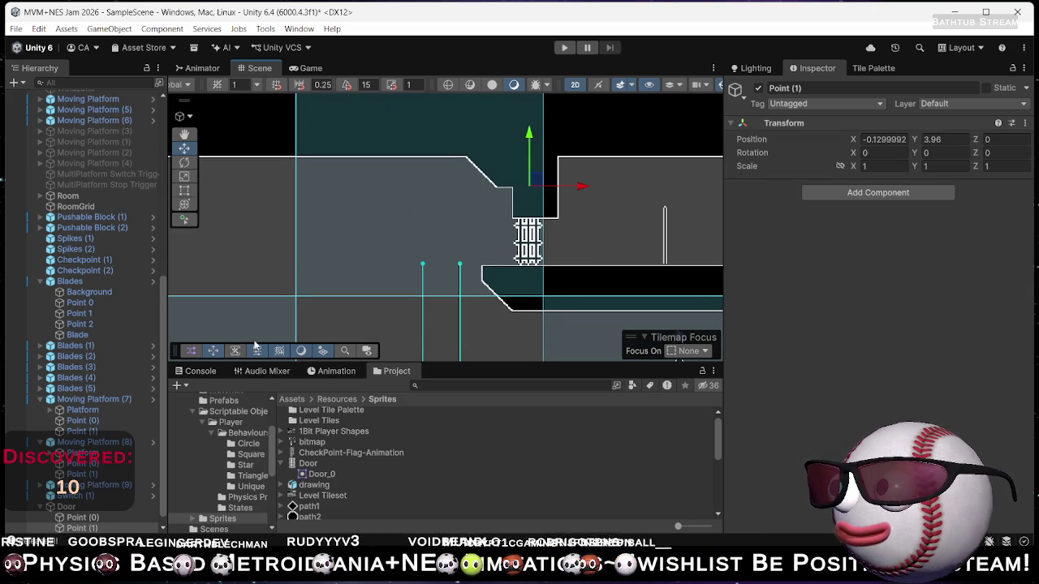
{"action": "key", "text": "Left"}
{"action": "key", "text": "Down"}
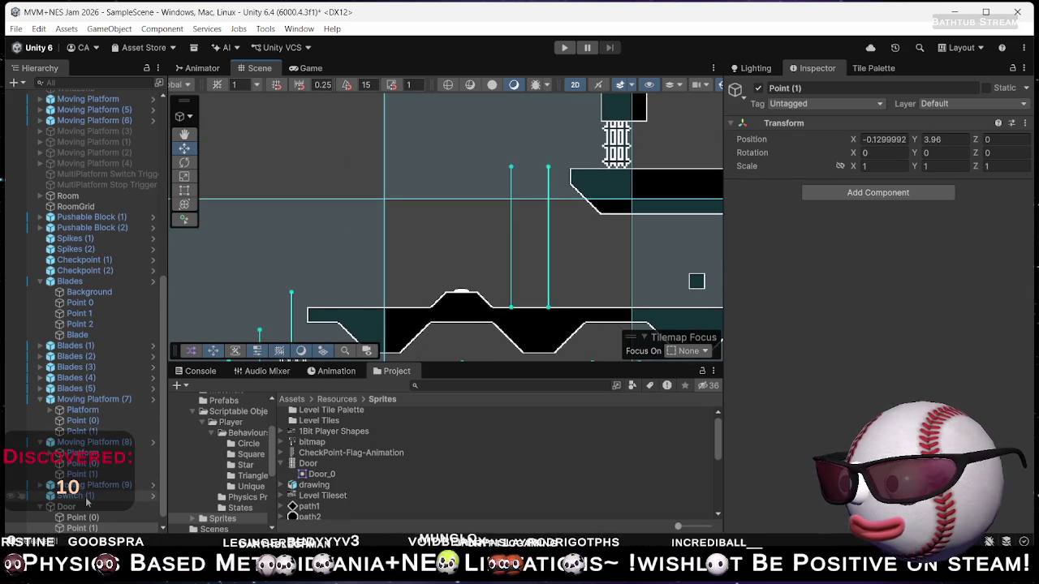
Make Switch (1)'s On Pressed call the Door's Mover.PlayForward, then enter Play mode.
{"action": "left_click", "coordinate": [85, 497]}
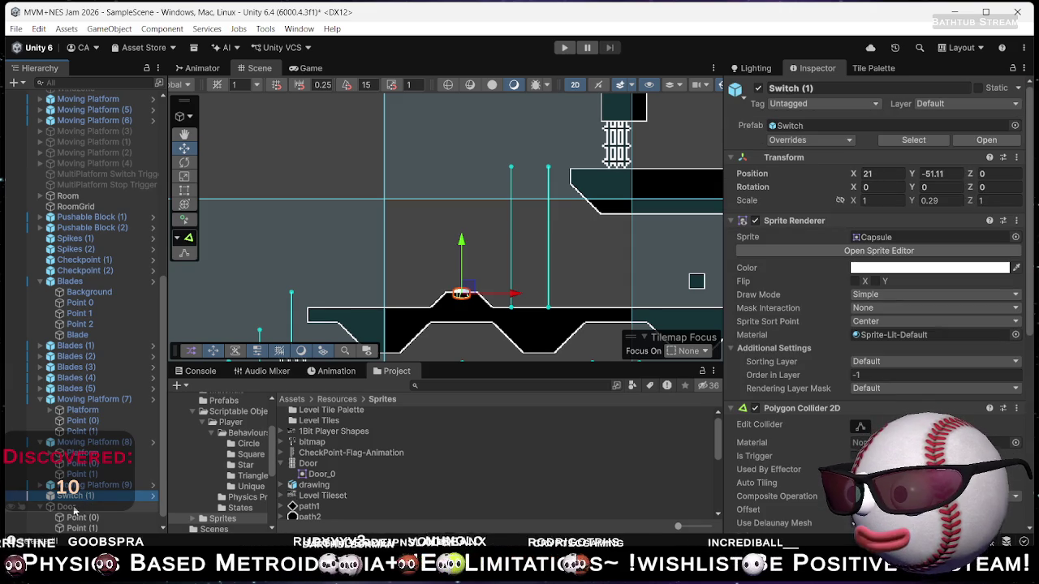
{"action": "scroll", "coordinate": [877, 325], "scroll_direction": "down", "scroll_amount": 5}
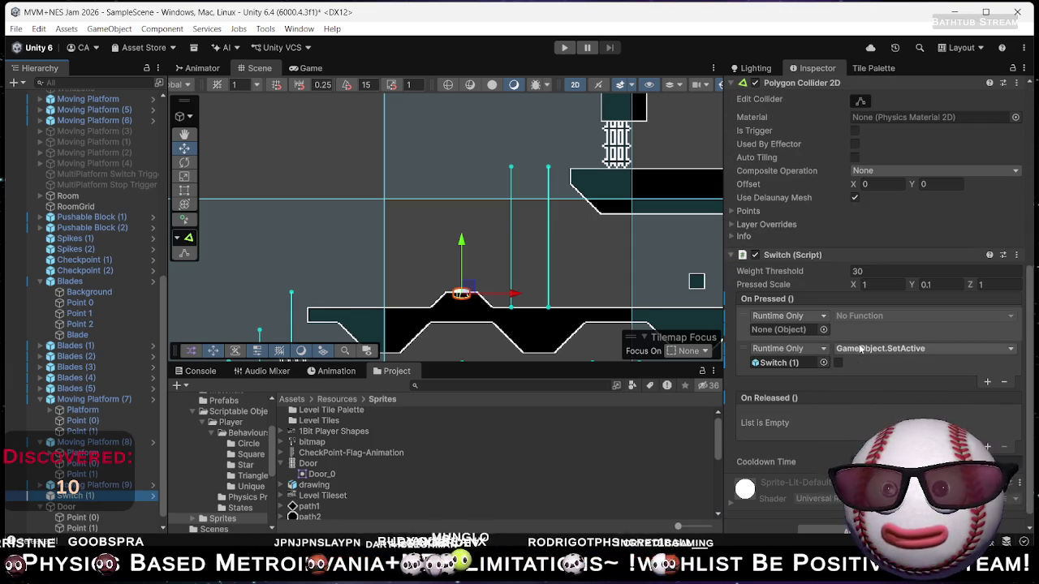
{"action": "left_click_drag", "start_coordinate": [66, 506], "coordinate": [786, 329]}
{"action": "left_click", "coordinate": [846, 321]}
{"action": "mouse_move", "coordinate": [869, 379]}
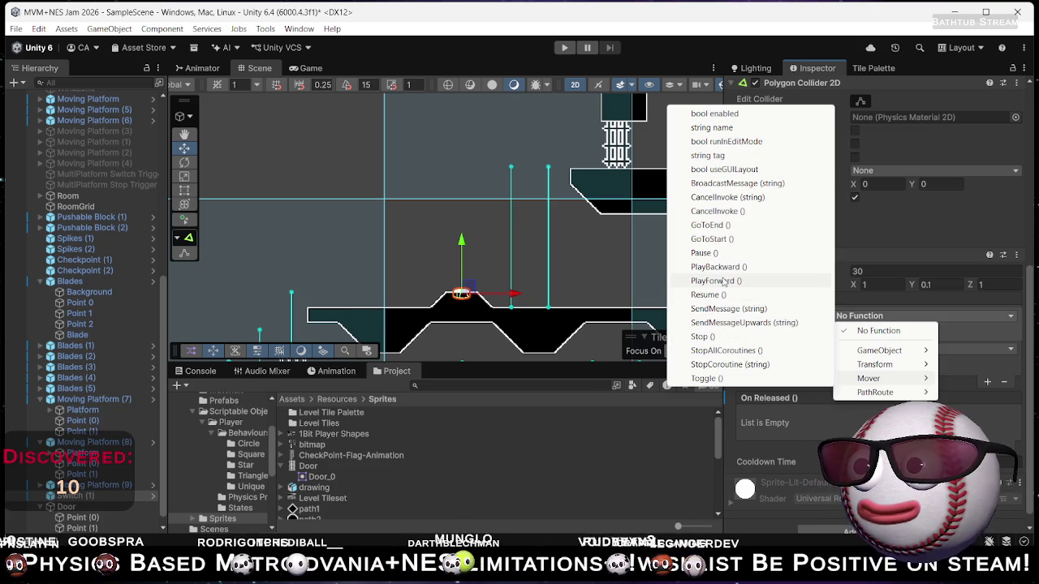
{"action": "left_click", "coordinate": [725, 280]}
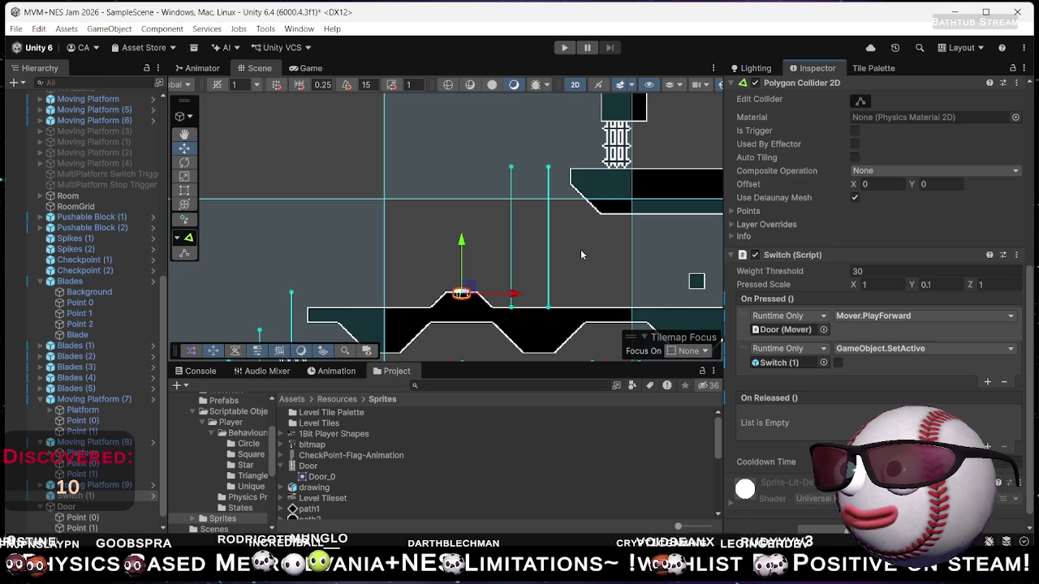
{"action": "mouse_move", "coordinate": [602, 237]}
{"action": "left_mouse_down"}
{"action": "mouse_move", "coordinate": [520, 236]}
{"action": "mouse_move", "coordinate": [596, 272]}
{"action": "mouse_move", "coordinate": [601, 247]}
{"action": "mouse_move", "coordinate": [597, 259]}
{"action": "left_mouse_up"}
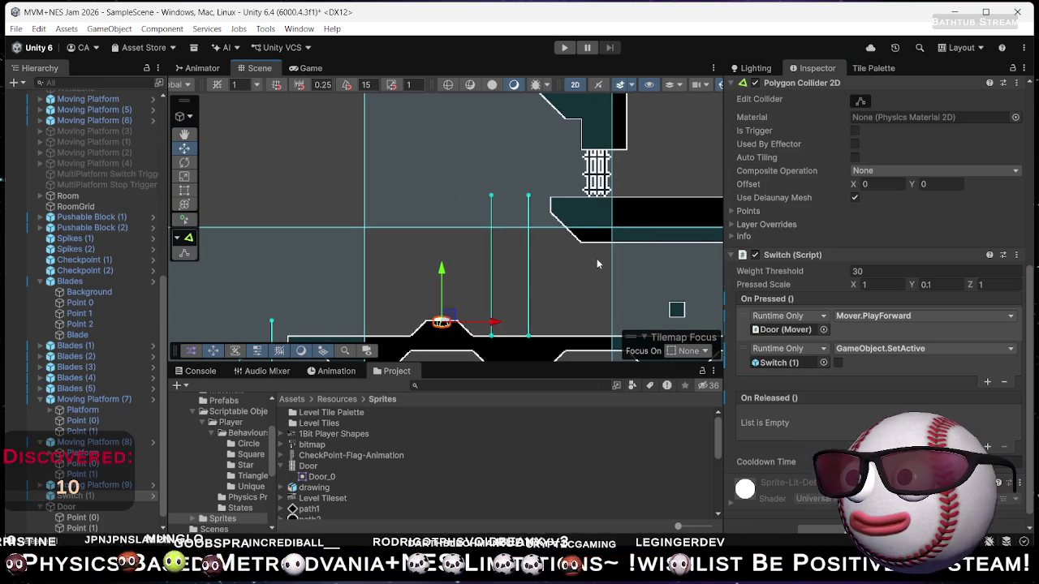
{"action": "left_click", "coordinate": [565, 48]}
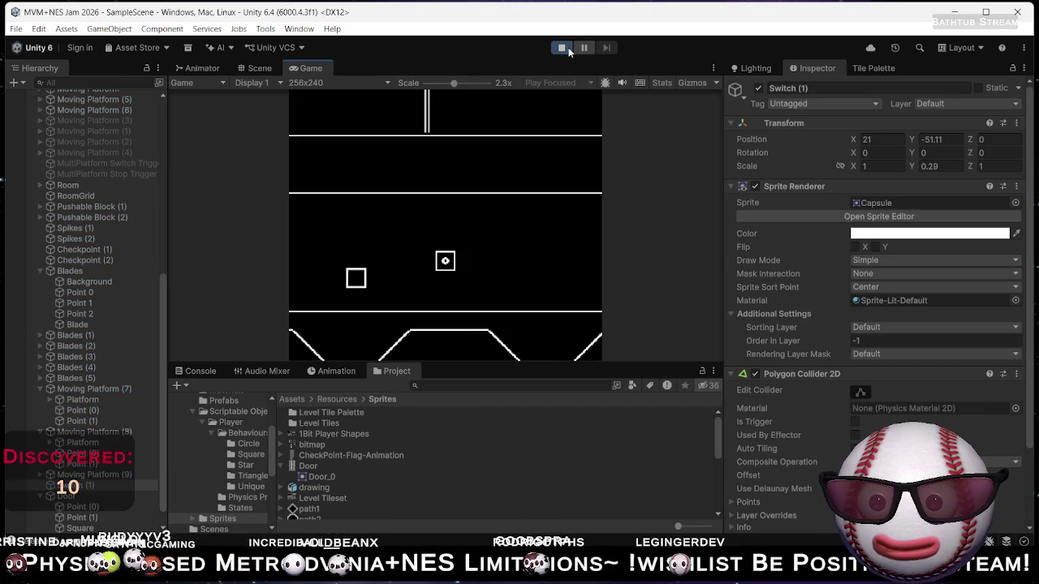
Walk the player left and push the box several spaces left.
{"action": "key", "text": "Left"}
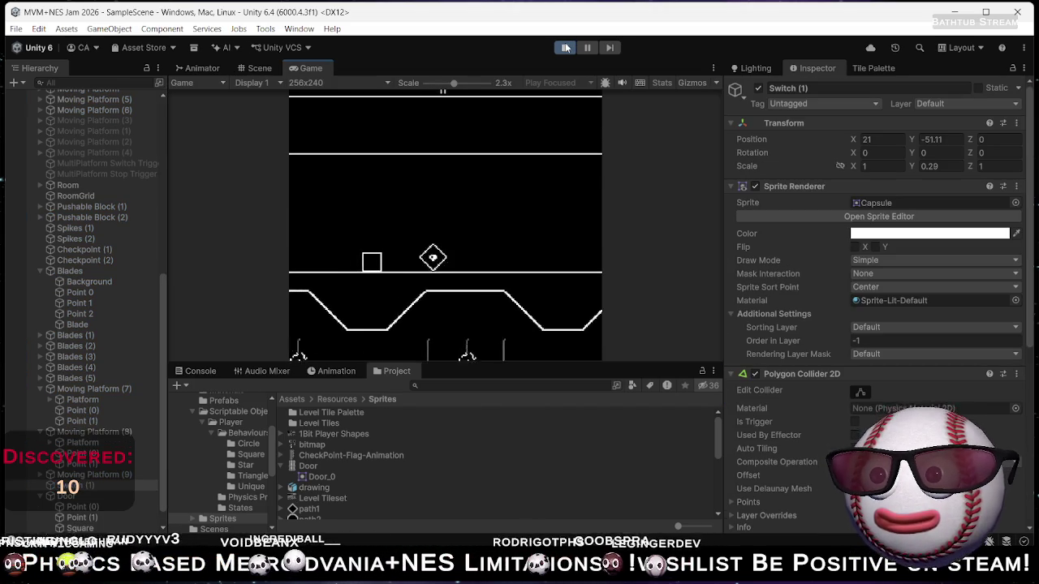
{"action": "key", "text": "Left"}
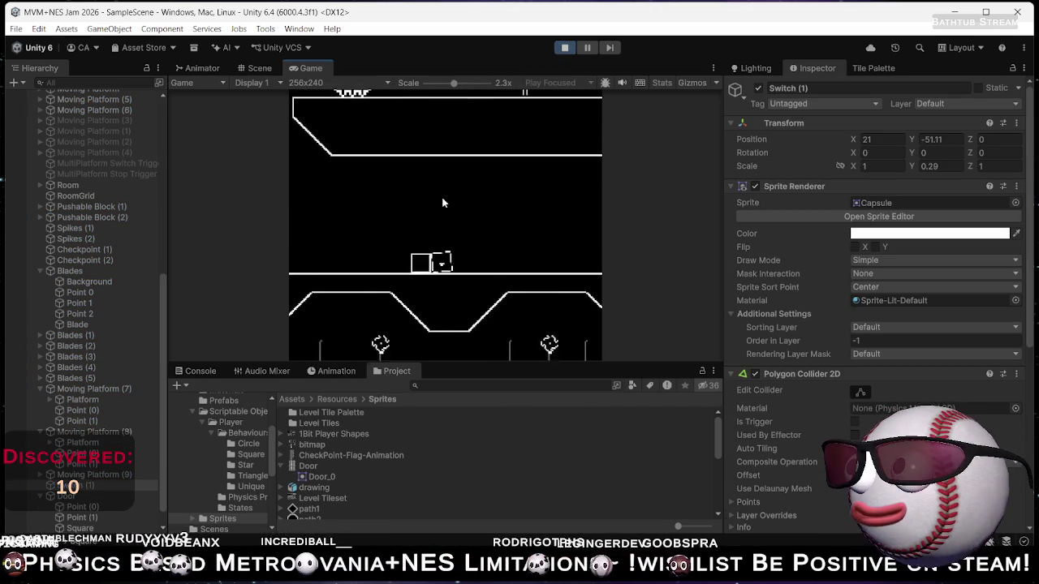
{"action": "key", "text": "Left"}
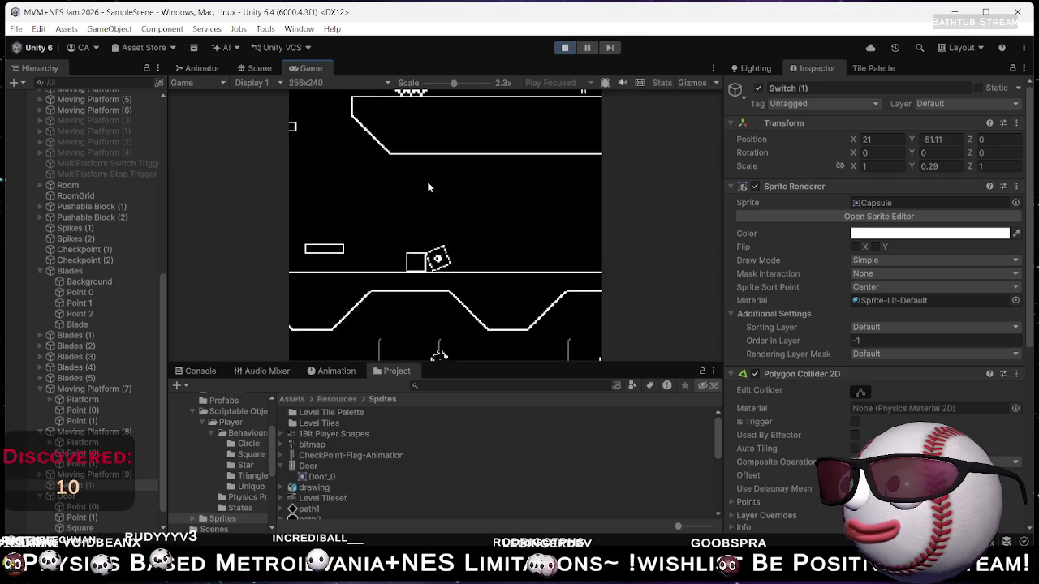
{"action": "key", "text": "Left"}
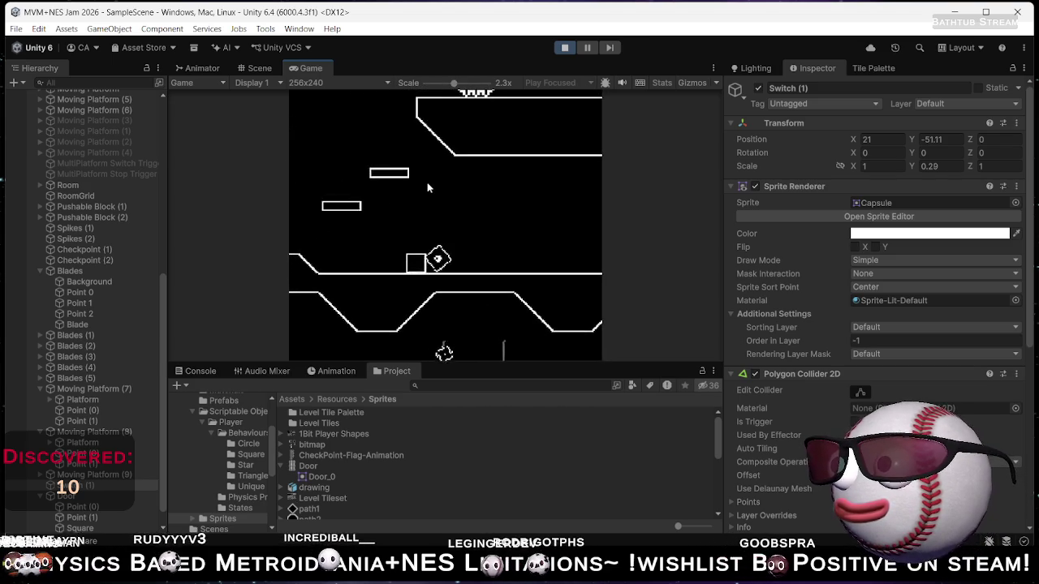
{"action": "key", "text": "Left"}
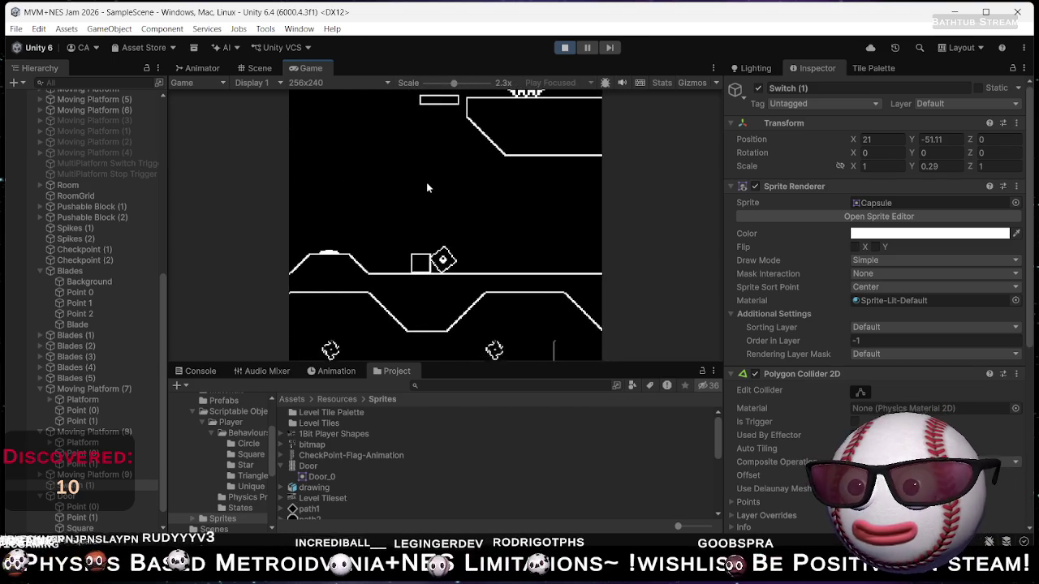
Jump up beside the box, steer the player further through the level, then stop Play mode.
{"action": "key", "text": "Right"}
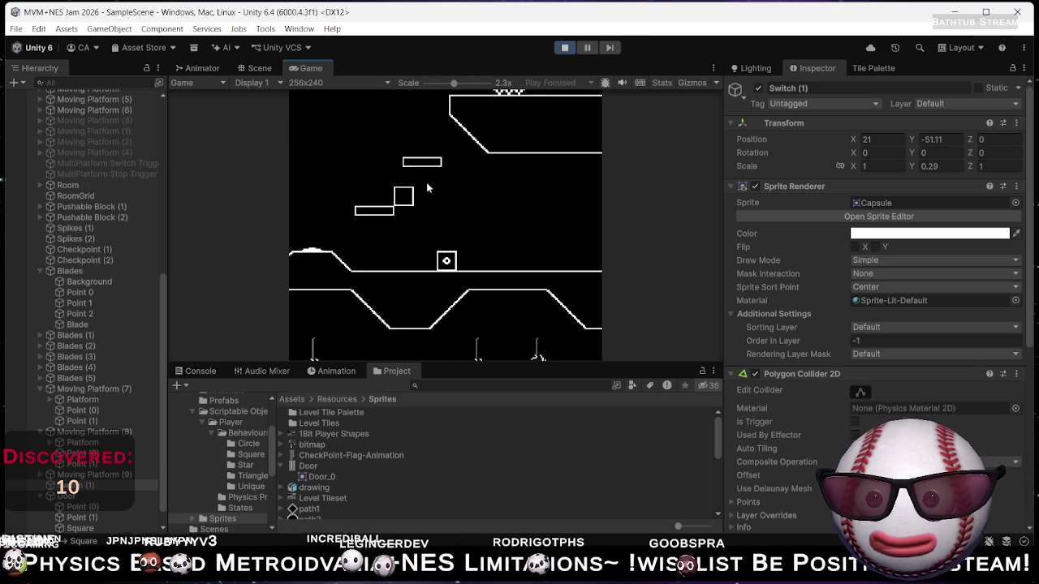
{"action": "key", "text": "Right"}
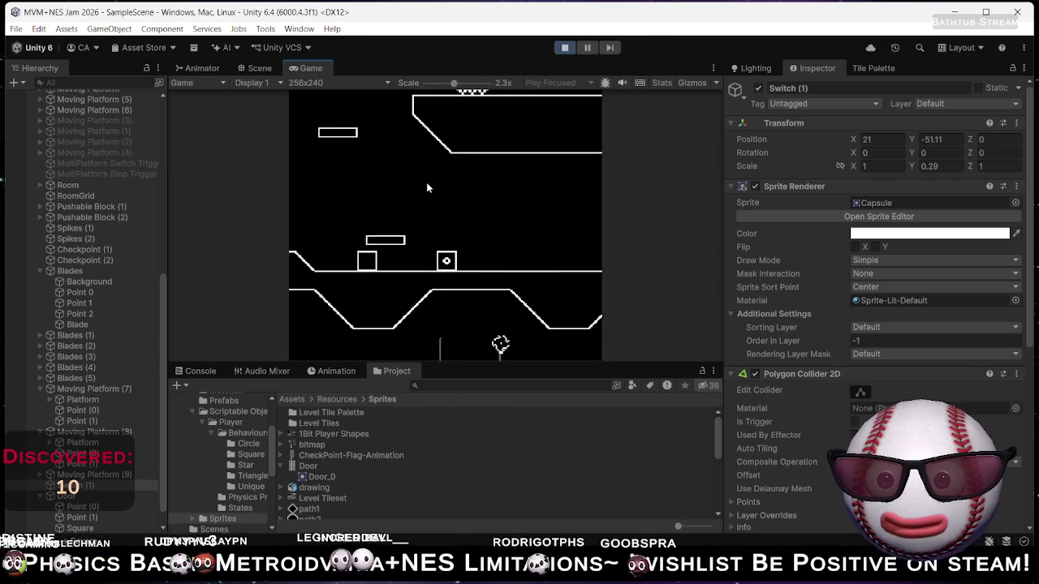
{"action": "key", "text": "space"}
{"action": "key", "text": "Left"}
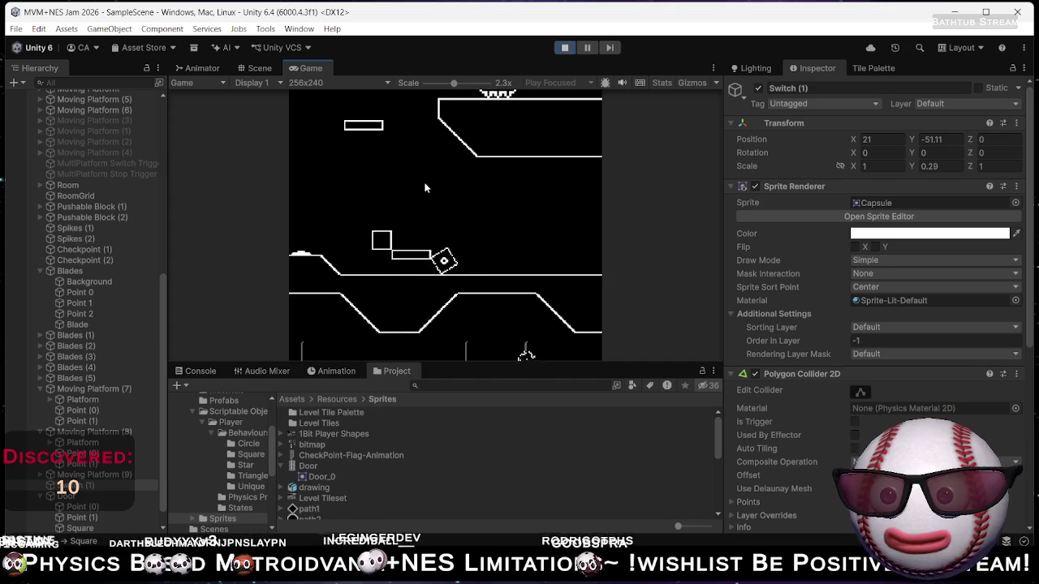
{"action": "key", "text": "Left"}
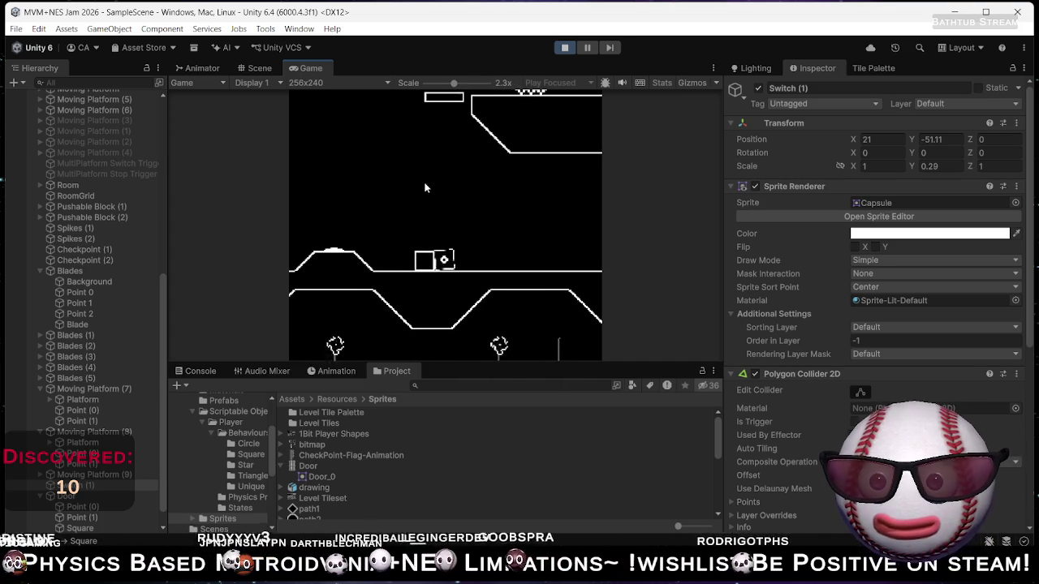
{"action": "key", "text": "Left"}
{"action": "key", "text": "Right"}
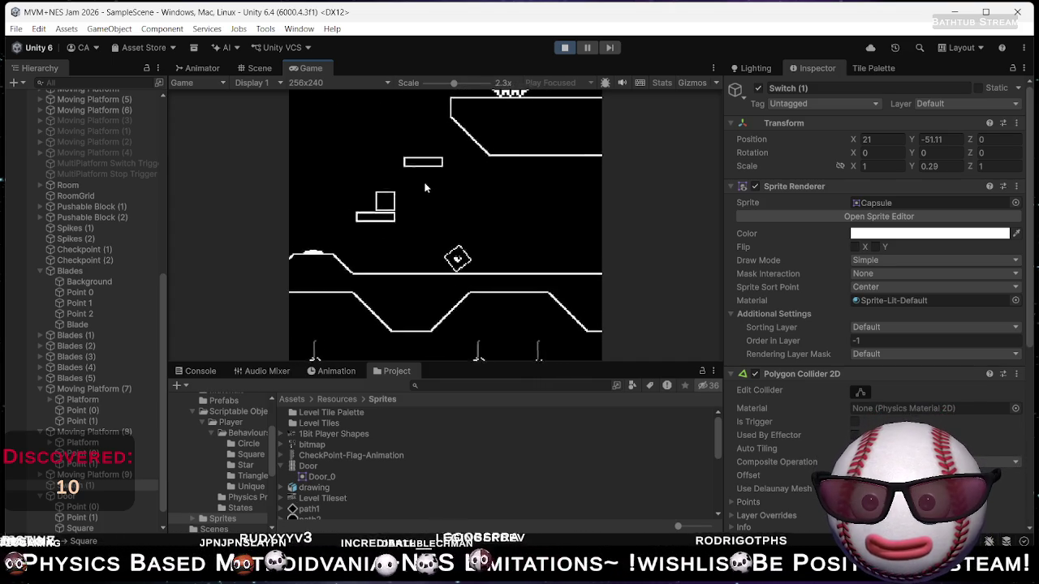
{"action": "key", "text": "Left"}
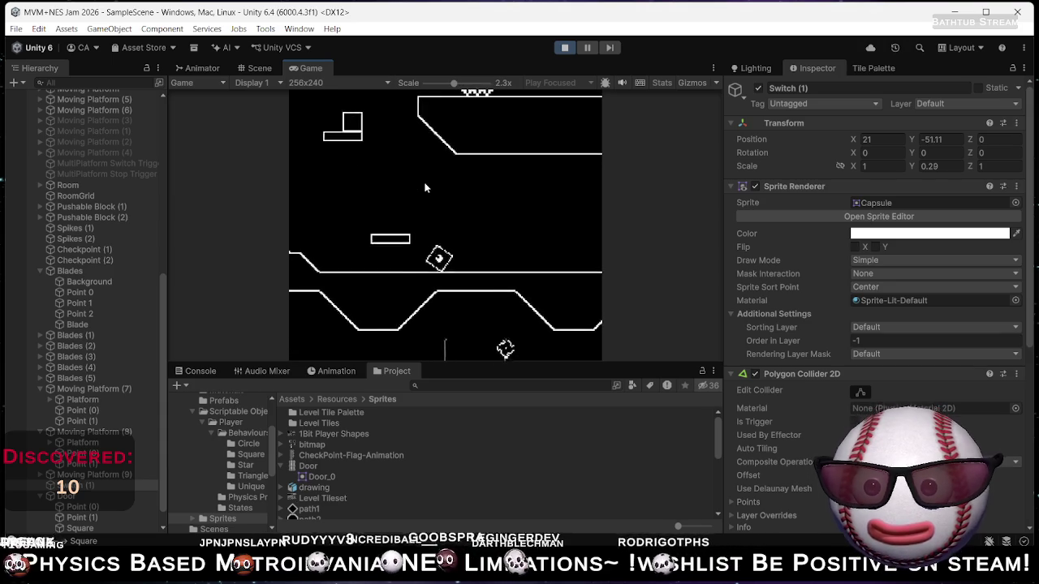
{"action": "key", "text": "Left"}
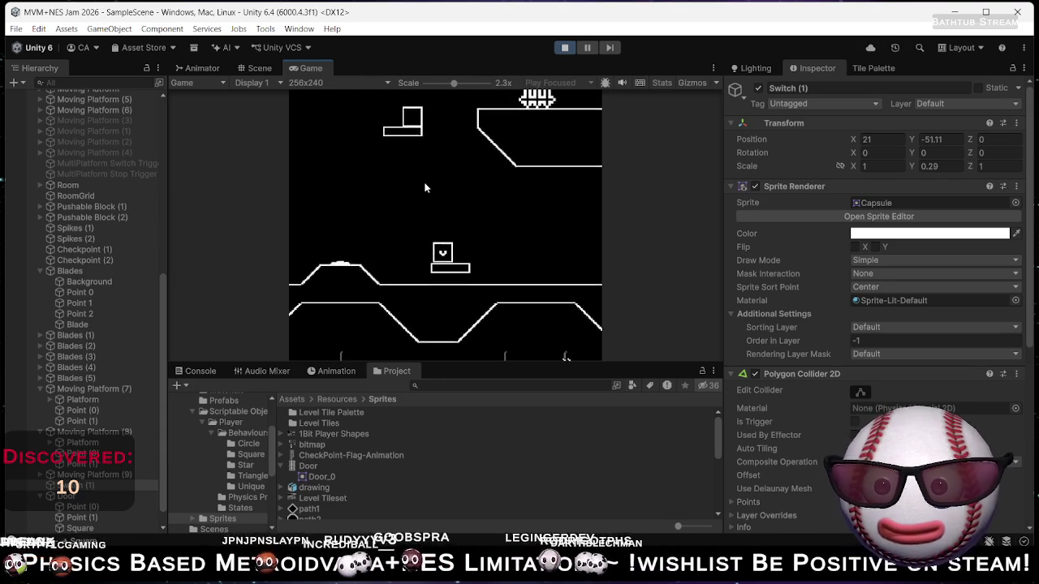
{"action": "key", "text": "Left"}
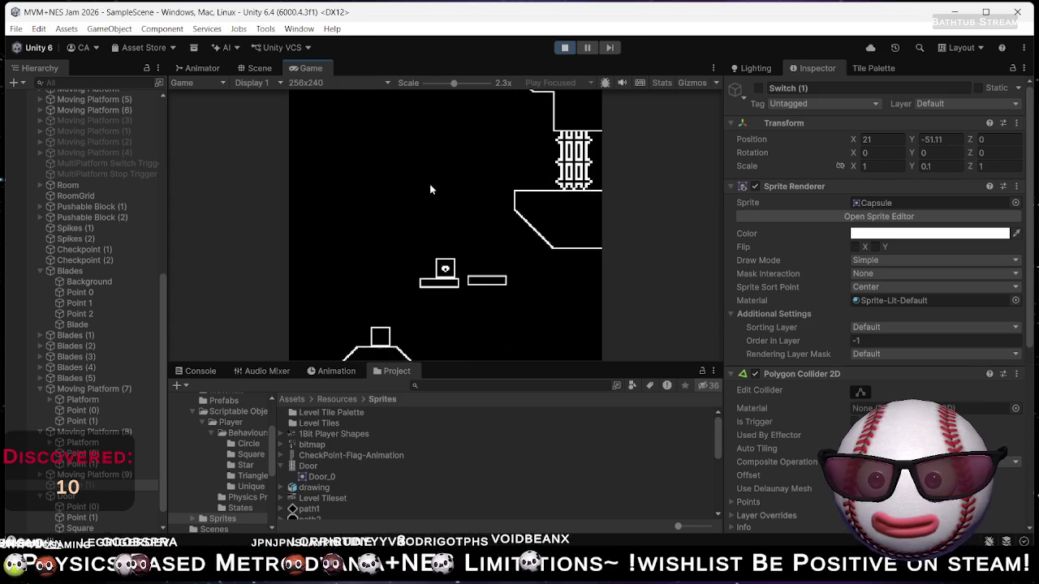
{"action": "left_click", "coordinate": [565, 47]}
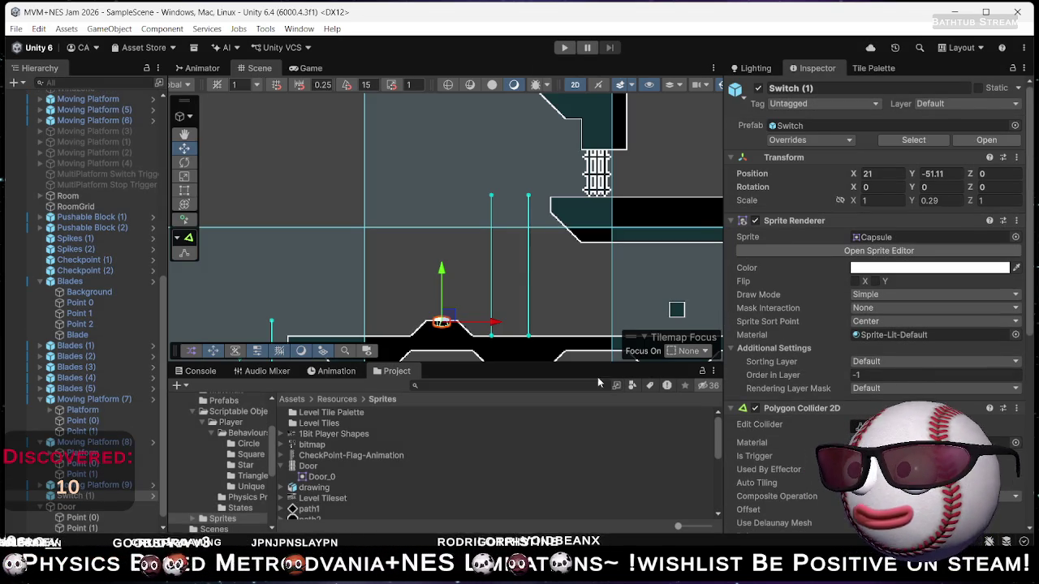
Add the Point object to the Door's Path Route as Element 1, reorder the waypoints, then enter Play mode.
{"action": "scroll", "coordinate": [876, 378], "scroll_direction": "down", "scroll_amount": 5}
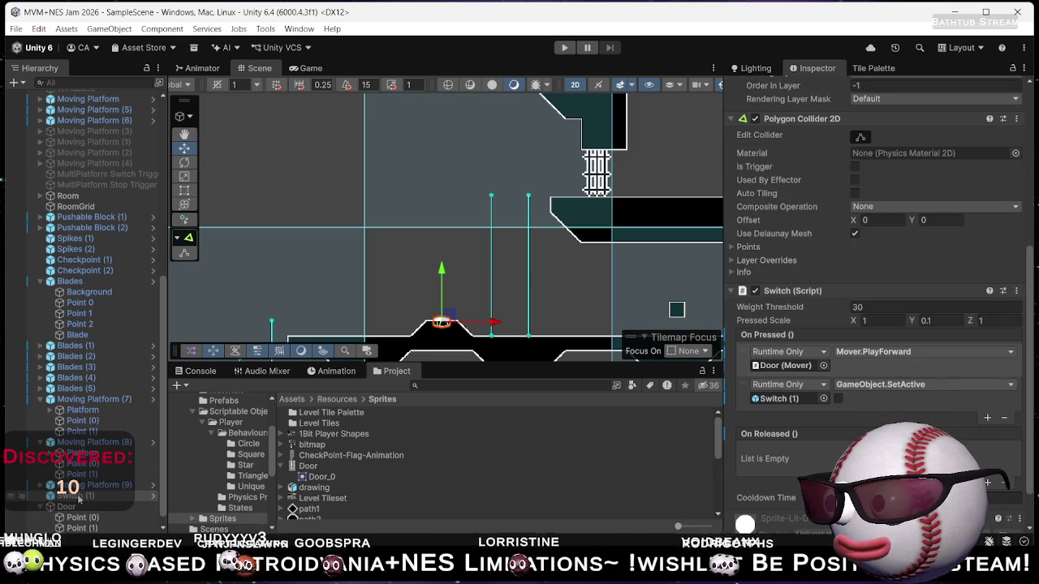
{"action": "double_click", "coordinate": [784, 366]}
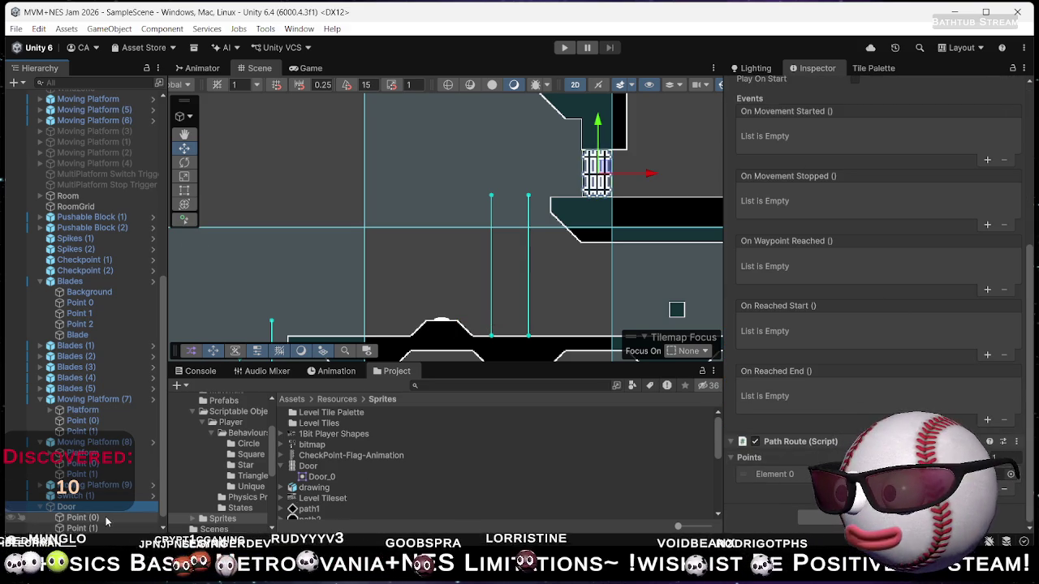
{"action": "scroll", "coordinate": [487, 463], "scroll_direction": "down", "scroll_amount": 3}
{"action": "left_click_drag", "start_coordinate": [779, 475], "coordinate": [763, 459]}
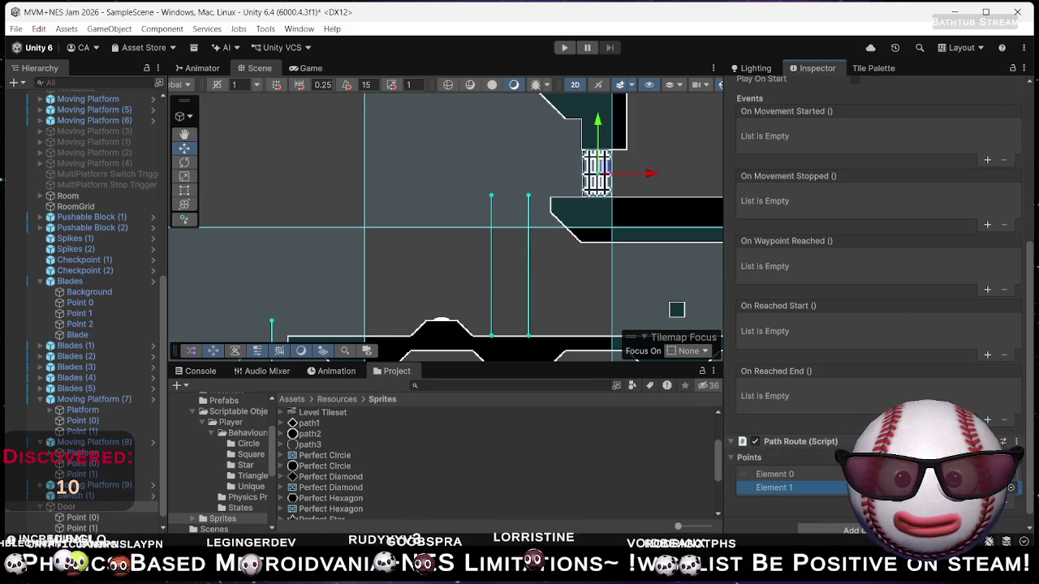
{"action": "left_click_drag", "start_coordinate": [766, 487], "coordinate": [757, 476]}
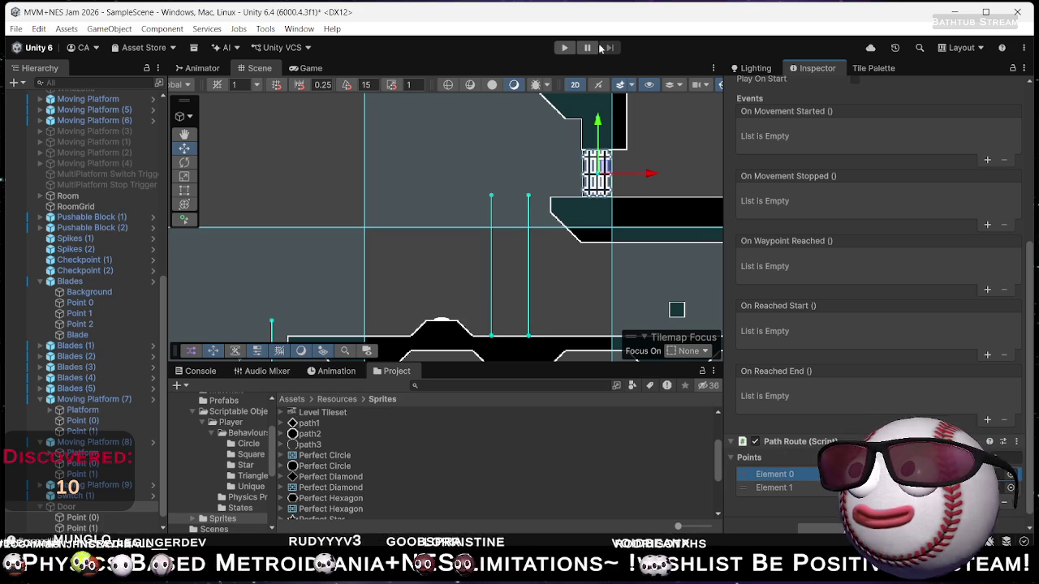
{"action": "left_click", "coordinate": [570, 48]}
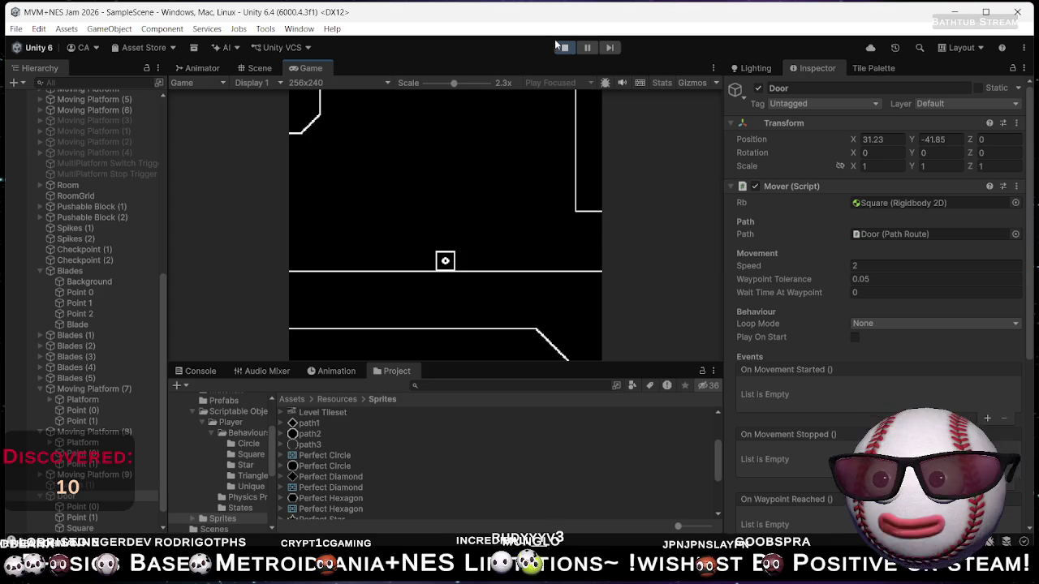
Stop Play mode after trying the switch and the Door's new path.
{"action": "left_click", "coordinate": [561, 46]}
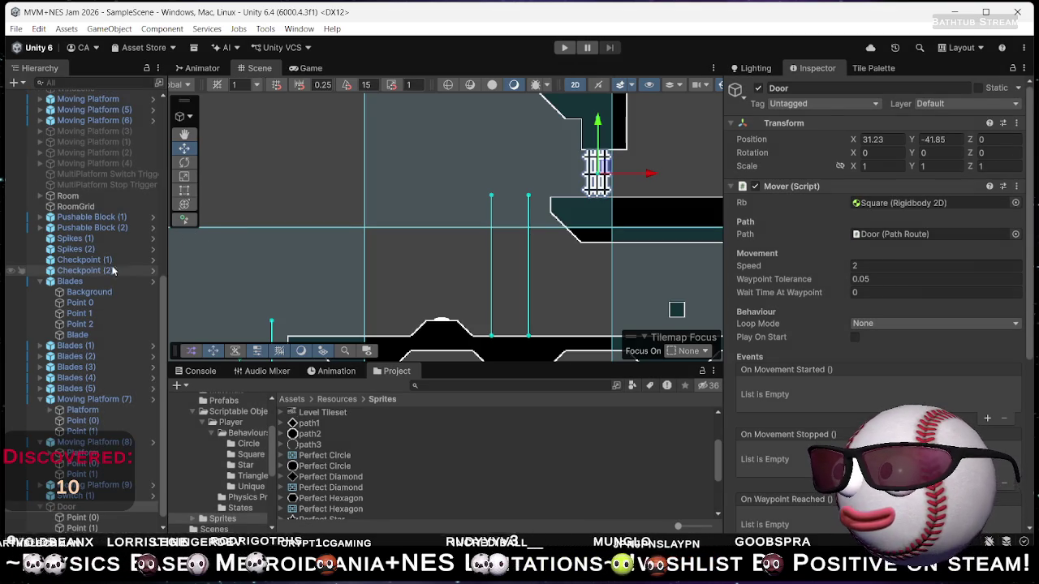
Save Breakable Block as a prefab in the Prefabs folder and place an instance in the scene.
{"action": "scroll", "coordinate": [122, 257], "scroll_direction": "up", "scroll_amount": 6}
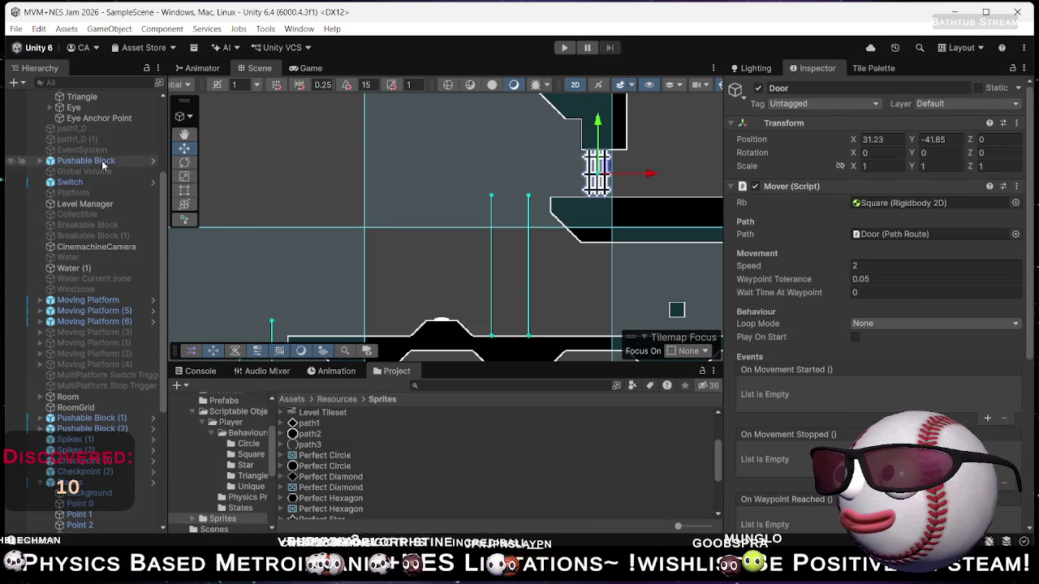
{"action": "scroll", "coordinate": [102, 156], "scroll_direction": "up", "scroll_amount": 2}
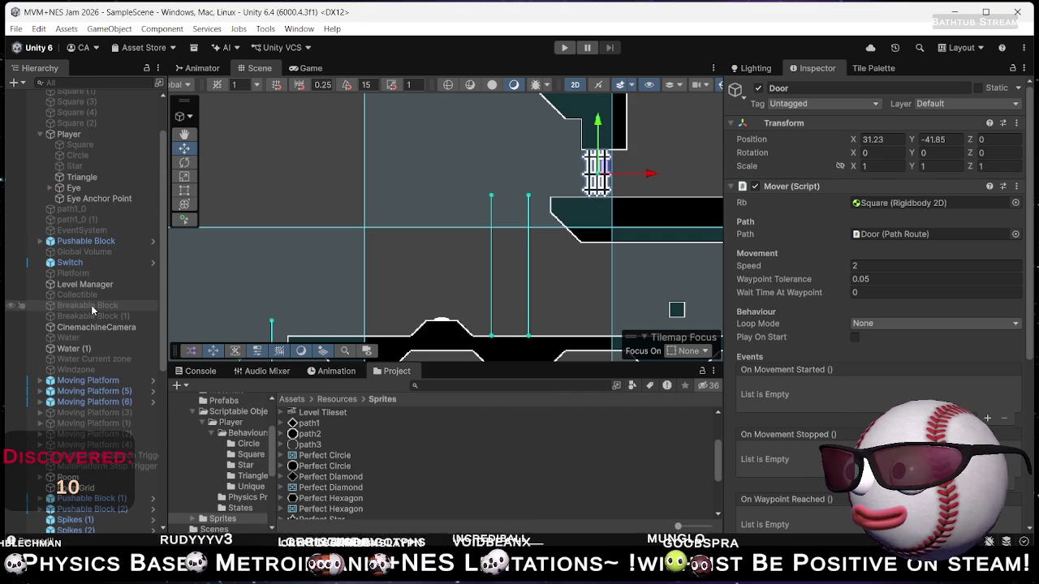
{"action": "left_click", "coordinate": [224, 401]}
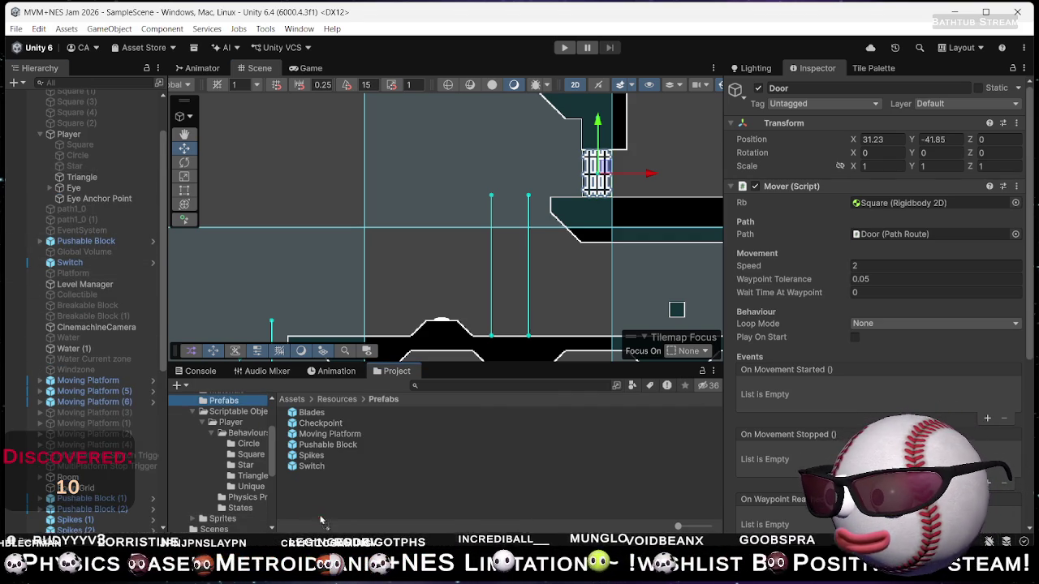
{"action": "left_click_drag", "start_coordinate": [321, 497], "coordinate": [570, 413]}
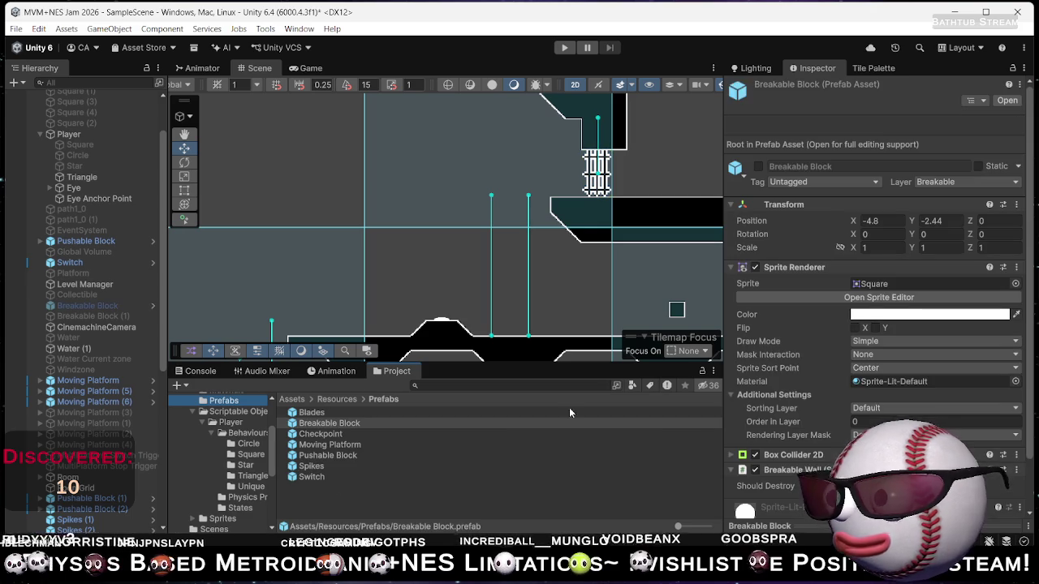
{"action": "left_click", "coordinate": [759, 166]}
{"action": "mouse_move", "coordinate": [568, 194]}
{"action": "left_mouse_down"}
{"action": "mouse_move", "coordinate": [455, 243]}
{"action": "mouse_move", "coordinate": [252, 226]}
{"action": "left_mouse_up"}
{"action": "mouse_move", "coordinate": [327, 424]}
{"action": "left_mouse_down"}
{"action": "mouse_move", "coordinate": [408, 343]}
{"action": "mouse_move", "coordinate": [549, 244]}
{"action": "left_mouse_up"}
Duplicate the block twice and stack the copies into a three-block column.
{"action": "scroll", "coordinate": [550, 245], "scroll_direction": "up", "scroll_amount": 5}
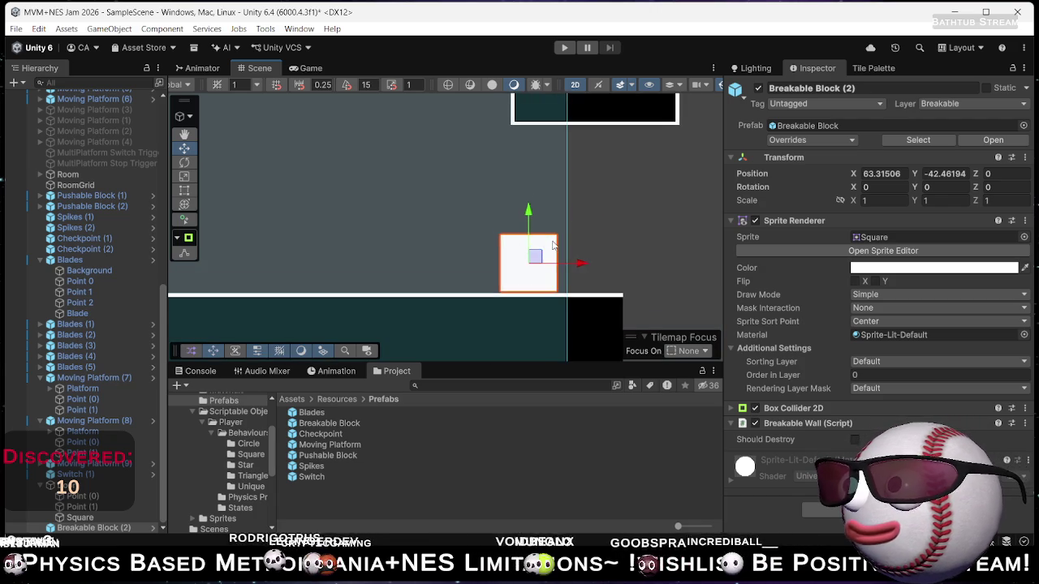
{"action": "scroll", "coordinate": [553, 243], "scroll_direction": "up", "scroll_amount": 4}
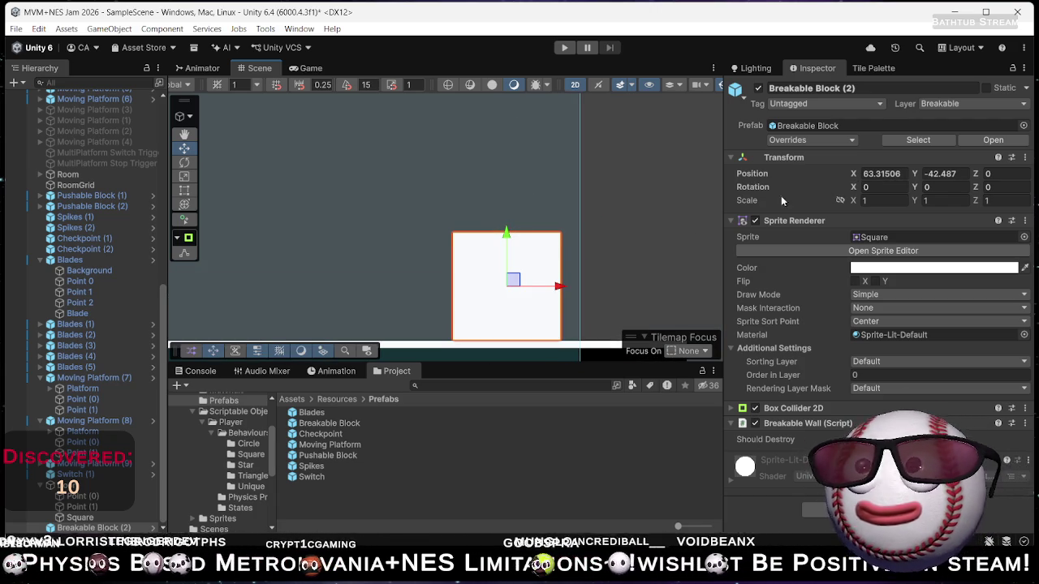
{"action": "scroll", "coordinate": [542, 197], "scroll_direction": "down", "scroll_amount": 4}
{"action": "mouse_move", "coordinate": [462, 212]}
{"action": "left_mouse_down"}
{"action": "mouse_move", "coordinate": [495, 258]}
{"action": "mouse_move", "coordinate": [473, 297]}
{"action": "left_mouse_up"}
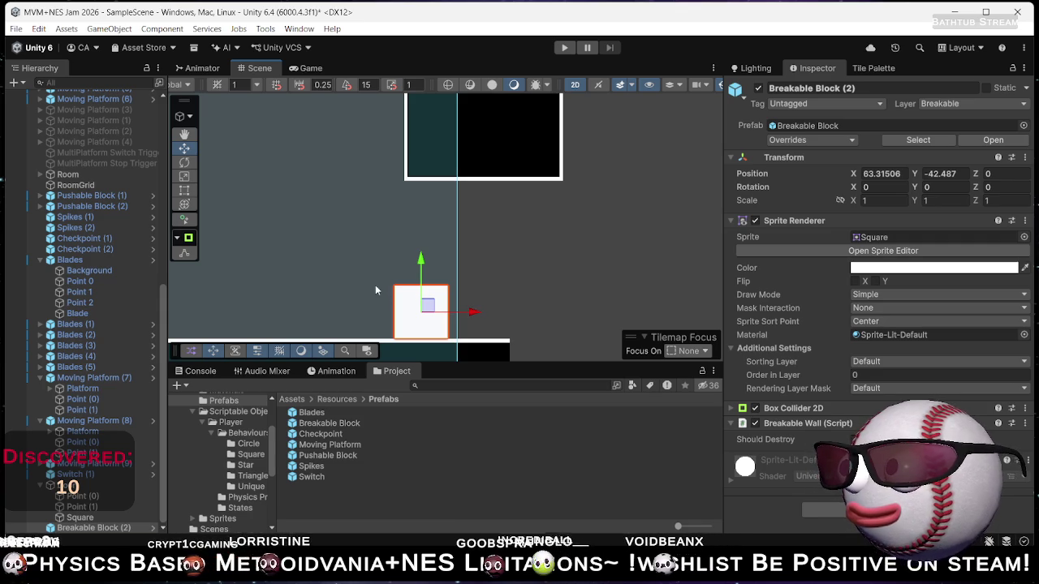
{"action": "key", "text": "ctrl+d"}
{"action": "left_click_drag", "start_coordinate": [421, 260], "coordinate": [430, 204]}
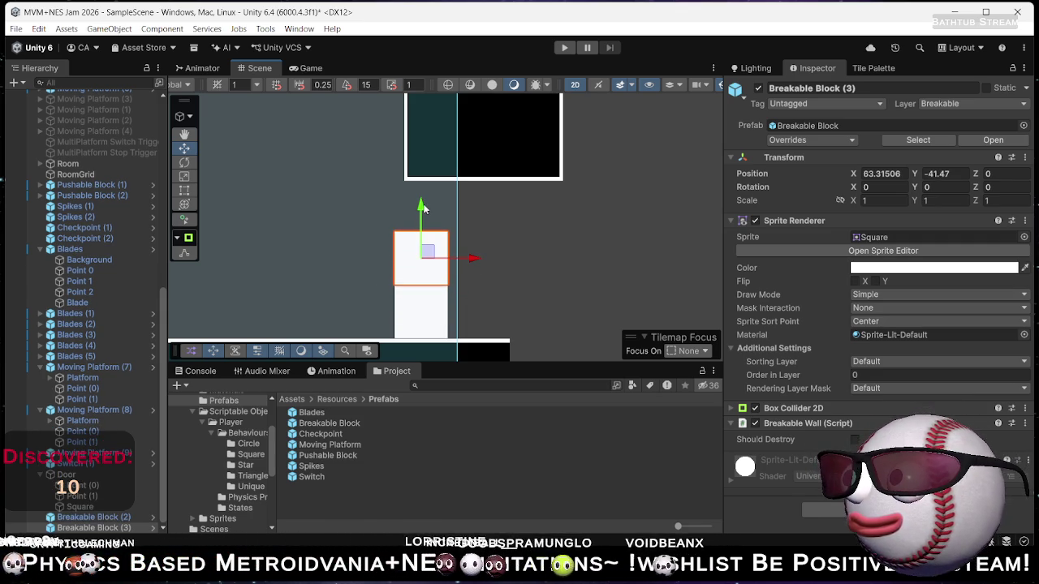
{"action": "key", "text": "ctrl+d"}
{"action": "left_click_drag", "start_coordinate": [423, 209], "coordinate": [429, 146]}
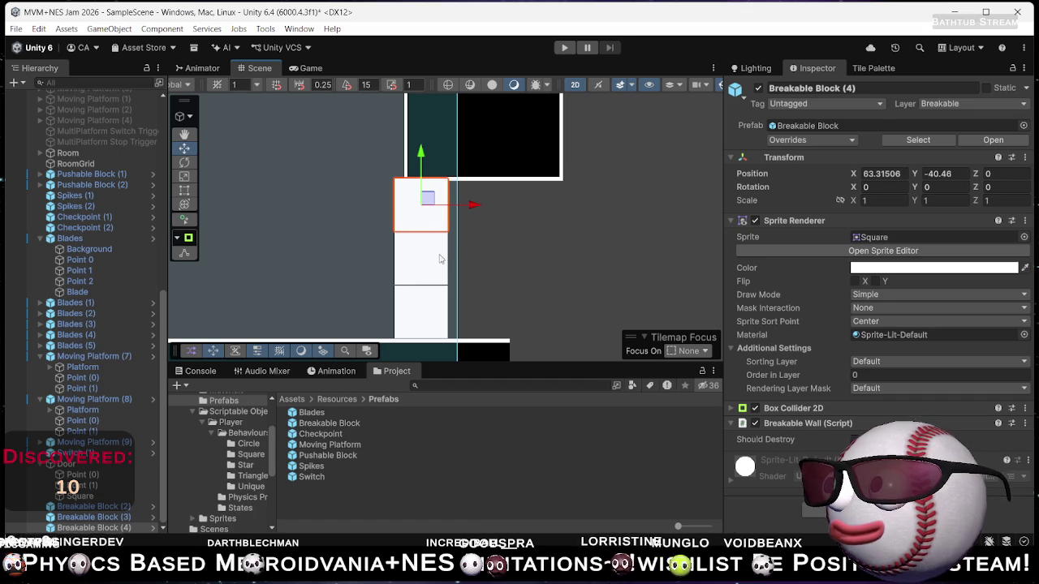
Set the blocks' Y positions to -40.5, -41.5 and -42.5, then select all three.
{"action": "left_click", "coordinate": [506, 268]}
{"action": "left_click", "coordinate": [427, 218]}
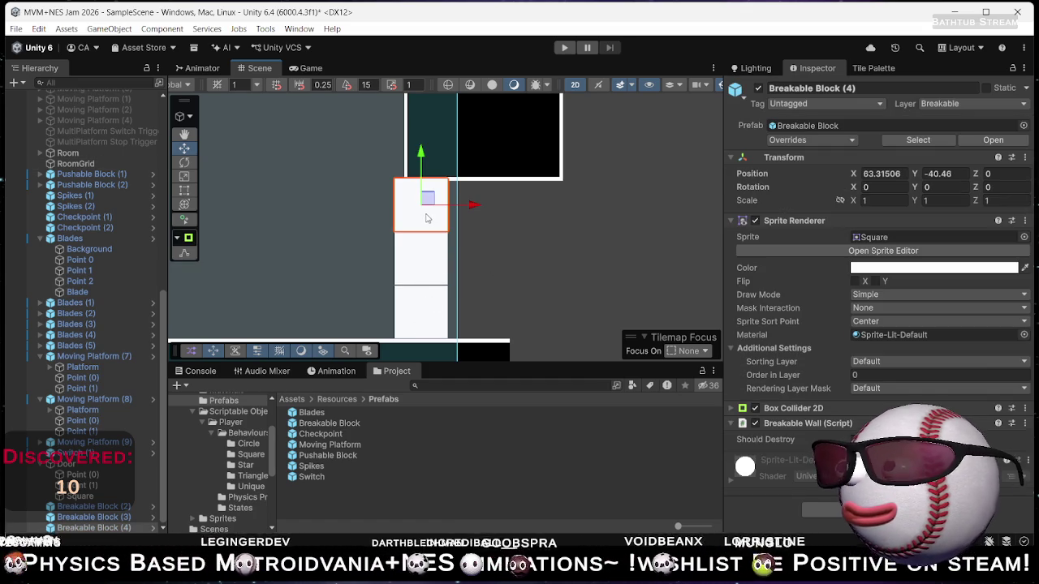
{"action": "left_click_drag", "start_coordinate": [421, 159], "coordinate": [421, 154]}
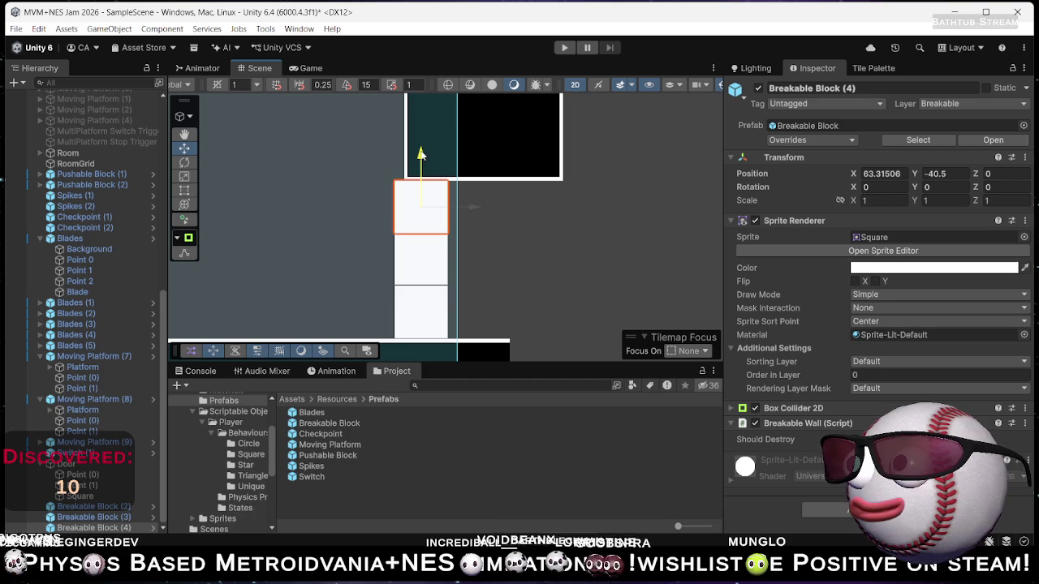
{"action": "left_click", "coordinate": [491, 264]}
{"action": "left_click", "coordinate": [397, 264]}
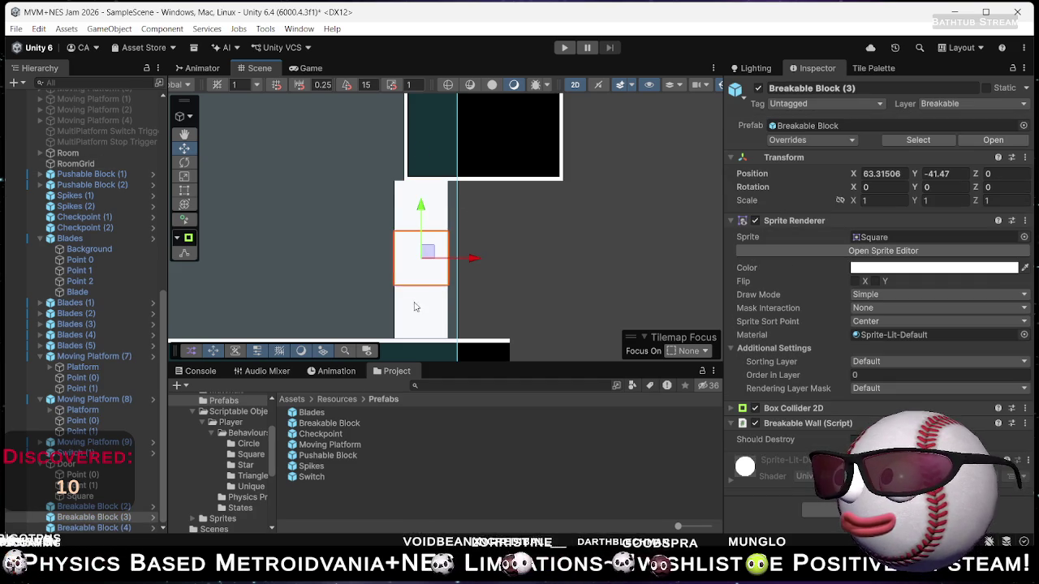
{"action": "left_click", "coordinate": [958, 173]}
{"action": "type", "text": "-41.5"}
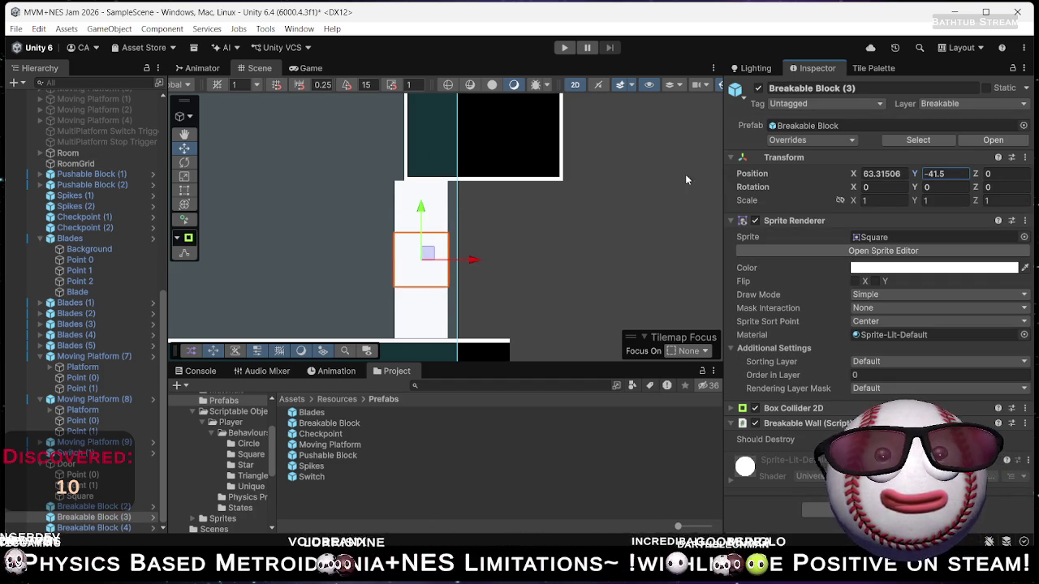
{"action": "left_click", "coordinate": [458, 306]}
{"action": "left_click", "coordinate": [422, 308]}
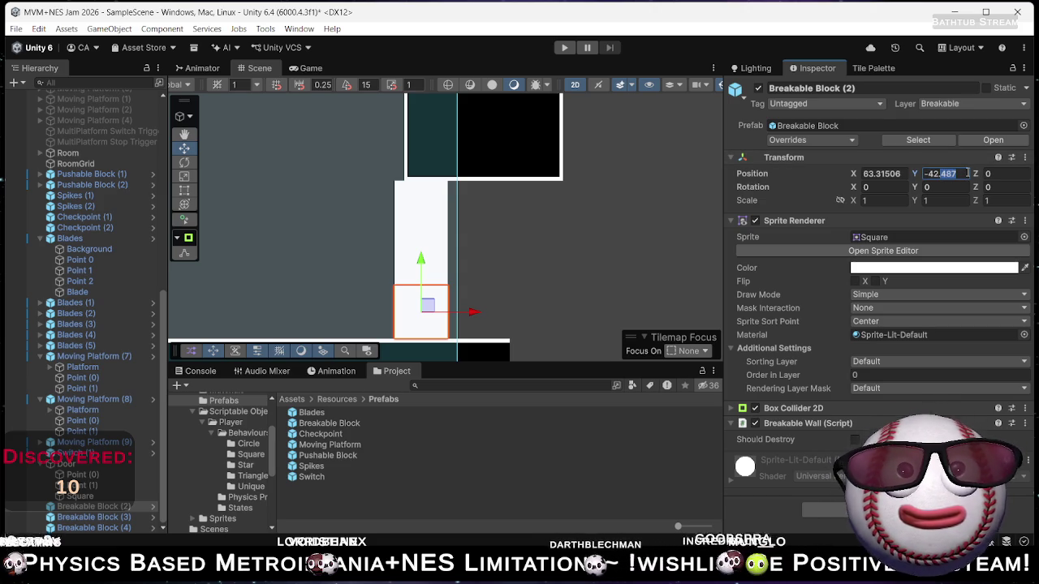
{"action": "key", "text": "Return"}
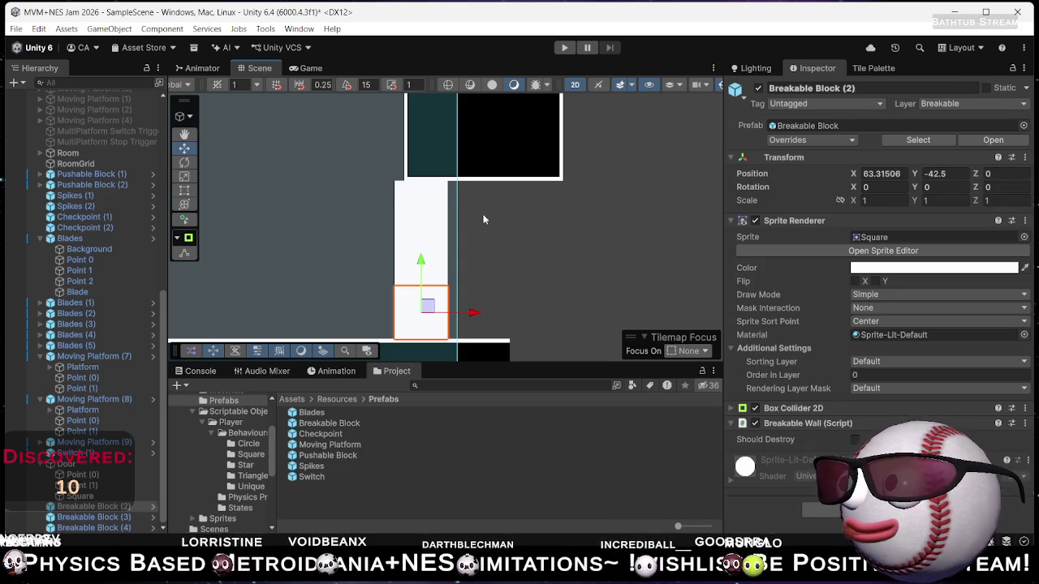
{"action": "left_click", "coordinate": [513, 189]}
{"action": "mouse_move", "coordinate": [594, 146]}
{"action": "left_mouse_down"}
{"action": "mouse_move", "coordinate": [370, 256]}
{"action": "mouse_move", "coordinate": [354, 342]}
{"action": "left_mouse_up"}
Move the three-block column to X 65.5 and select the Breakable Block prefab asset.
{"action": "left_click_drag", "start_coordinate": [479, 262], "coordinate": [486, 261]}
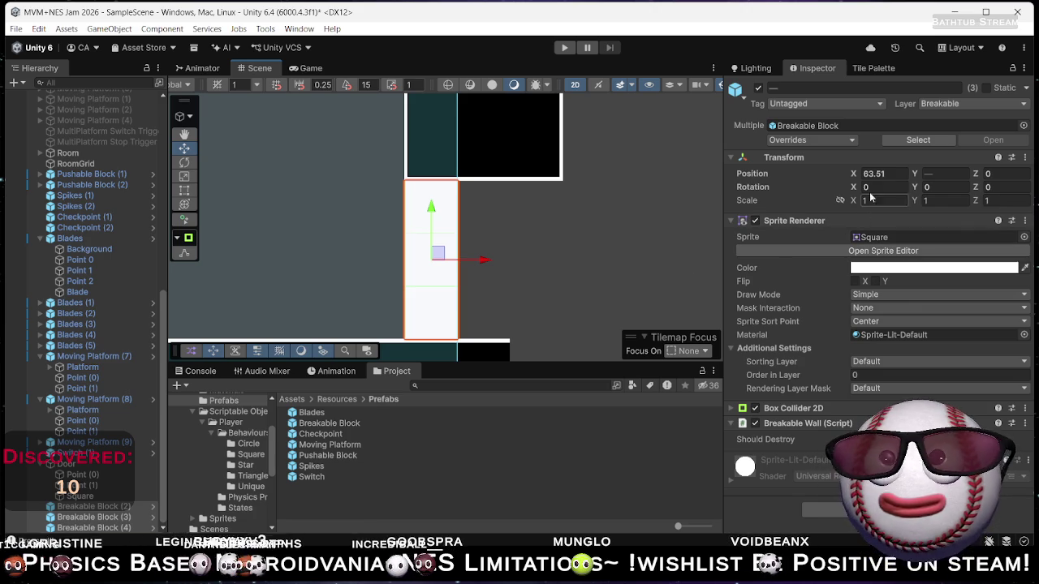
{"action": "left_click", "coordinate": [891, 176]}
{"action": "type", "text": "63.5"}
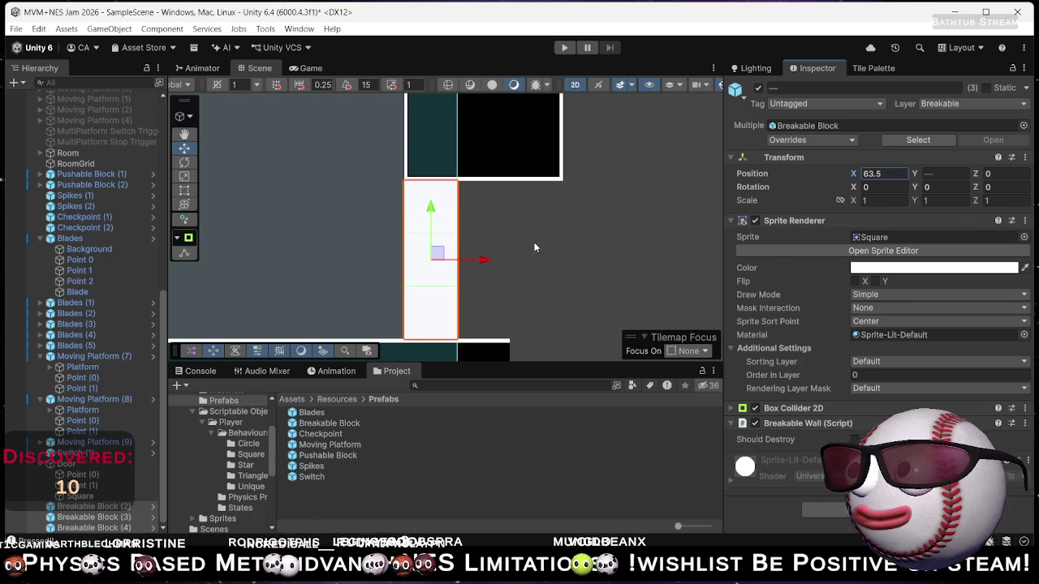
{"action": "left_click_drag", "start_coordinate": [486, 262], "coordinate": [538, 260]}
{"action": "key", "text": "ctrl+z"}
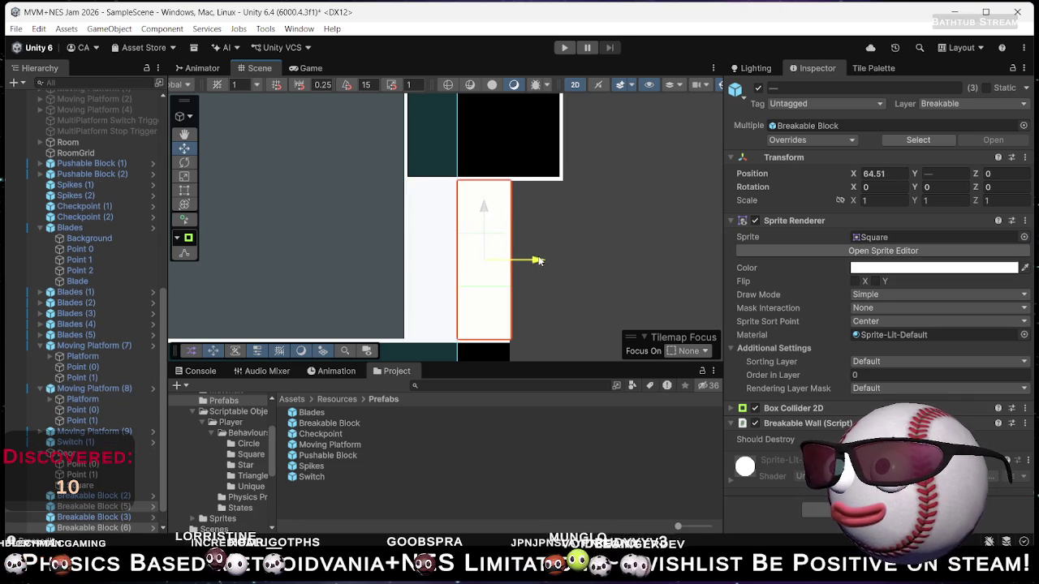
{"action": "left_click", "coordinate": [892, 174]}
{"action": "key", "text": "BackSpace"}
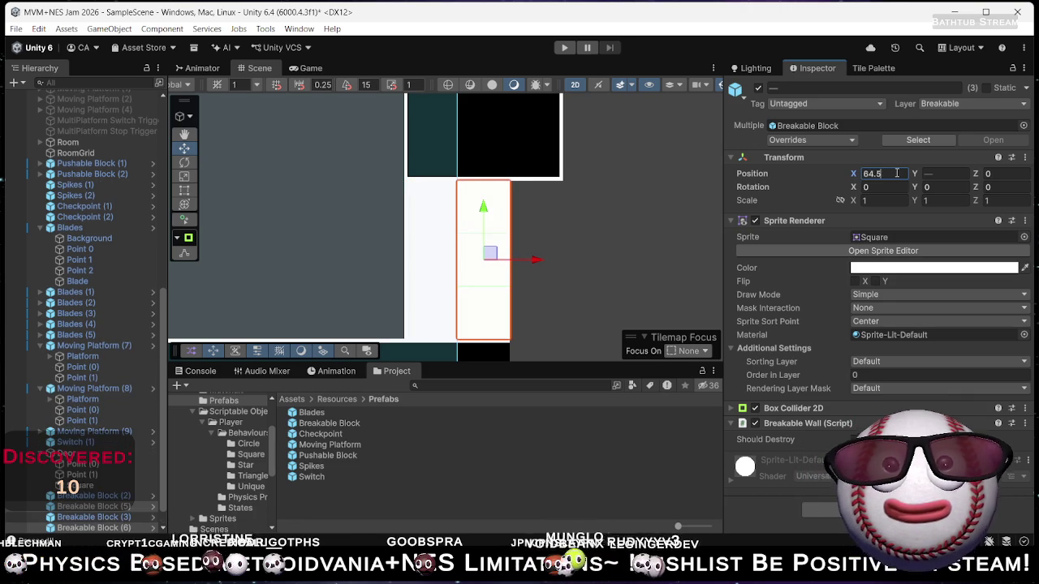
{"action": "mouse_move", "coordinate": [582, 265]}
{"action": "left_mouse_down"}
{"action": "mouse_move", "coordinate": [596, 226]}
{"action": "mouse_move", "coordinate": [647, 232]}
{"action": "left_mouse_up"}
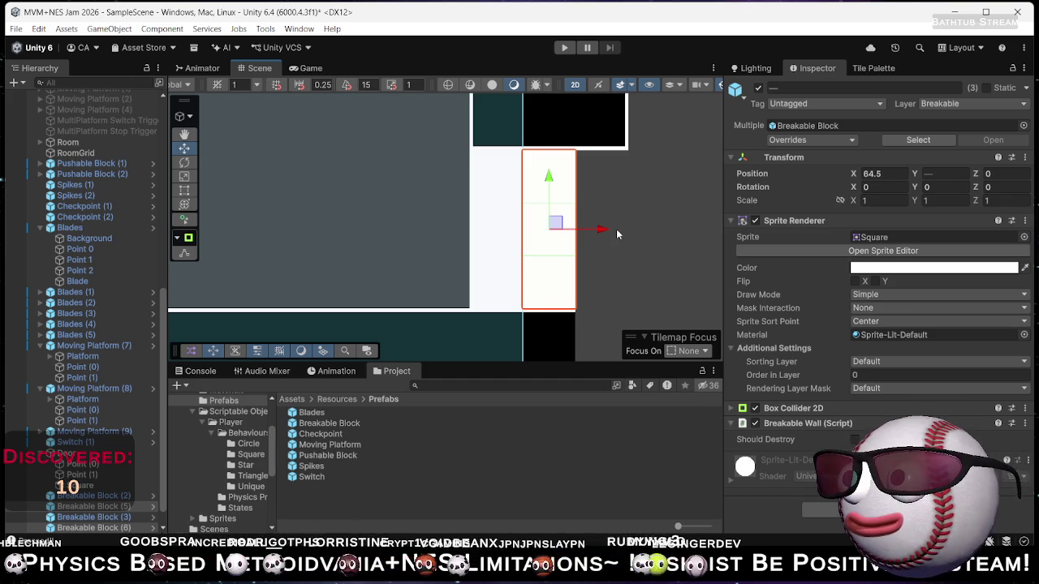
{"action": "mouse_move", "coordinate": [646, 233]}
{"action": "left_mouse_down"}
{"action": "mouse_move", "coordinate": [548, 186]}
{"action": "mouse_move", "coordinate": [538, 192]}
{"action": "mouse_move", "coordinate": [548, 197]}
{"action": "left_mouse_up"}
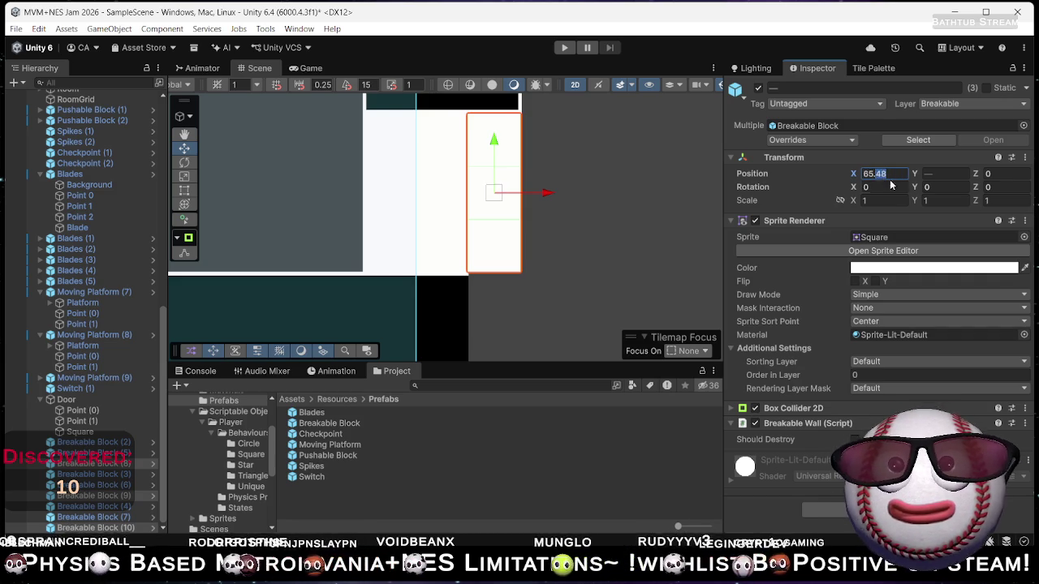
{"action": "type", "text": "65.5"}
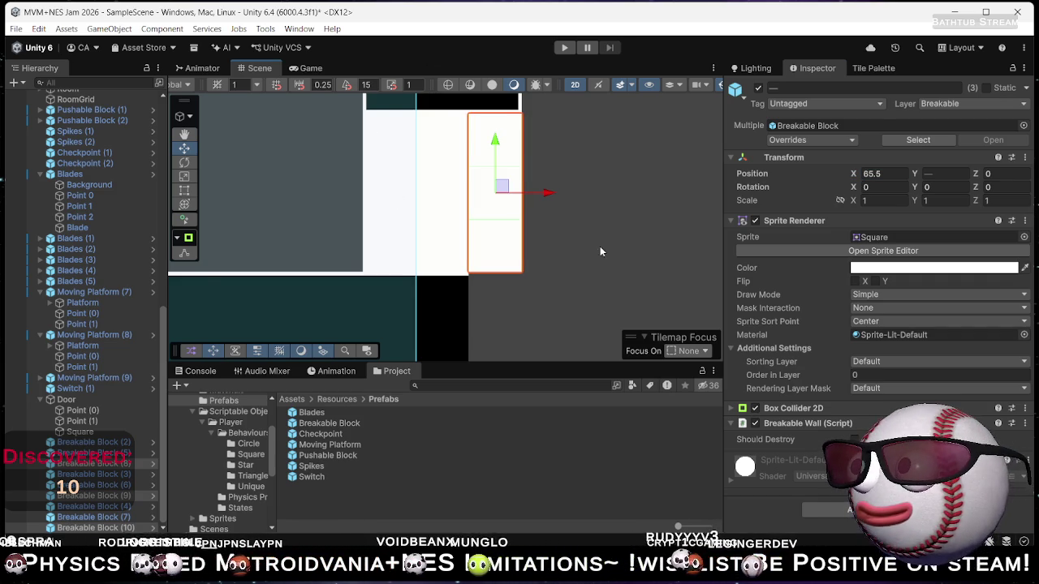
{"action": "left_click_drag", "start_coordinate": [601, 251], "coordinate": [606, 278]}
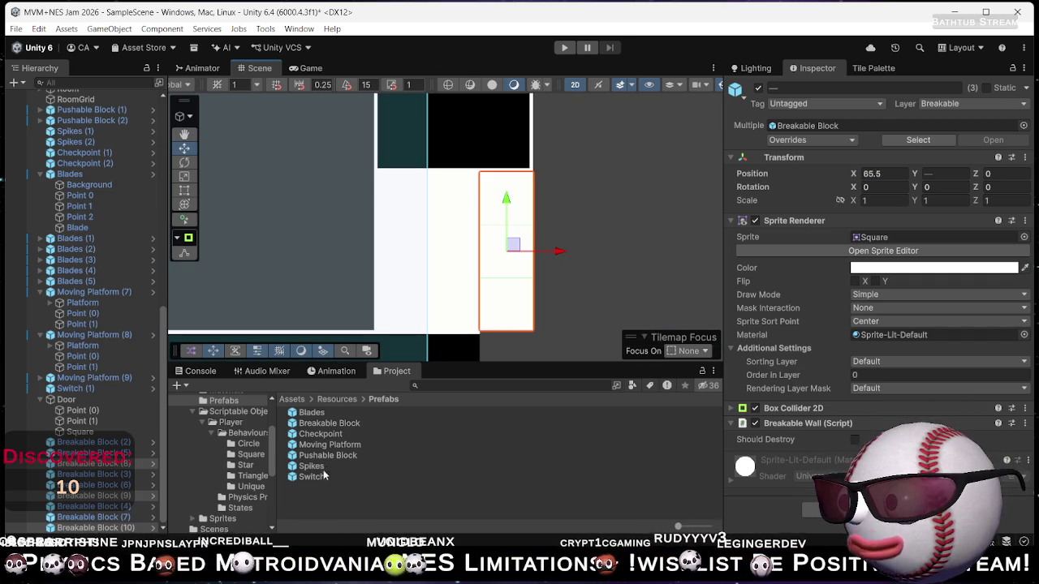
{"action": "left_click", "coordinate": [329, 423]}
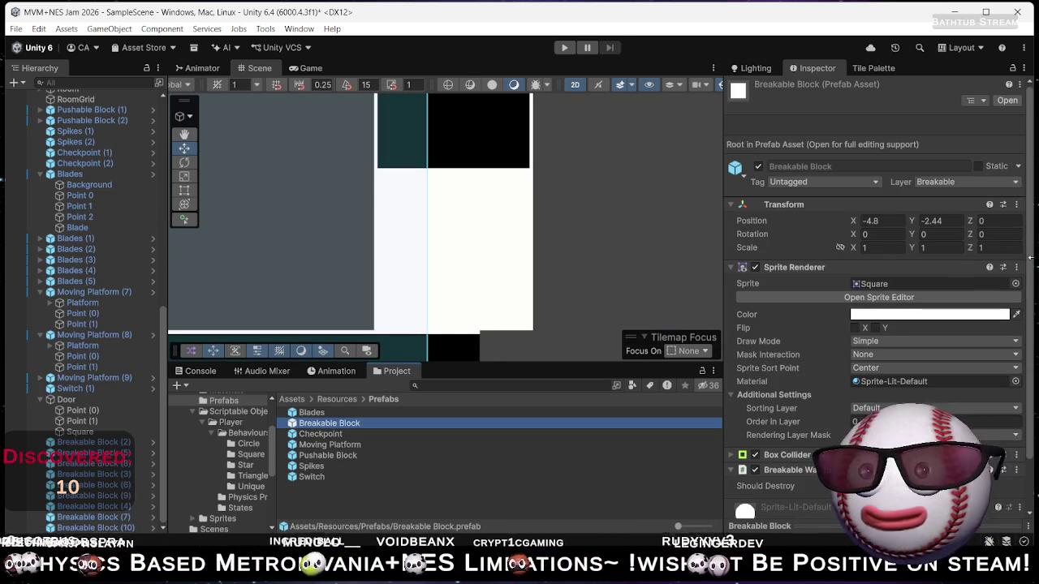
Filter the prefab's sprite picker by 'level' and preview Level Tileset sprites, stopping on Level Tileset_6.
{"action": "left_click", "coordinate": [1021, 283]}
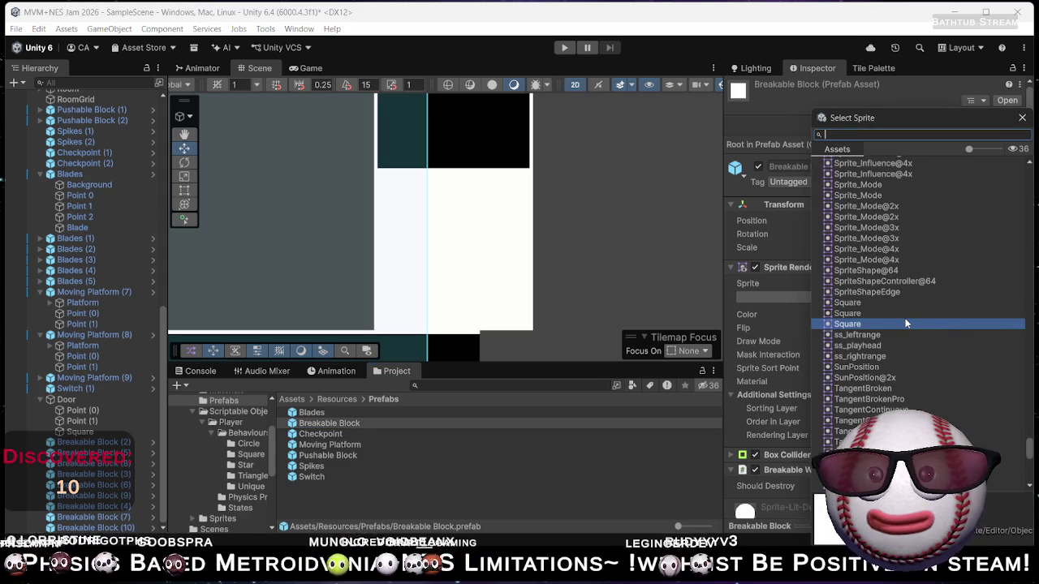
{"action": "type", "text": "level"}
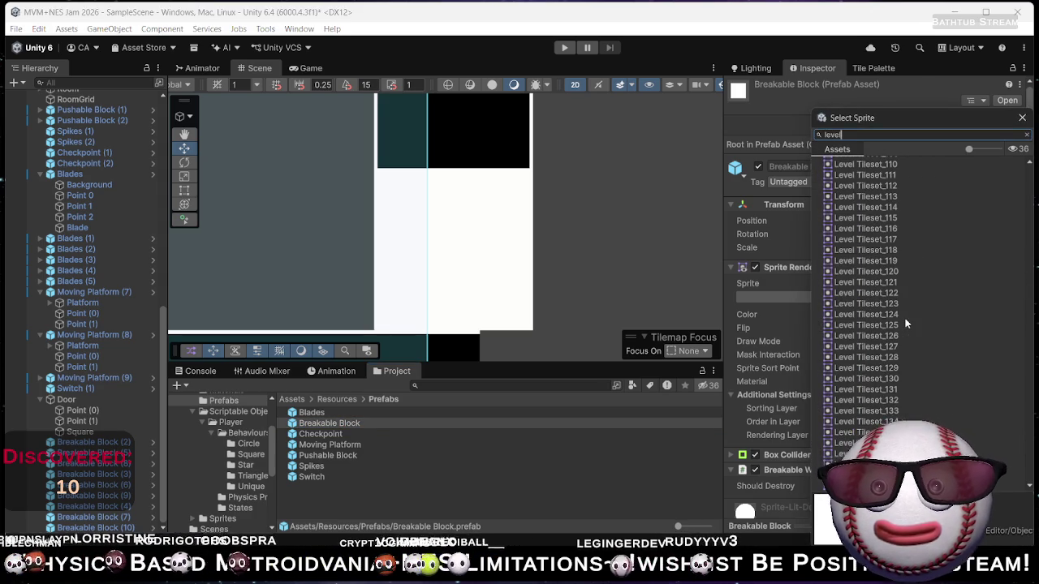
{"action": "left_click", "coordinate": [907, 324]}
{"action": "key", "text": "Up"}
{"action": "key", "text": "Up"}
{"action": "key", "text": "Up"}
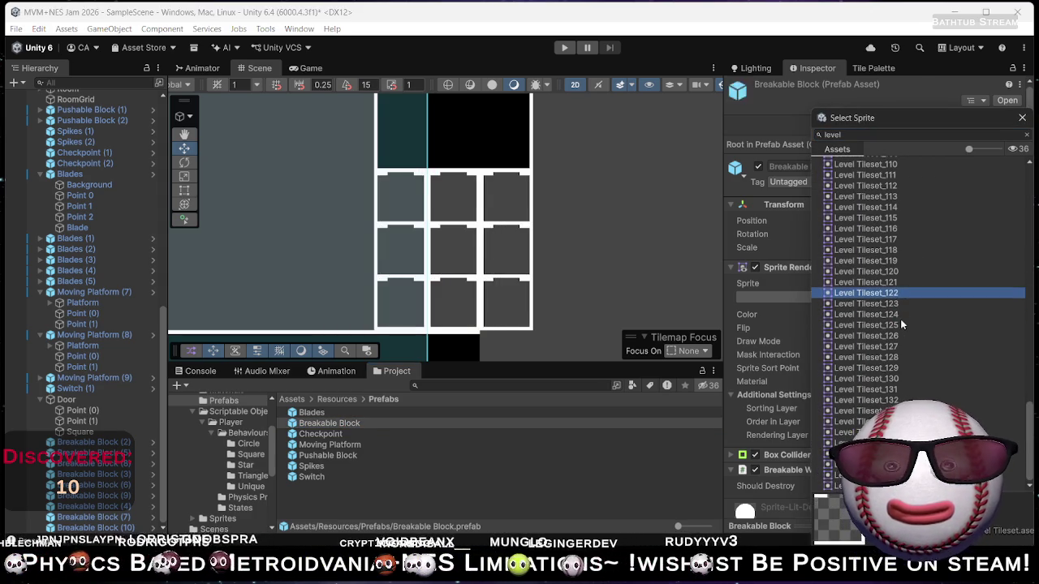
{"action": "key", "text": "Up"}
{"action": "key", "text": "Up"}
{"action": "key", "text": "Up"}
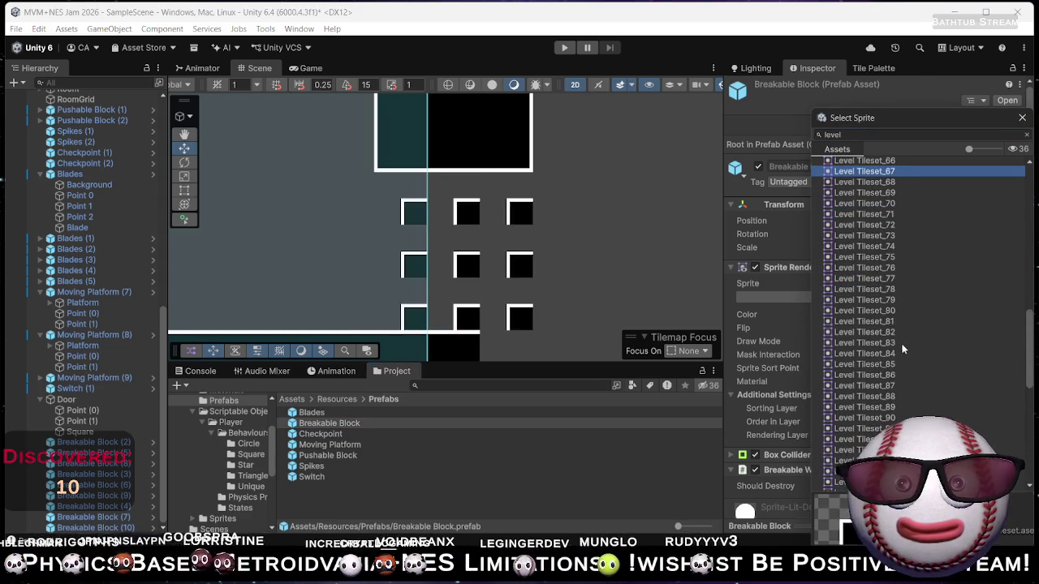
{"action": "key", "text": "Up"}
{"action": "key", "text": "Up"}
{"action": "key", "text": "Up"}
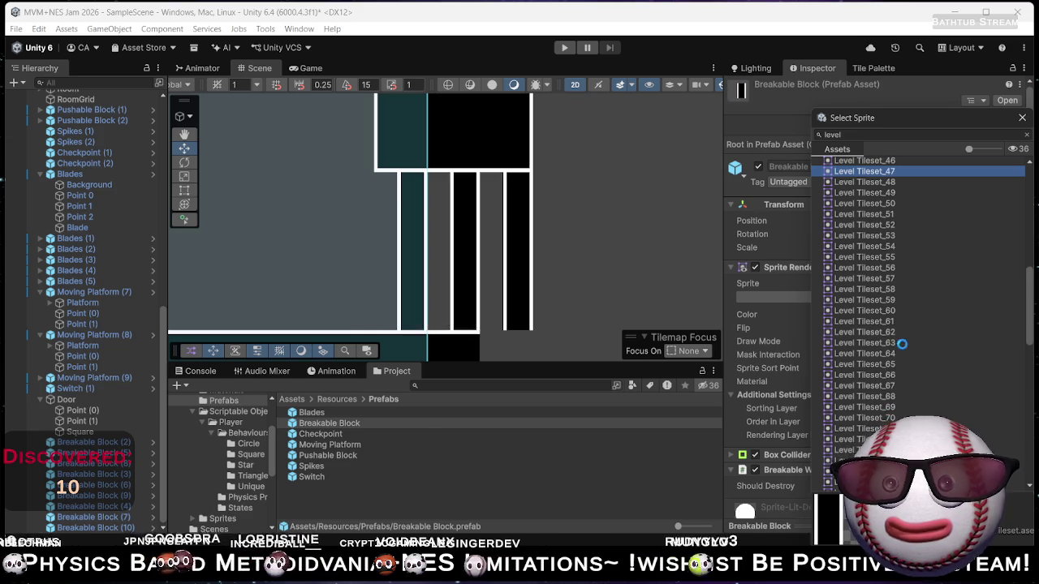
{"action": "key", "text": "Up"}
{"action": "key", "text": "Up"}
{"action": "key", "text": "Up"}
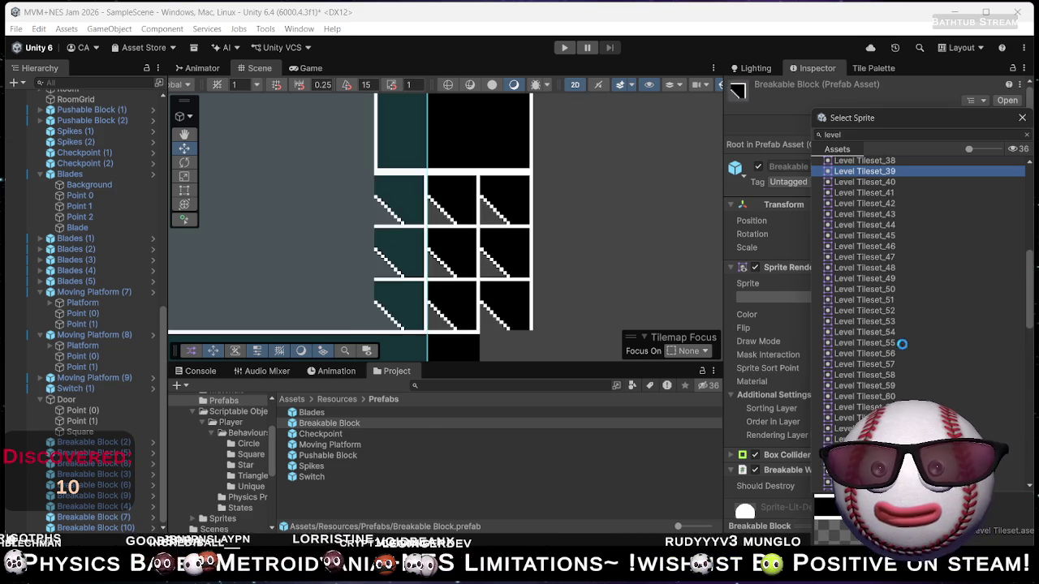
{"action": "key", "text": "Up"}
{"action": "key", "text": "Up"}
{"action": "key", "text": "Up"}
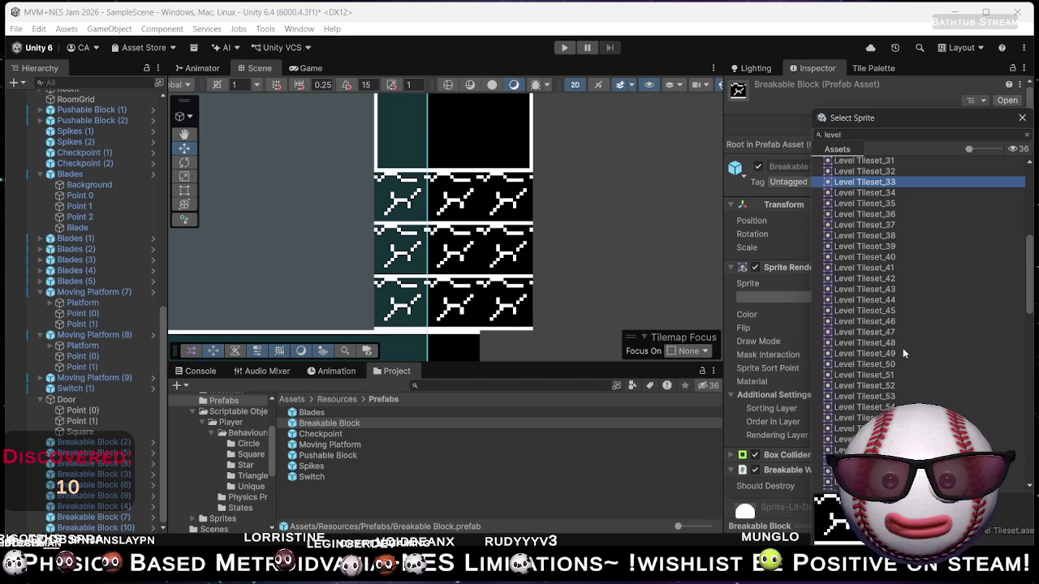
{"action": "key", "text": "Down"}
{"action": "key", "text": "Down"}
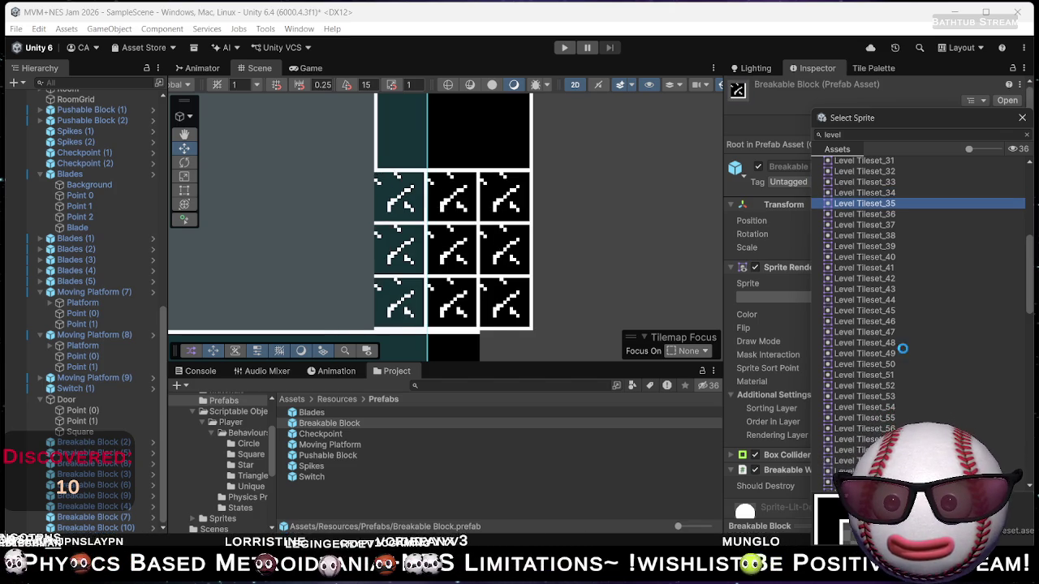
{"action": "key", "text": "Down"}
{"action": "key", "text": "Up"}
{"action": "key", "text": "Up"}
{"action": "key", "text": "Up"}
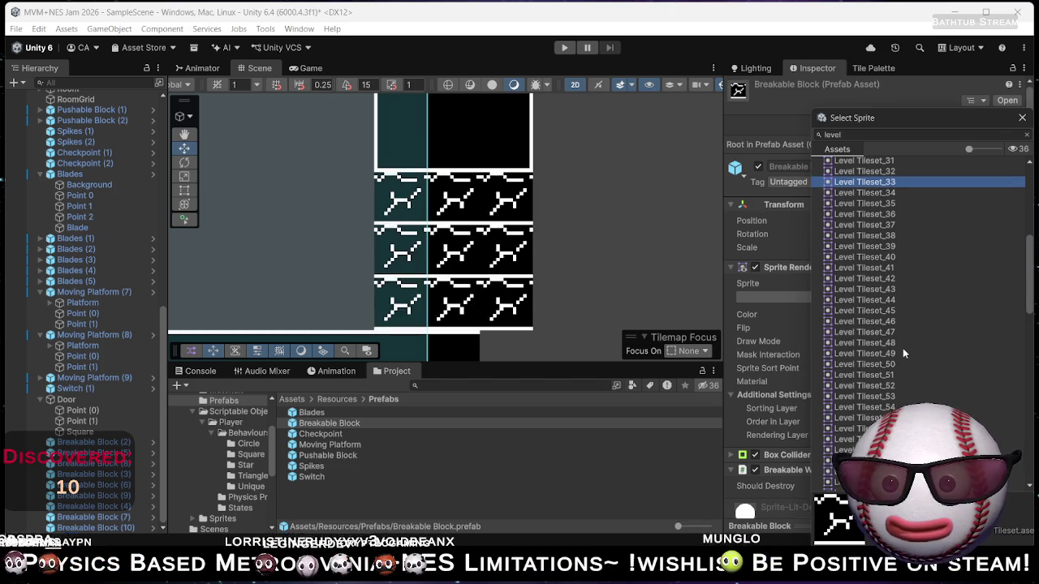
{"action": "key", "text": "Up"}
{"action": "key", "text": "Up"}
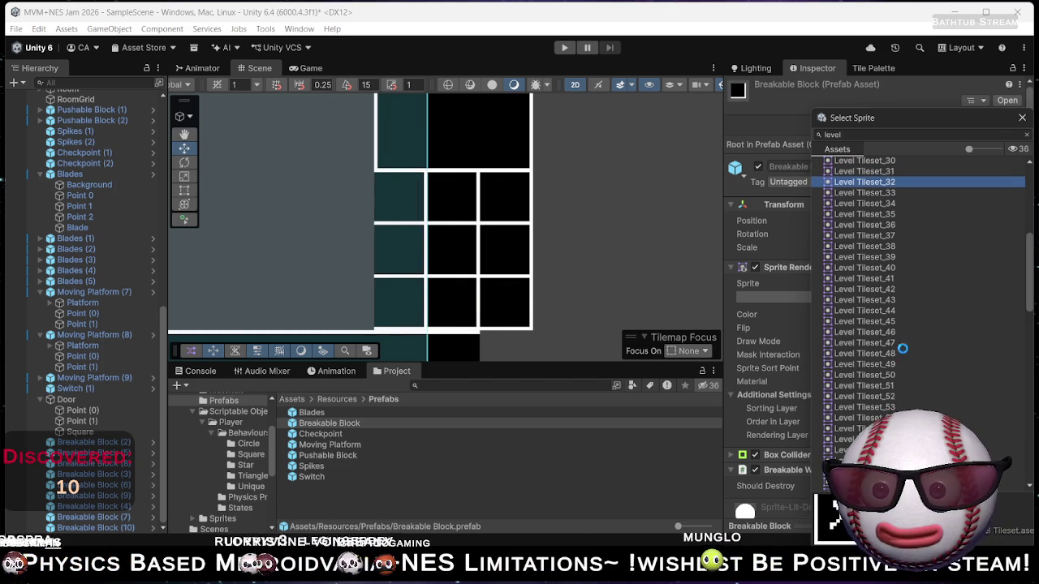
{"action": "key", "text": "Down"}
{"action": "key", "text": "Down"}
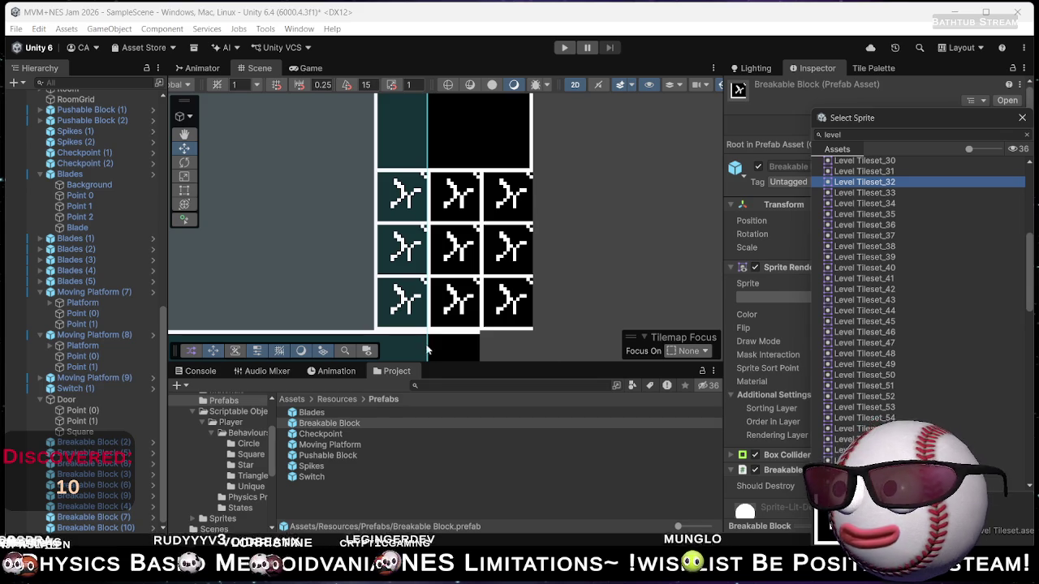
{"action": "key", "text": "Up"}
{"action": "key", "text": "Up"}
{"action": "key", "text": "Up"}
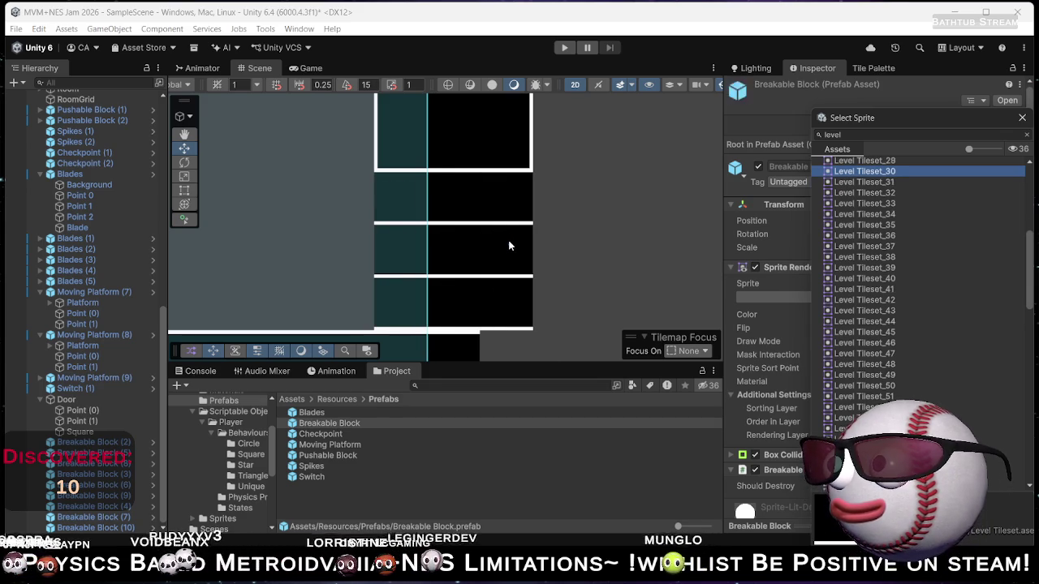
{"action": "key", "text": "Up"}
{"action": "key", "text": "Up"}
{"action": "key", "text": "Up"}
{"action": "key", "text": "Down"}
{"action": "key", "text": "Down"}
{"action": "key", "text": "Down"}
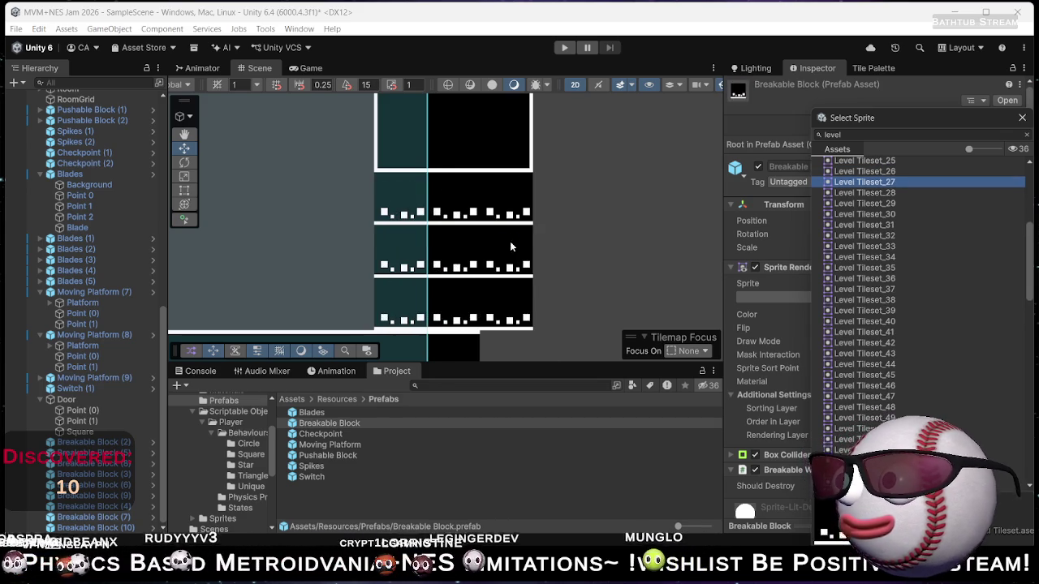
{"action": "key", "text": "Down"}
{"action": "key", "text": "Down"}
{"action": "key", "text": "Down"}
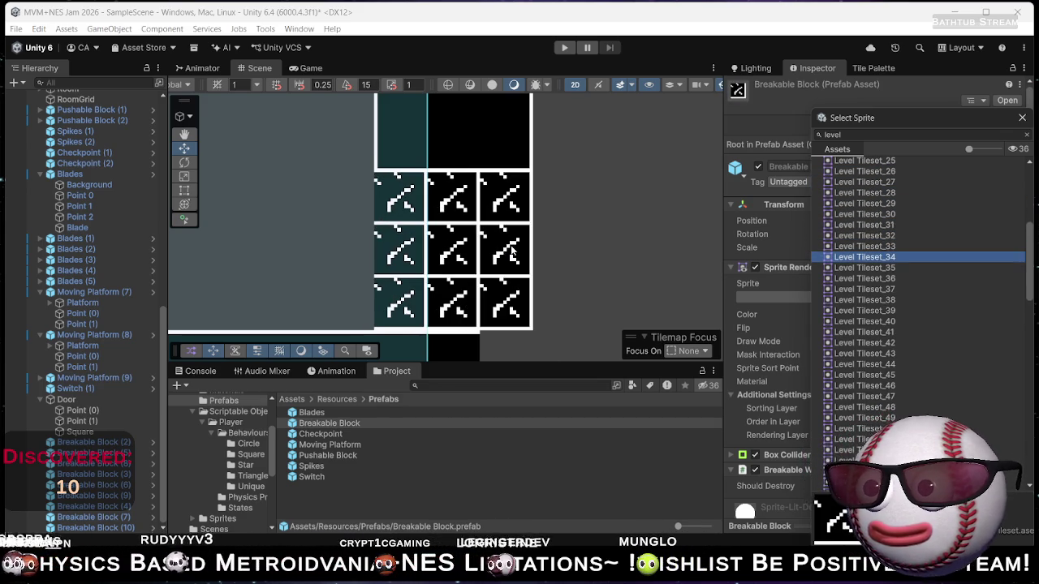
{"action": "key", "text": "Up"}
{"action": "key", "text": "Up"}
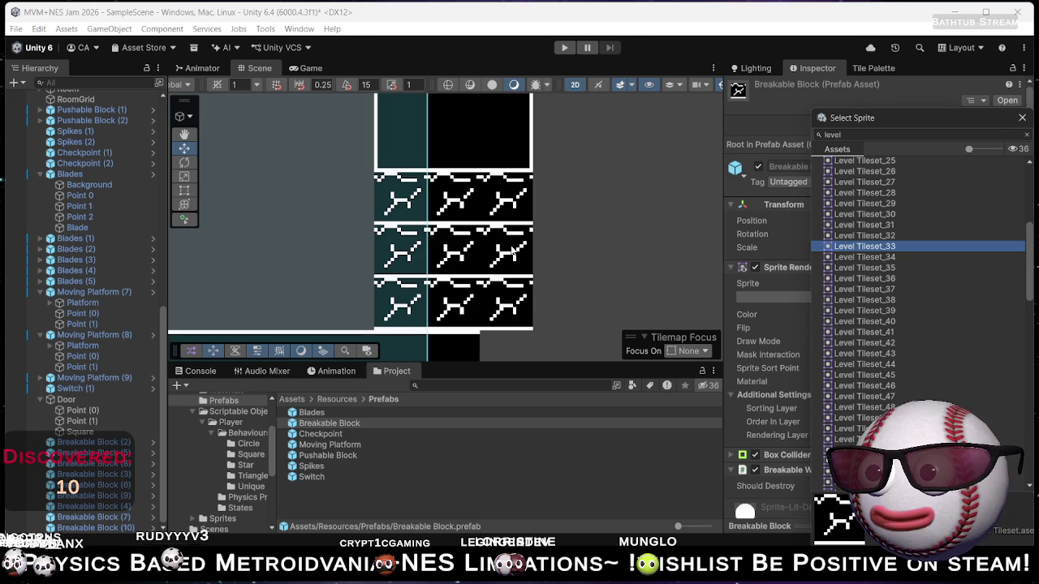
{"action": "key", "text": "Up"}
{"action": "key", "text": "Up"}
{"action": "key", "text": "Up"}
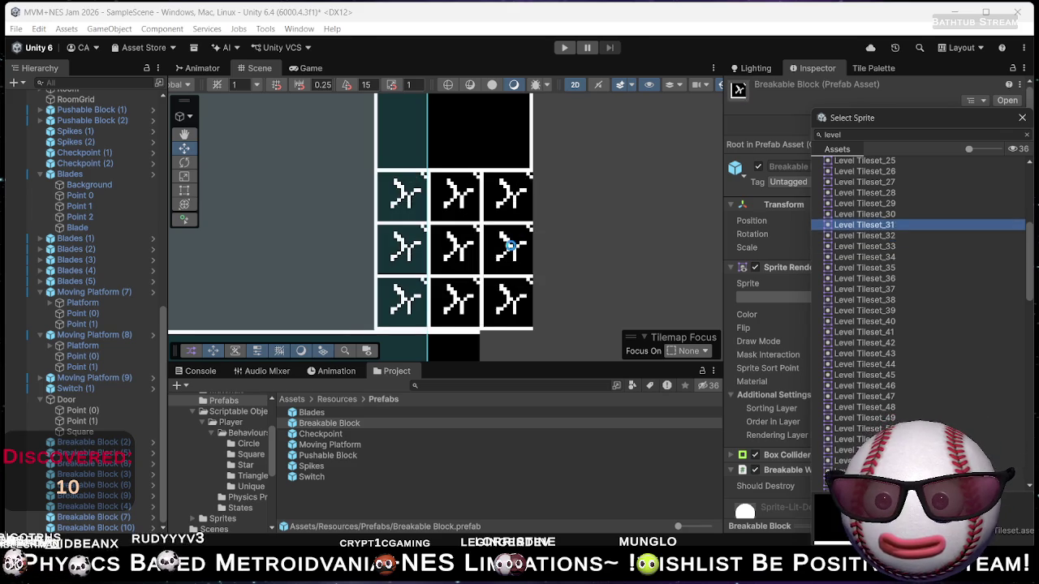
{"action": "key", "text": "Up"}
{"action": "key", "text": "Up"}
{"action": "key", "text": "Up"}
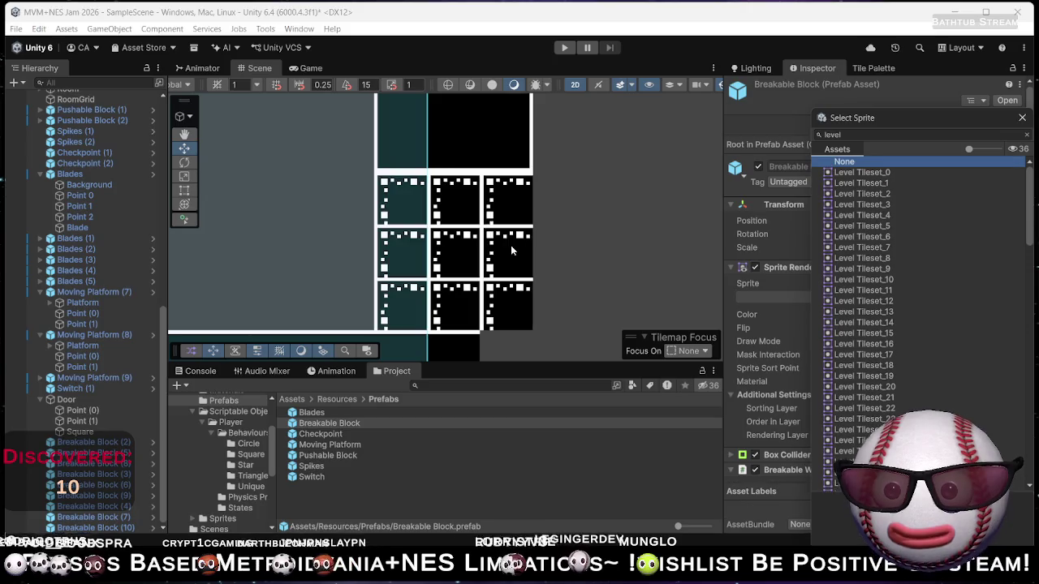
{"action": "key", "text": "Down"}
{"action": "key", "text": "Down"}
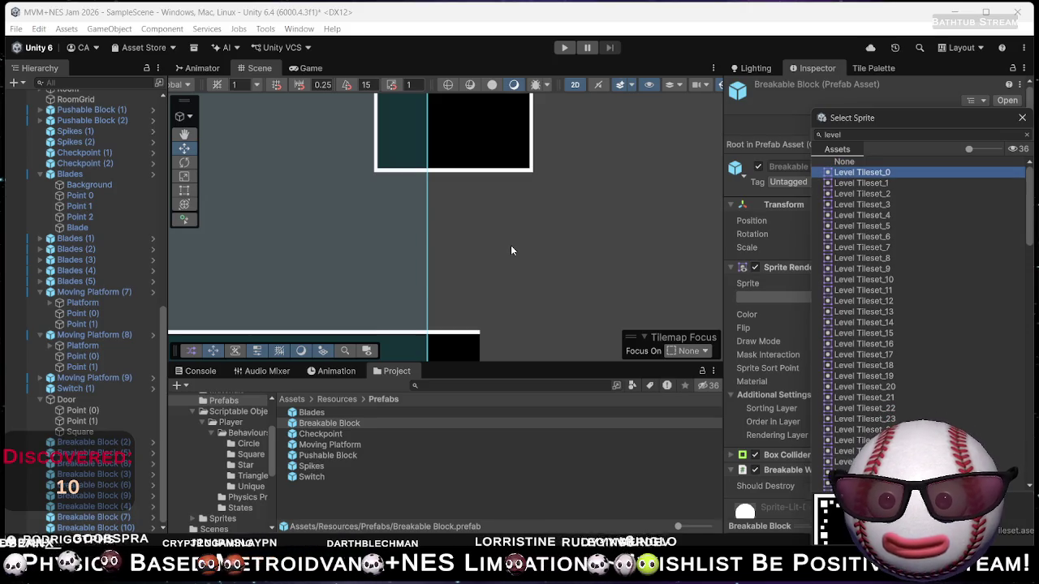
{"action": "key", "text": "Down"}
{"action": "key", "text": "Down"}
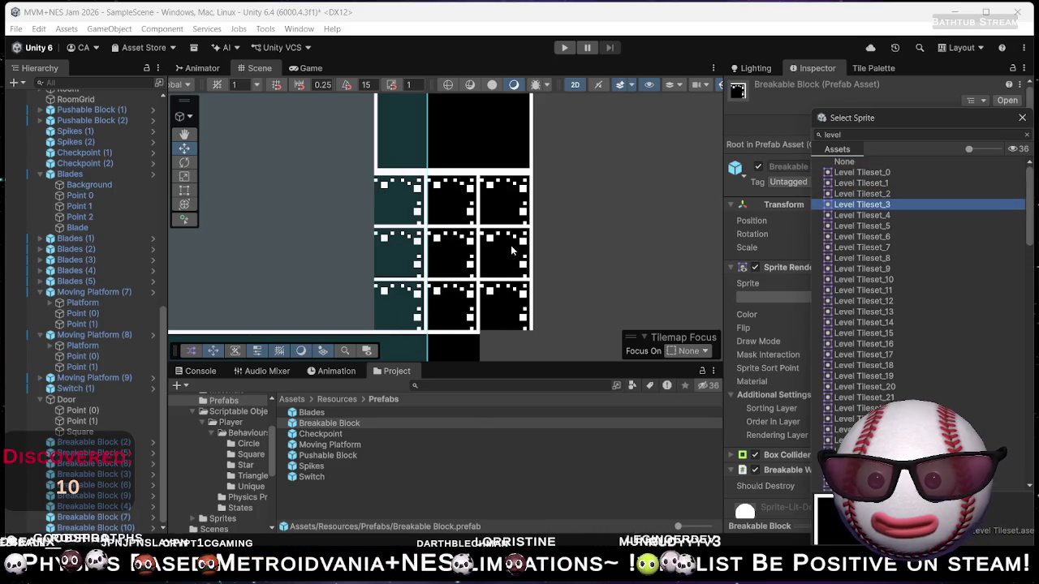
{"action": "key", "text": "Down"}
{"action": "key", "text": "Down"}
{"action": "key", "text": "Down"}
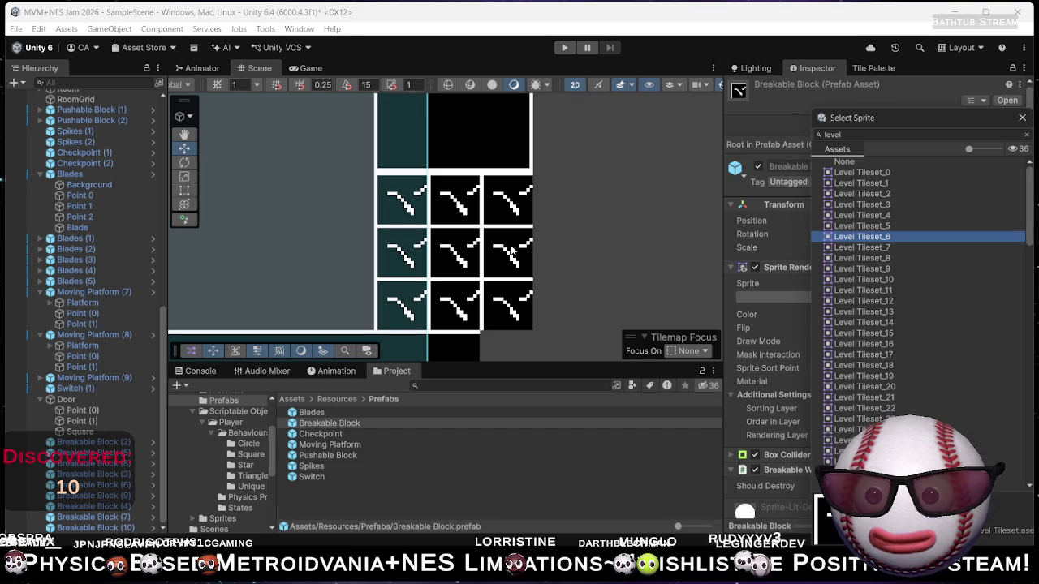
Browse Level Tileset sprites again from Level Tileset_0 and settle on a cracked-looking block sprite.
{"action": "mouse_move", "coordinate": [511, 253]}
{"action": "left_mouse_down"}
{"action": "mouse_move", "coordinate": [455, 250]}
{"action": "mouse_move", "coordinate": [515, 207]}
{"action": "mouse_move", "coordinate": [625, 258]}
{"action": "mouse_move", "coordinate": [408, 269]}
{"action": "left_mouse_up"}
{"action": "scroll", "coordinate": [514, 203], "scroll_direction": "down", "scroll_amount": 6}
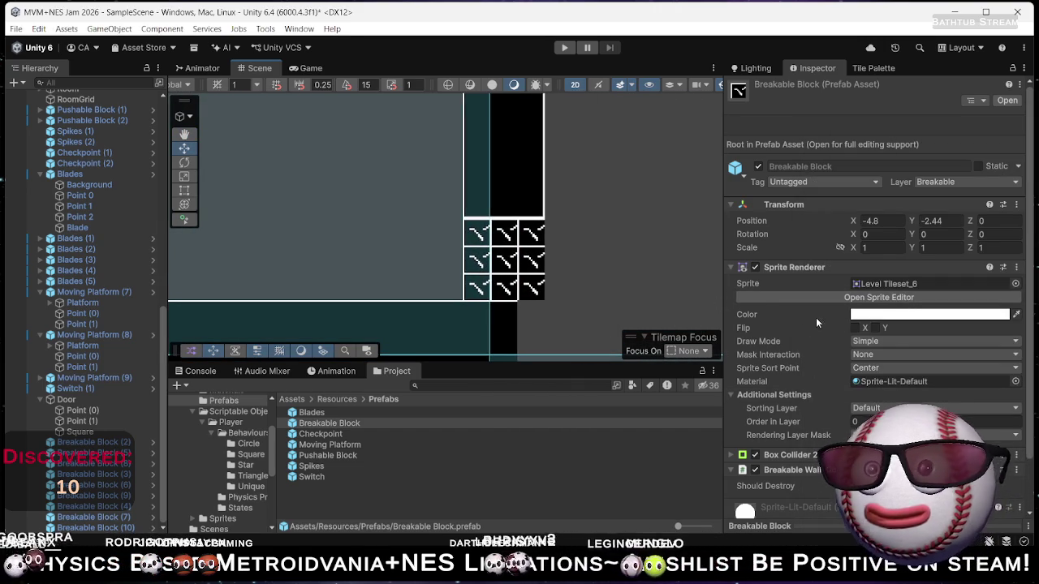
{"action": "left_click", "coordinate": [1015, 283]}
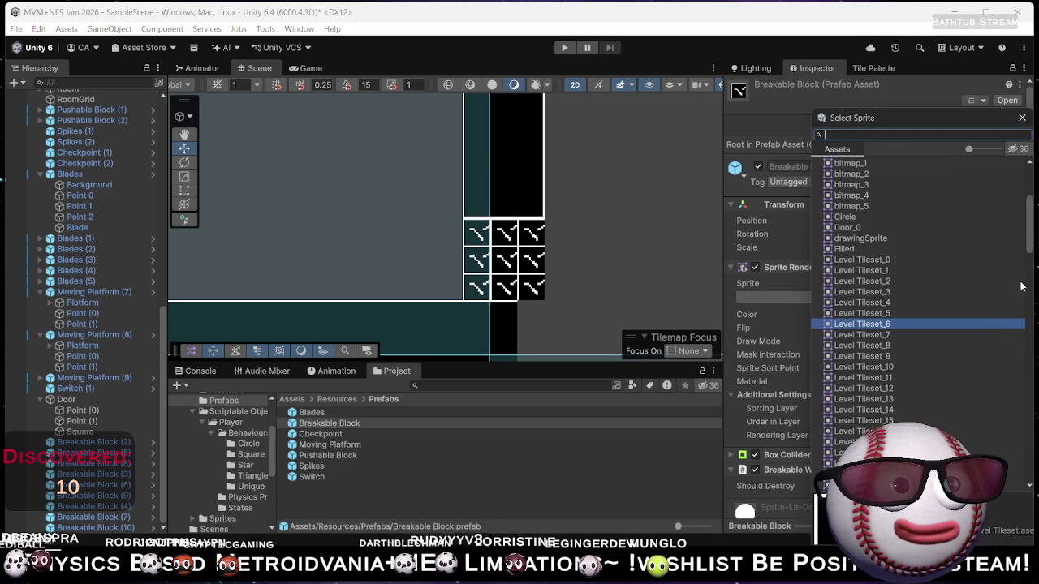
{"action": "left_click", "coordinate": [868, 261]}
{"action": "key", "text": "Down"}
{"action": "key", "text": "Down"}
{"action": "key", "text": "Down"}
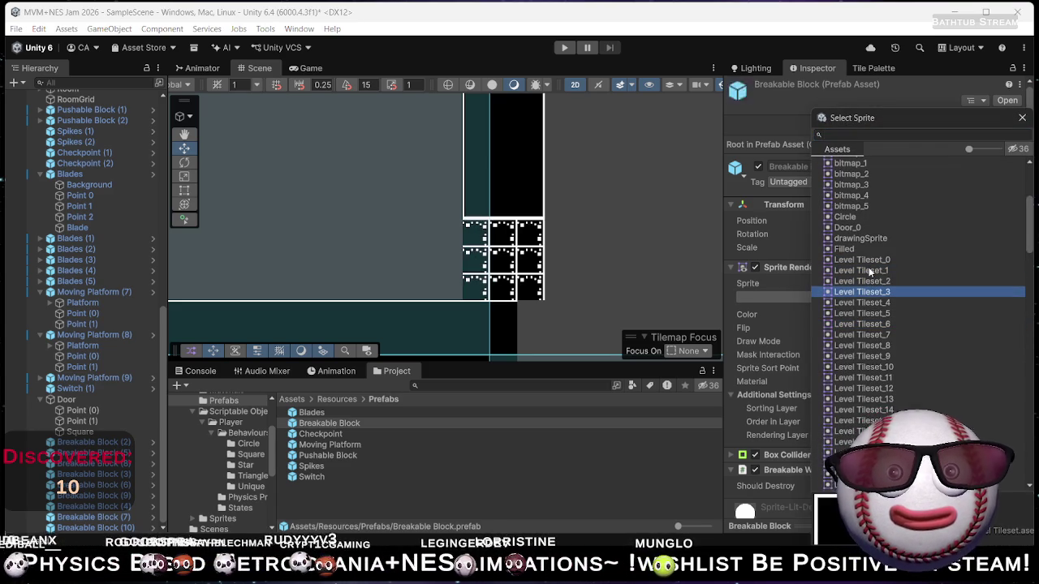
{"action": "key", "text": "Down"}
{"action": "key", "text": "Down"}
{"action": "key", "text": "Down"}
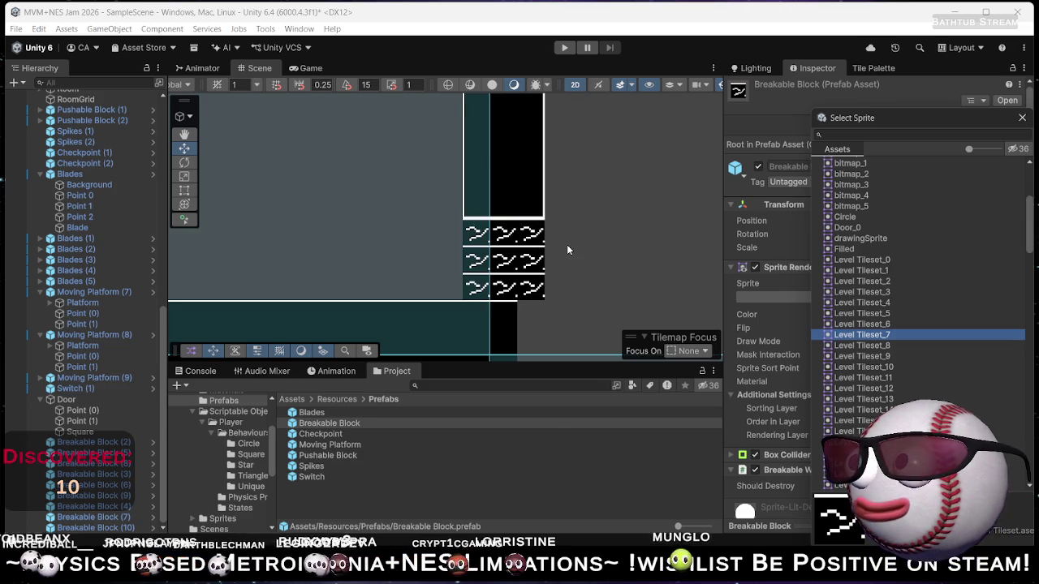
{"action": "key", "text": "Down"}
{"action": "key", "text": "Down"}
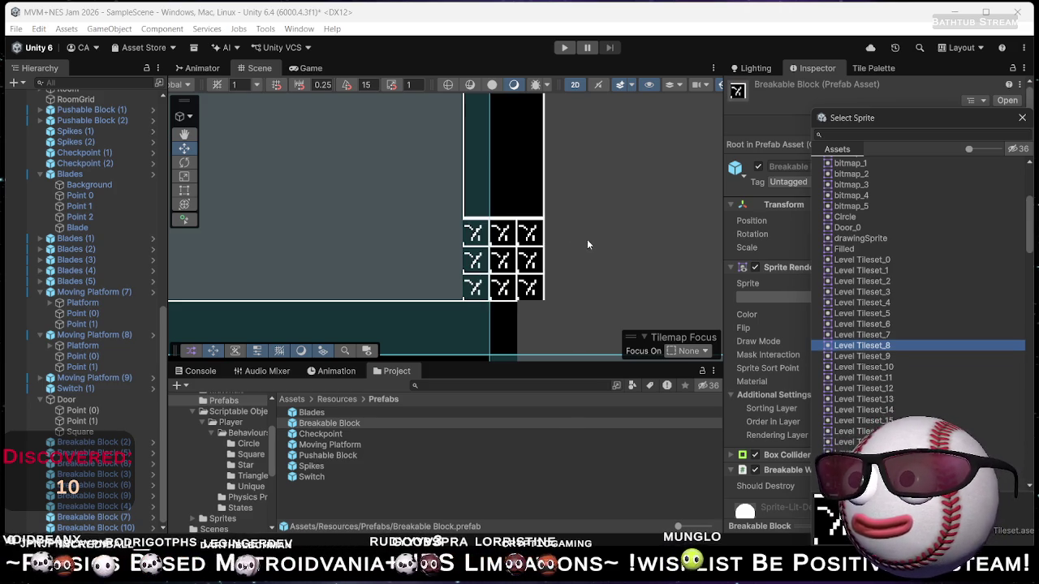
{"action": "key", "text": "Down"}
{"action": "key", "text": "Down"}
{"action": "key", "text": "Down"}
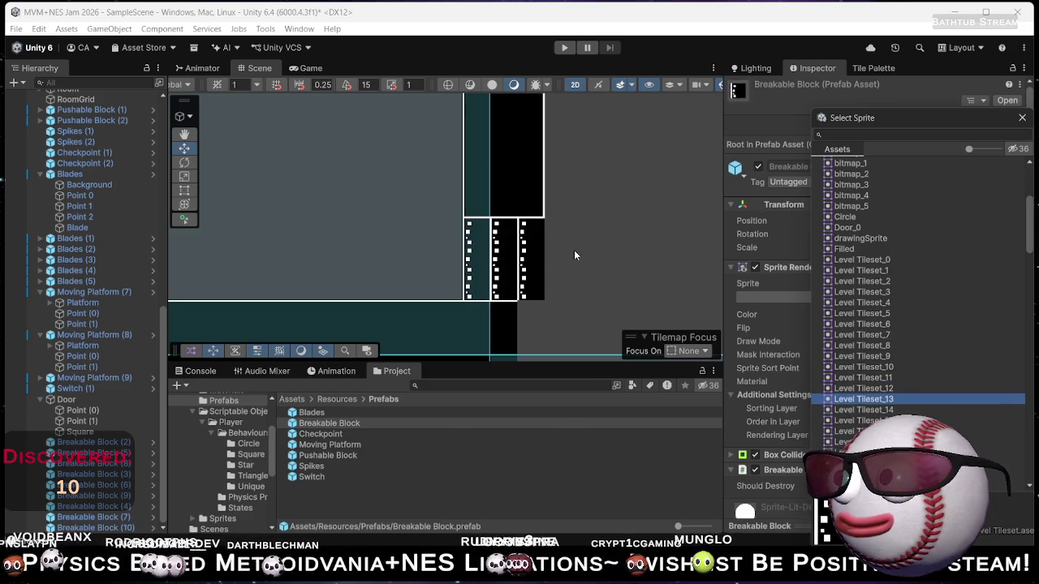
{"action": "key", "text": "Down"}
{"action": "key", "text": "Down"}
{"action": "key", "text": "Down"}
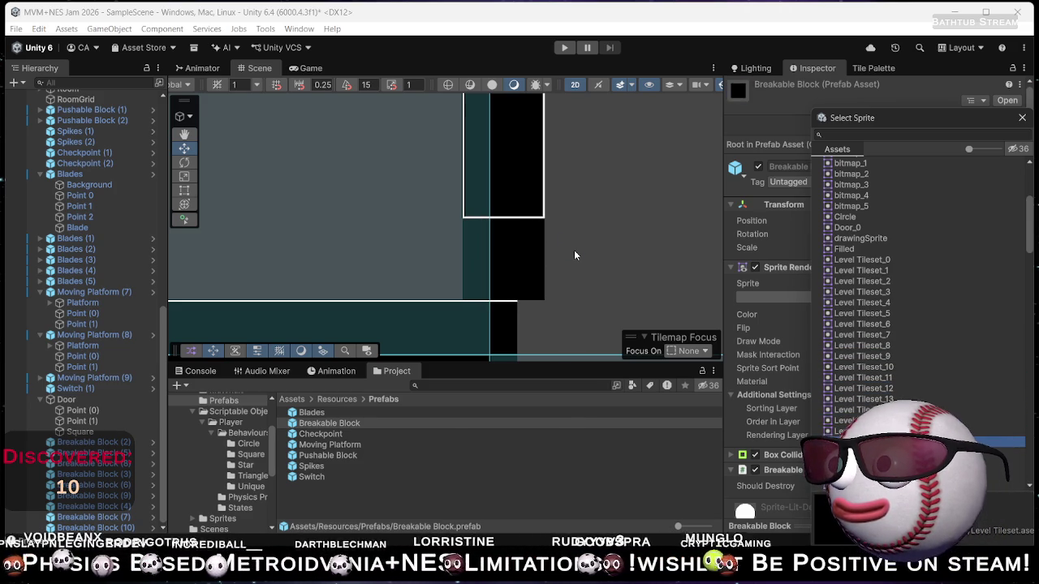
{"action": "key", "text": "Down"}
{"action": "key", "text": "Down"}
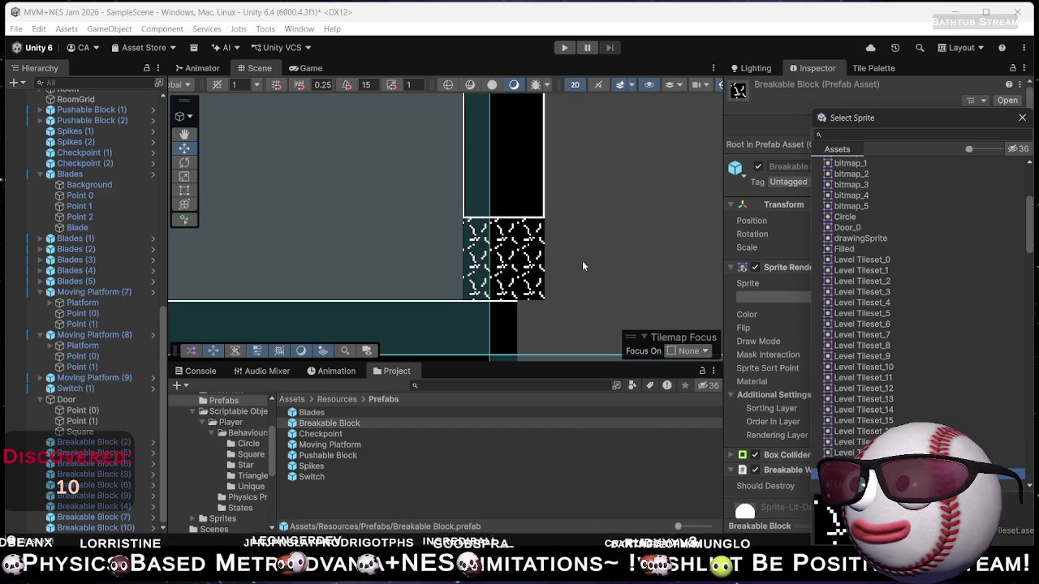
{"action": "left_click", "coordinate": [324, 500]}
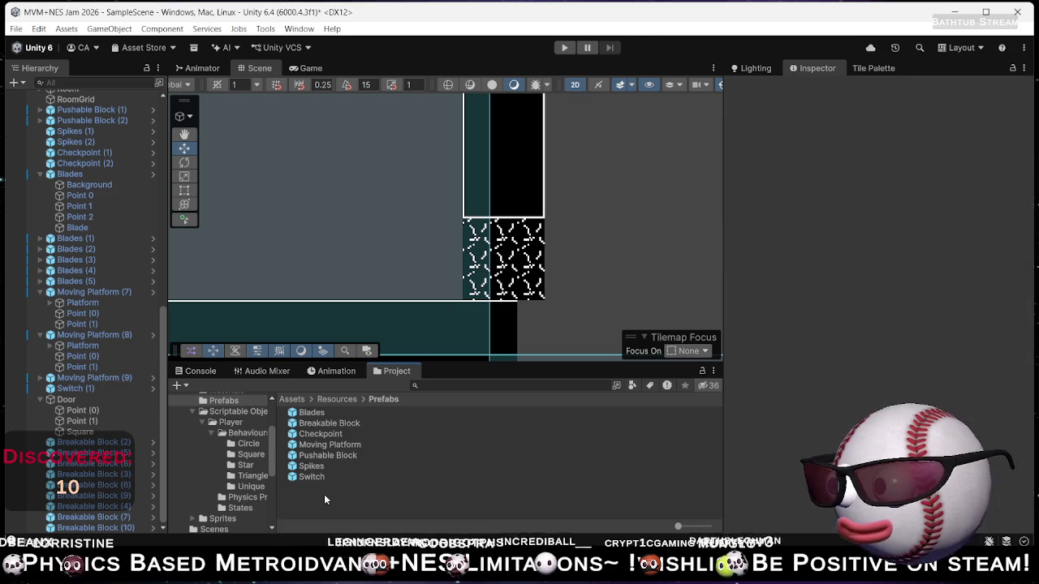
{"action": "mouse_move", "coordinate": [440, 272]}
{"action": "left_mouse_down"}
{"action": "mouse_move", "coordinate": [569, 251]}
{"action": "mouse_move", "coordinate": [487, 276]}
{"action": "mouse_move", "coordinate": [436, 274]}
{"action": "left_mouse_up"}
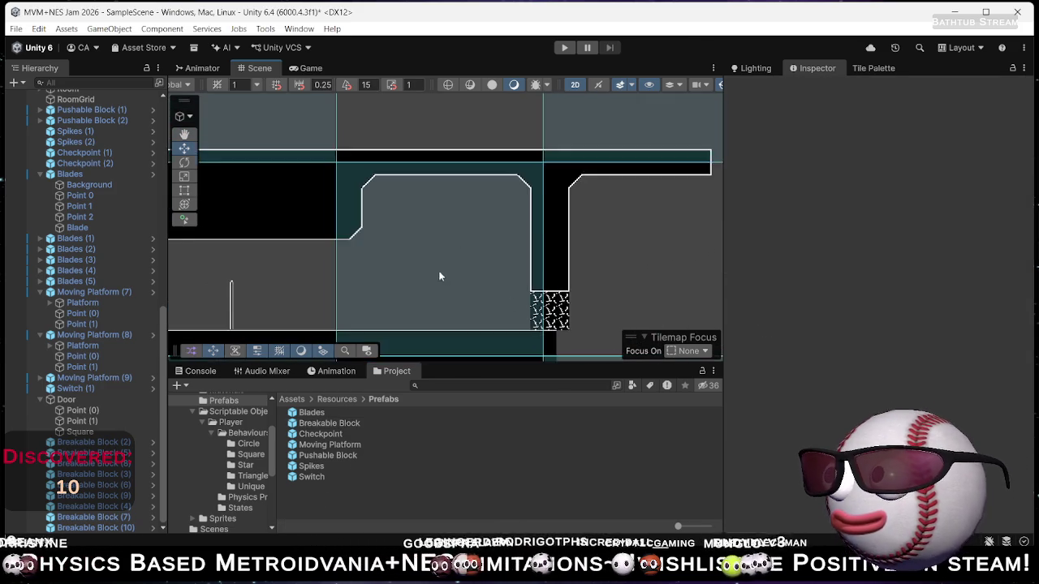
{"action": "scroll", "coordinate": [430, 273], "scroll_direction": "down", "scroll_amount": 5}
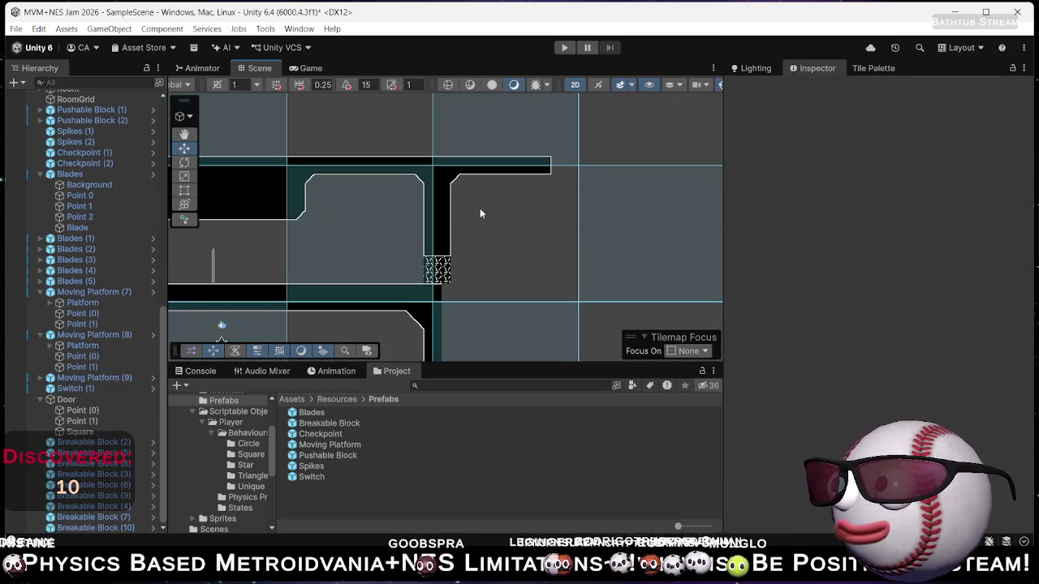
{"action": "left_click_drag", "start_coordinate": [535, 231], "coordinate": [561, 186]}
{"action": "scroll", "coordinate": [563, 181], "scroll_direction": "down", "scroll_amount": 2}
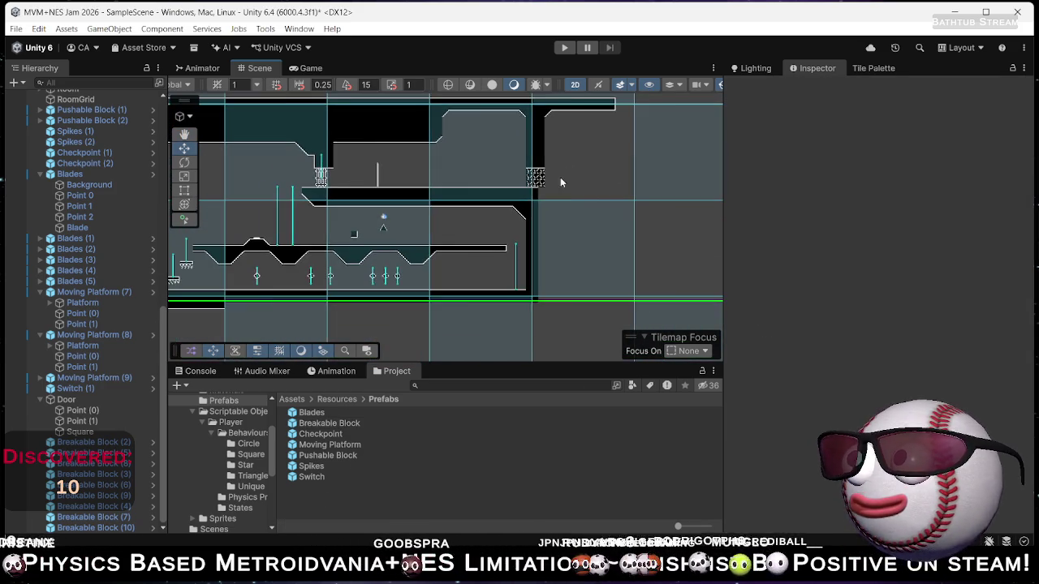
{"action": "left_click_drag", "start_coordinate": [471, 176], "coordinate": [455, 216]}
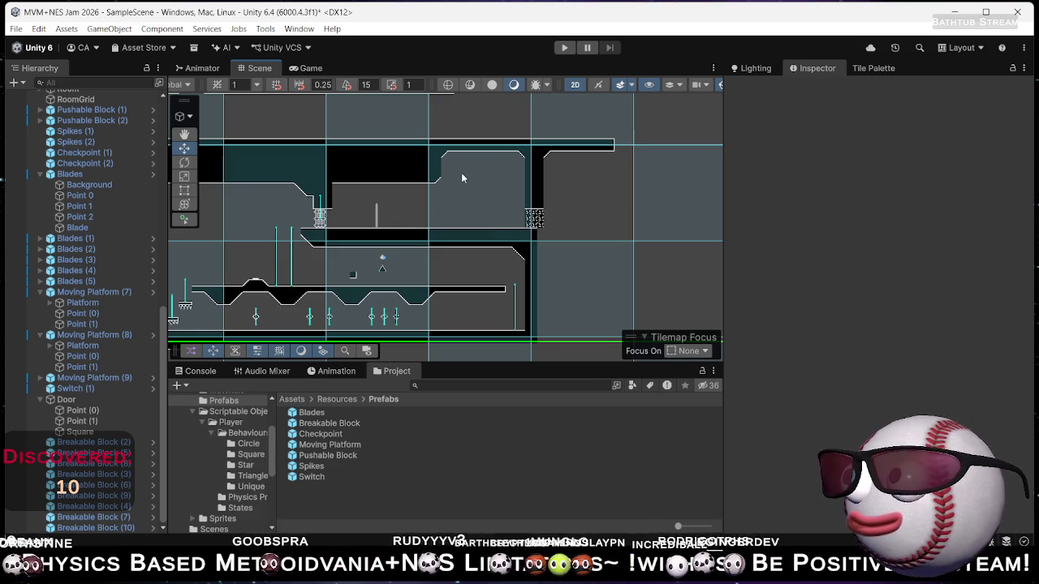
{"action": "scroll", "coordinate": [459, 172], "scroll_direction": "up", "scroll_amount": 2}
{"action": "scroll", "coordinate": [452, 172], "scroll_direction": "up", "scroll_amount": 1}
{"action": "left_click_drag", "start_coordinate": [452, 172], "coordinate": [569, 193]}
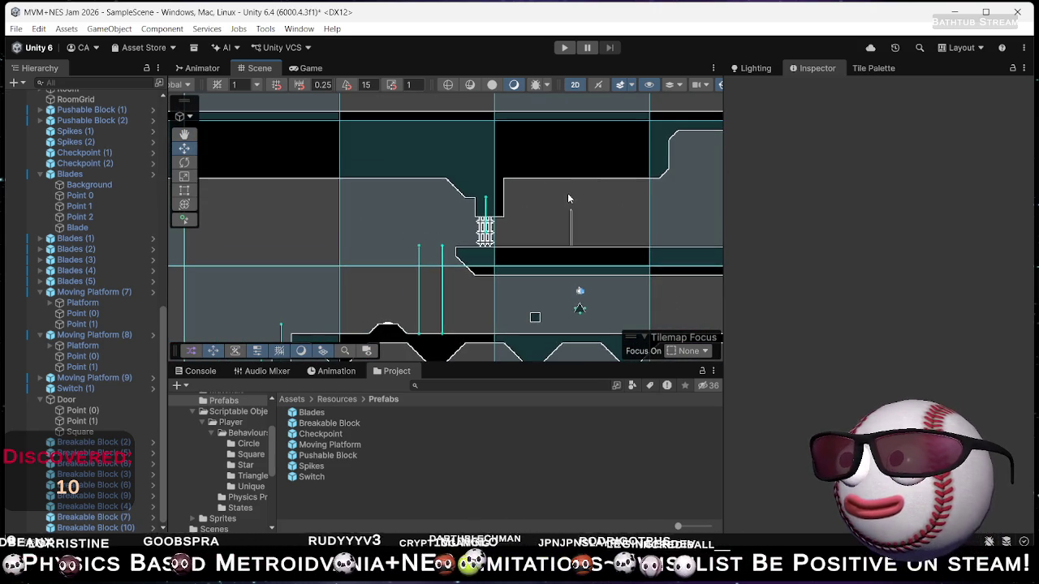
{"action": "scroll", "coordinate": [614, 211], "scroll_direction": "down", "scroll_amount": 4}
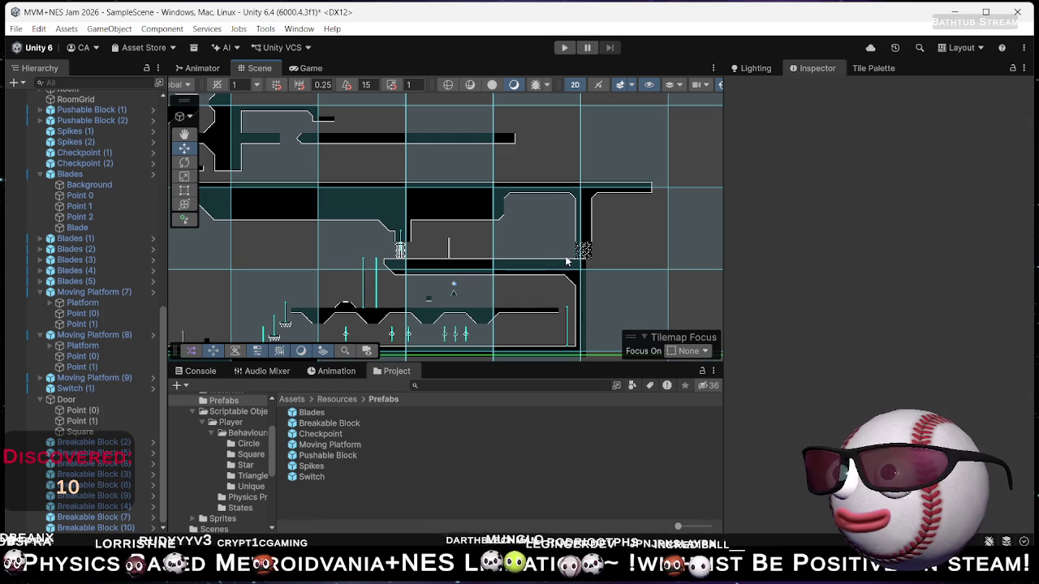
{"action": "mouse_move", "coordinate": [487, 252]}
{"action": "left_mouse_down"}
{"action": "mouse_move", "coordinate": [584, 227]}
{"action": "mouse_move", "coordinate": [624, 190]}
{"action": "left_mouse_up"}
{"action": "mouse_move", "coordinate": [373, 212]}
{"action": "left_mouse_down"}
{"action": "mouse_move", "coordinate": [469, 154]}
{"action": "mouse_move", "coordinate": [590, 275]}
{"action": "left_mouse_up"}
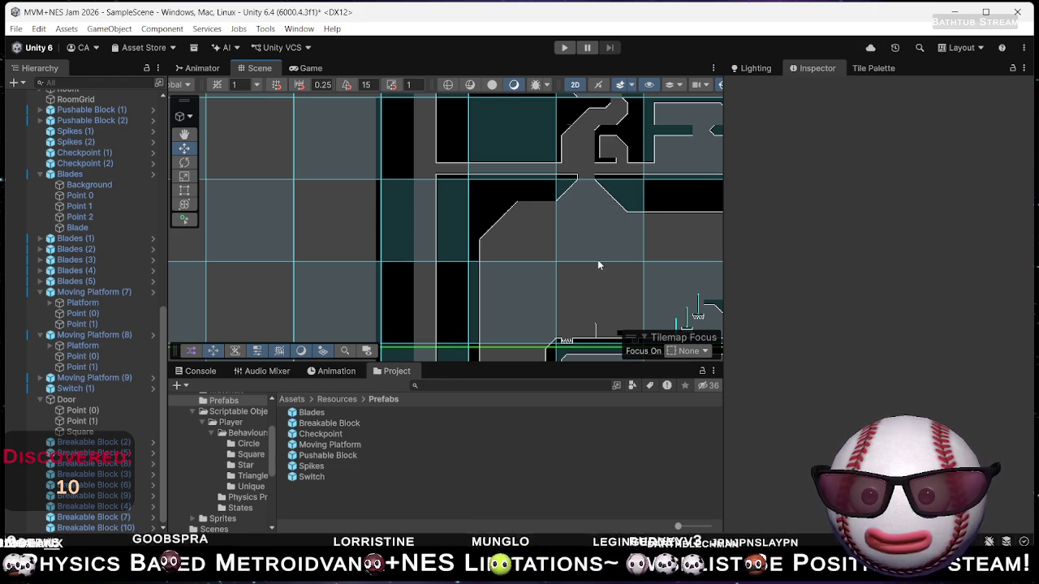
{"action": "left_click_drag", "start_coordinate": [598, 208], "coordinate": [477, 184]}
{"action": "scroll", "coordinate": [476, 185], "scroll_direction": "down", "scroll_amount": 3}
{"action": "scroll", "coordinate": [477, 207], "scroll_direction": "up", "scroll_amount": 2}
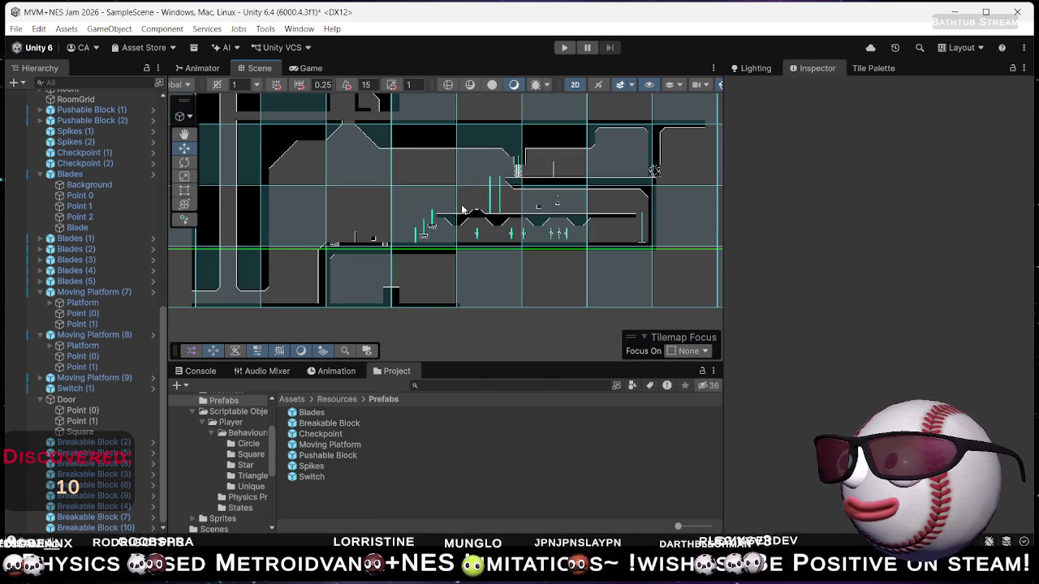
{"action": "mouse_move", "coordinate": [463, 259]}
{"action": "left_mouse_down"}
{"action": "mouse_move", "coordinate": [499, 241]}
{"action": "mouse_move", "coordinate": [498, 287]}
{"action": "mouse_move", "coordinate": [540, 256]}
{"action": "left_mouse_up"}
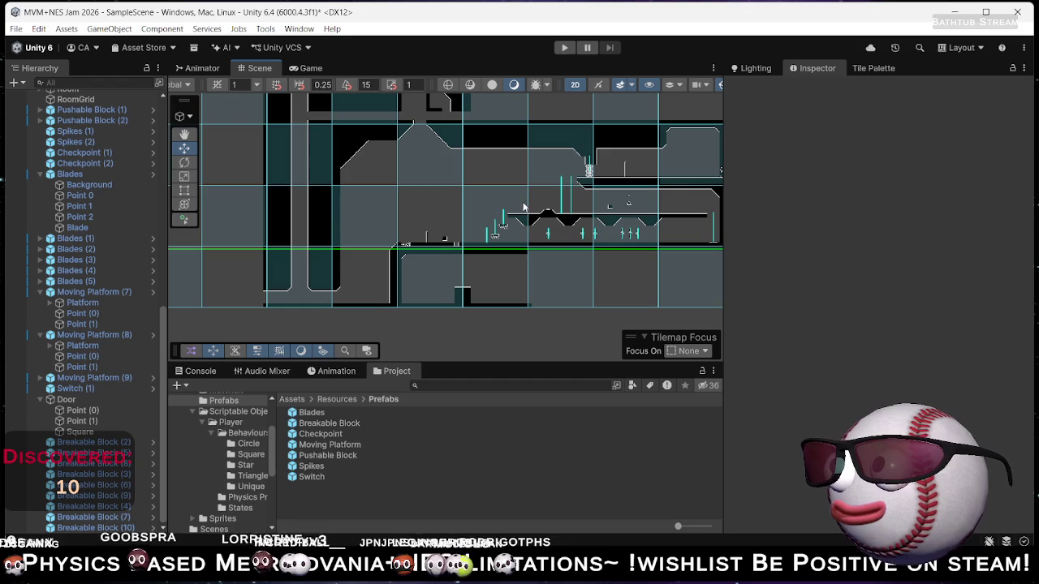
{"action": "left_click_drag", "start_coordinate": [629, 193], "coordinate": [586, 242]}
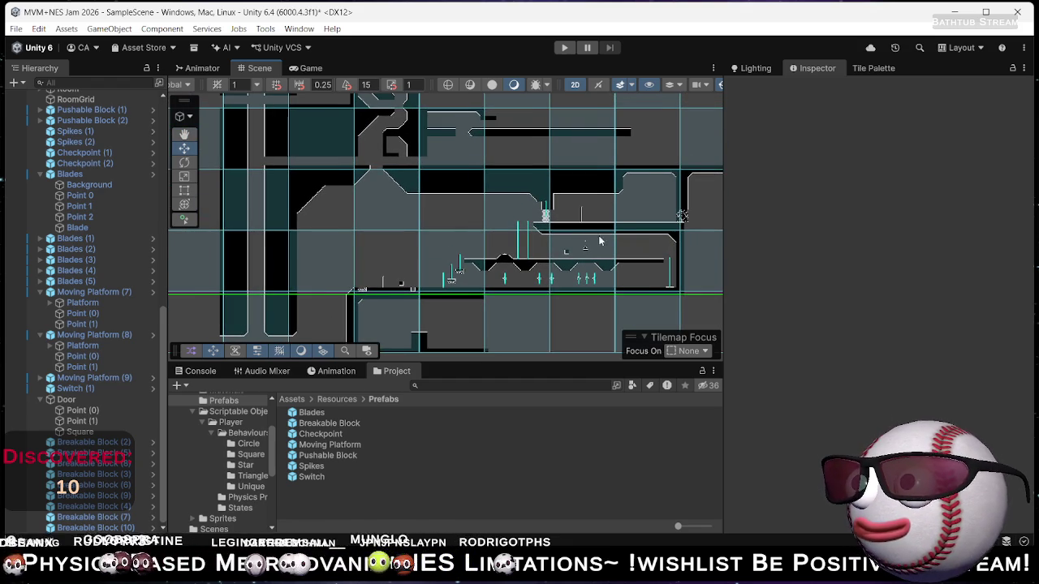
{"action": "left_click_drag", "start_coordinate": [560, 221], "coordinate": [664, 224]}
{"action": "mouse_move", "coordinate": [565, 224]}
{"action": "left_mouse_down"}
{"action": "mouse_move", "coordinate": [617, 214]}
{"action": "mouse_move", "coordinate": [608, 257]}
{"action": "mouse_move", "coordinate": [579, 160]}
{"action": "left_mouse_up"}
{"action": "mouse_move", "coordinate": [500, 263]}
{"action": "left_mouse_down"}
{"action": "mouse_move", "coordinate": [544, 209]}
{"action": "mouse_move", "coordinate": [552, 249]}
{"action": "mouse_move", "coordinate": [281, 357]}
{"action": "left_mouse_up"}
{"action": "left_click_drag", "start_coordinate": [506, 263], "coordinate": [639, 299]}
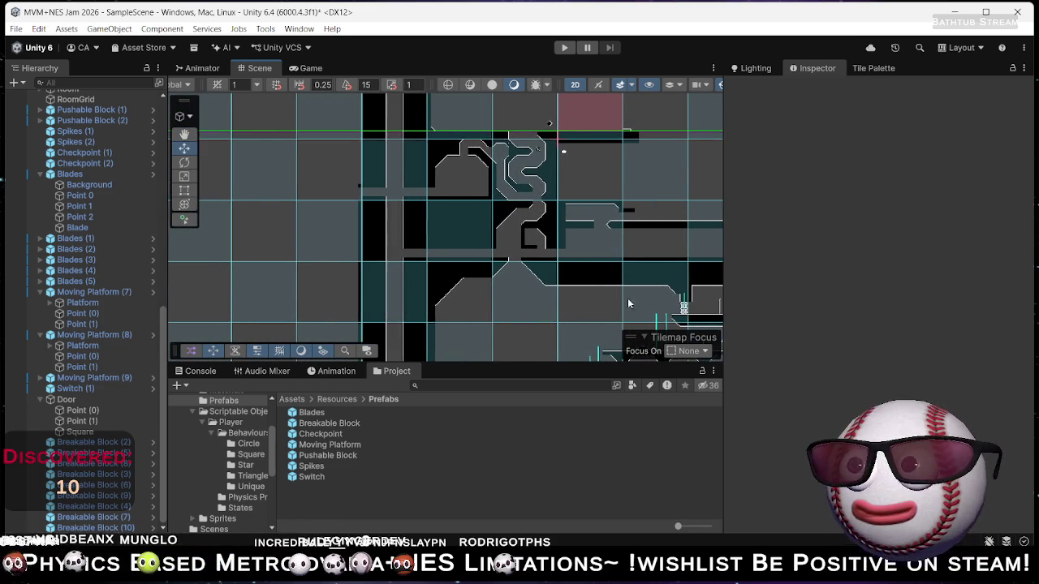
{"action": "left_click_drag", "start_coordinate": [518, 233], "coordinate": [514, 264]}
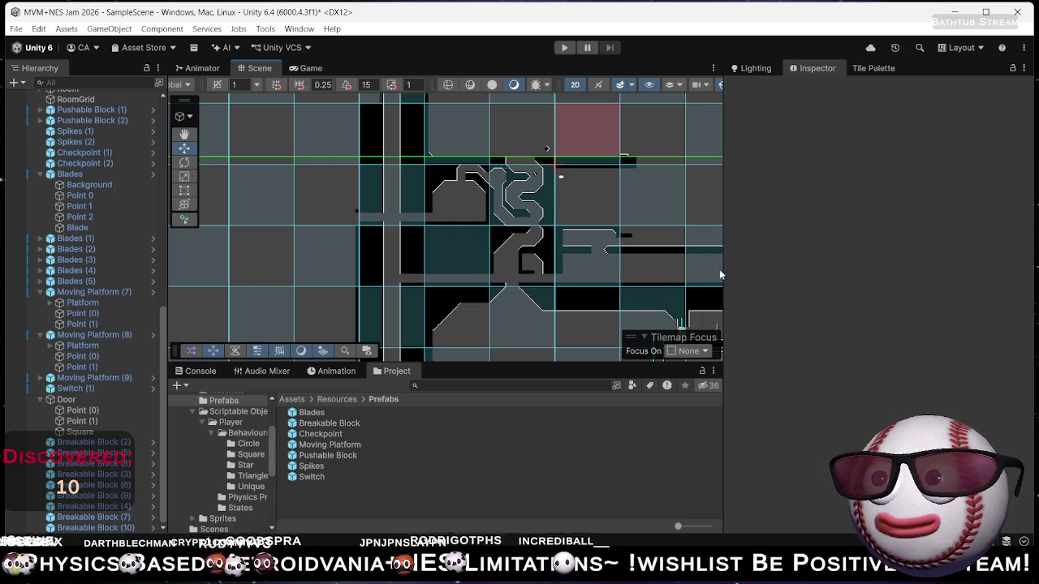
{"action": "mouse_move", "coordinate": [672, 245]}
{"action": "left_mouse_down"}
{"action": "mouse_move", "coordinate": [532, 243]}
{"action": "mouse_move", "coordinate": [525, 226]}
{"action": "mouse_move", "coordinate": [567, 217]}
{"action": "mouse_move", "coordinate": [615, 162]}
{"action": "left_mouse_up"}
{"action": "mouse_move", "coordinate": [562, 187]}
{"action": "left_mouse_down"}
{"action": "mouse_move", "coordinate": [535, 189]}
{"action": "mouse_move", "coordinate": [503, 276]}
{"action": "left_mouse_up"}
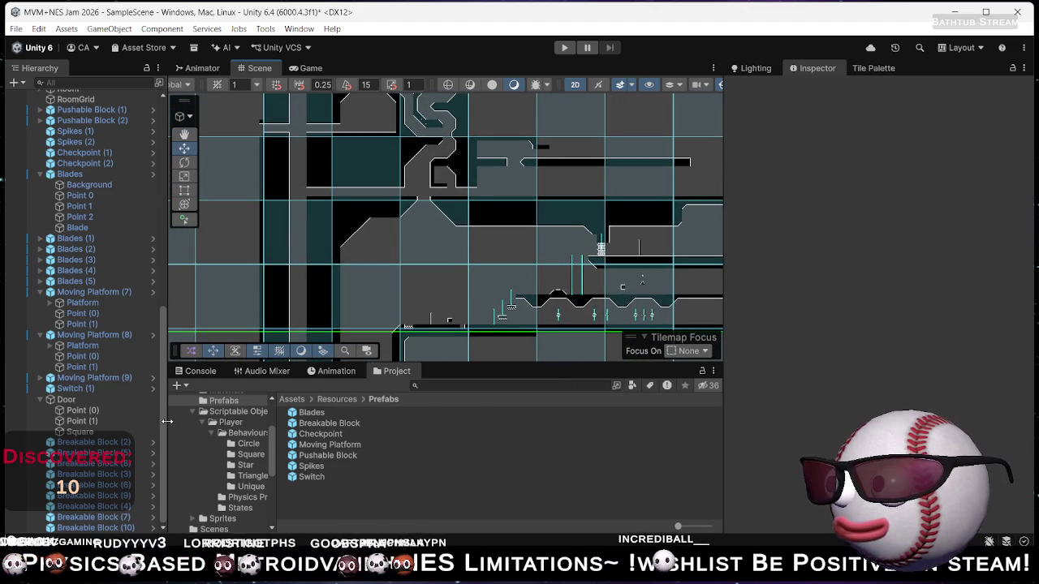
{"action": "scroll", "coordinate": [109, 324], "scroll_direction": "up", "scroll_amount": 10}
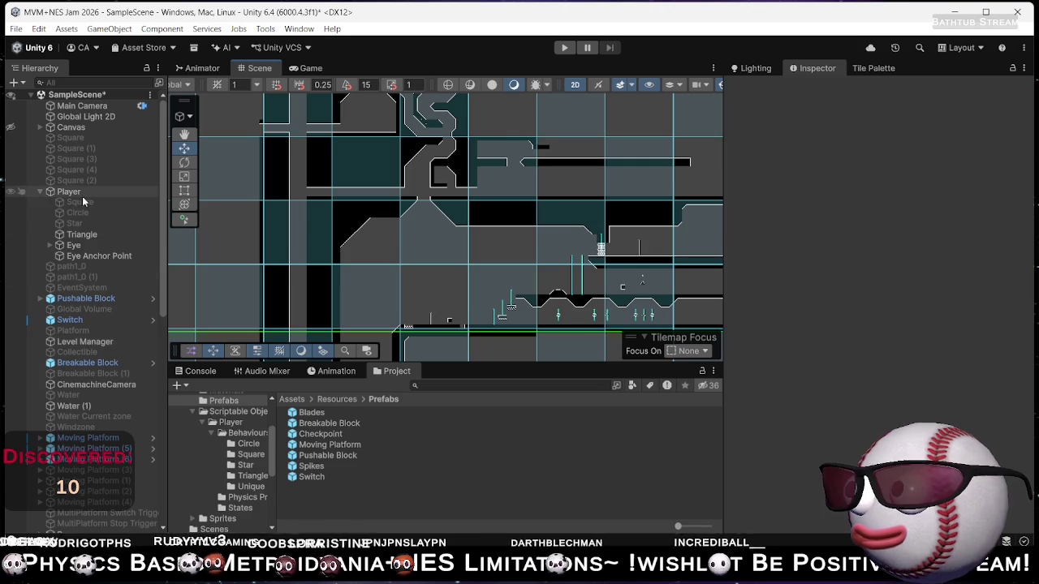
Frame the Player, run the game rolling the square left along the floor, then stop.
{"action": "double_click", "coordinate": [82, 196]}
{"action": "left_click_drag", "start_coordinate": [621, 251], "coordinate": [589, 290]}
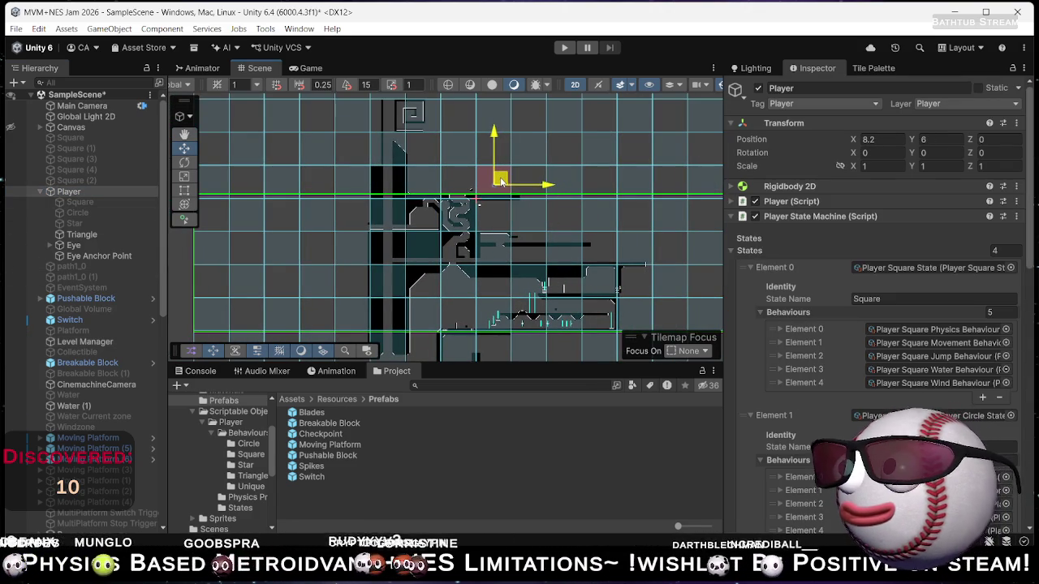
{"action": "left_click", "coordinate": [565, 46]}
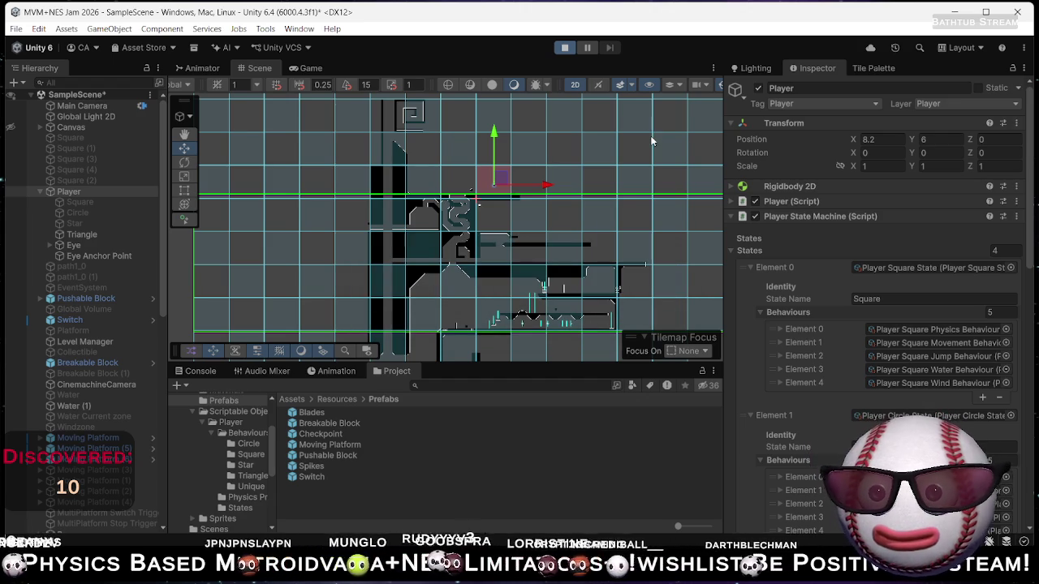
{"action": "key", "text": "Left"}
{"action": "key", "text": "Left"}
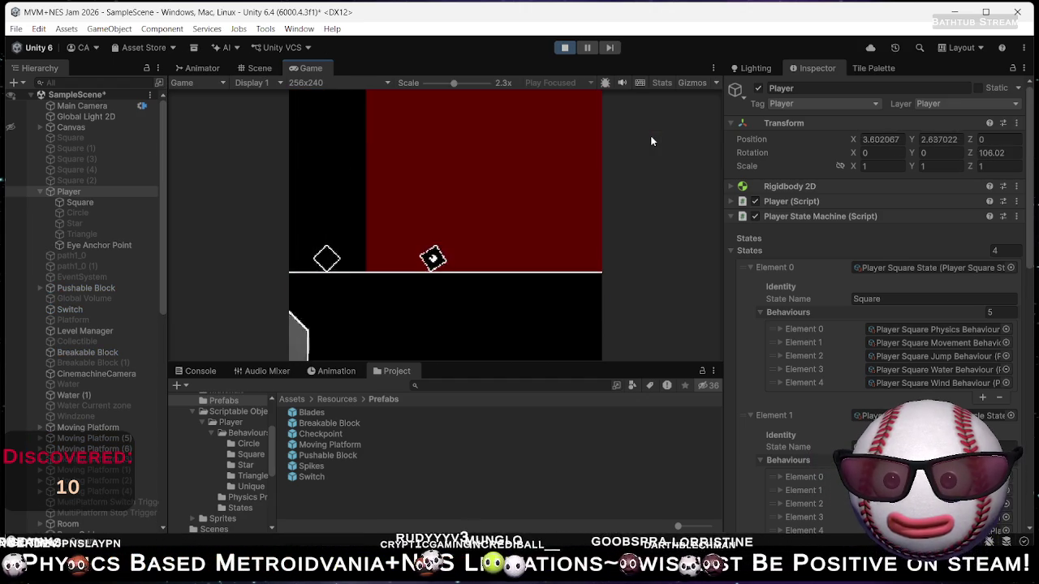
{"action": "key", "text": "Left"}
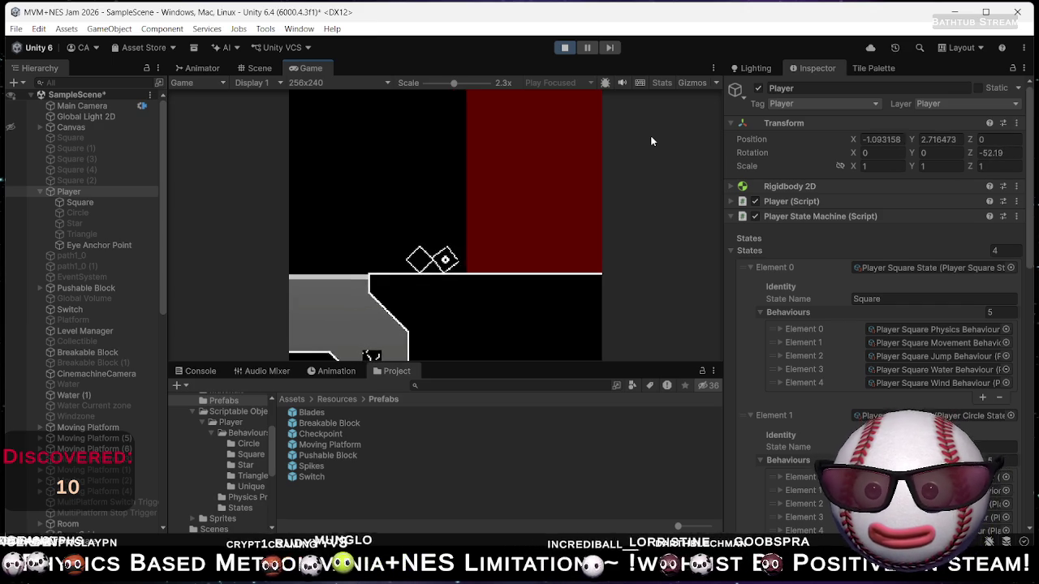
{"action": "key", "text": "Left"}
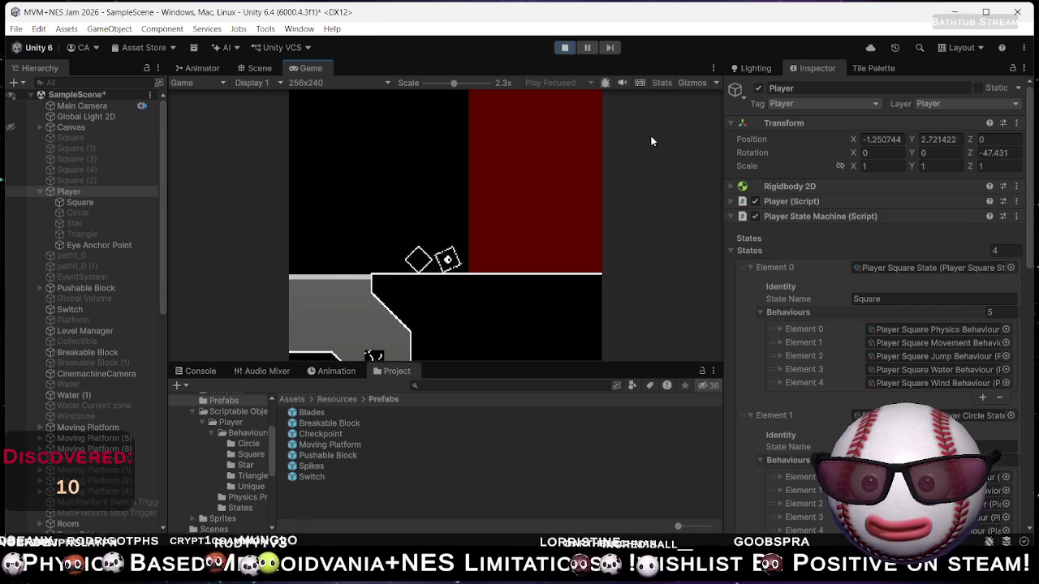
{"action": "left_click", "coordinate": [564, 47]}
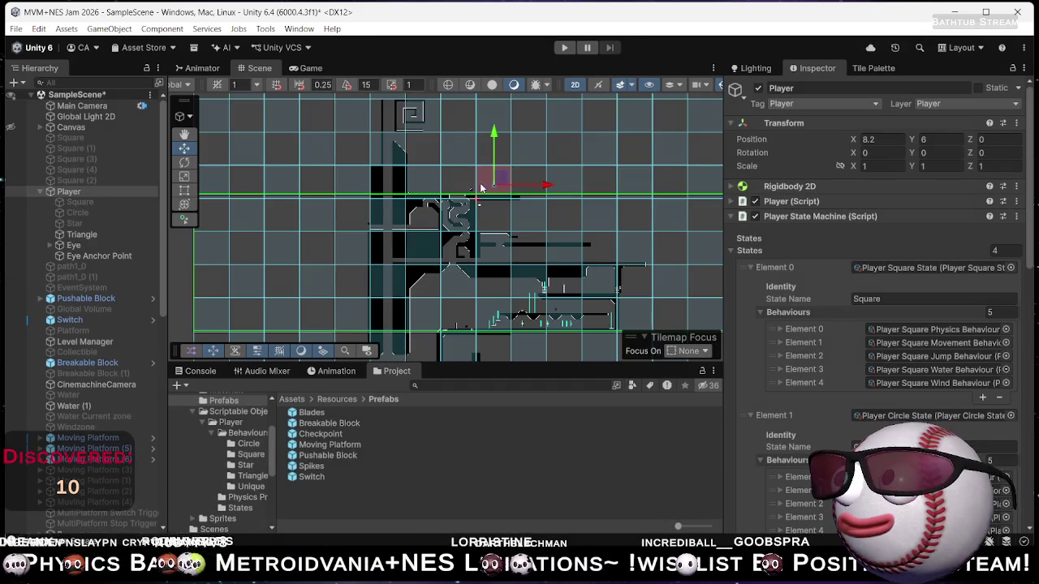
{"action": "scroll", "coordinate": [431, 197], "scroll_direction": "up", "scroll_amount": 4}
Select the Pushable Block to inspect it, then start Play mode again.
{"action": "left_click", "coordinate": [479, 198]}
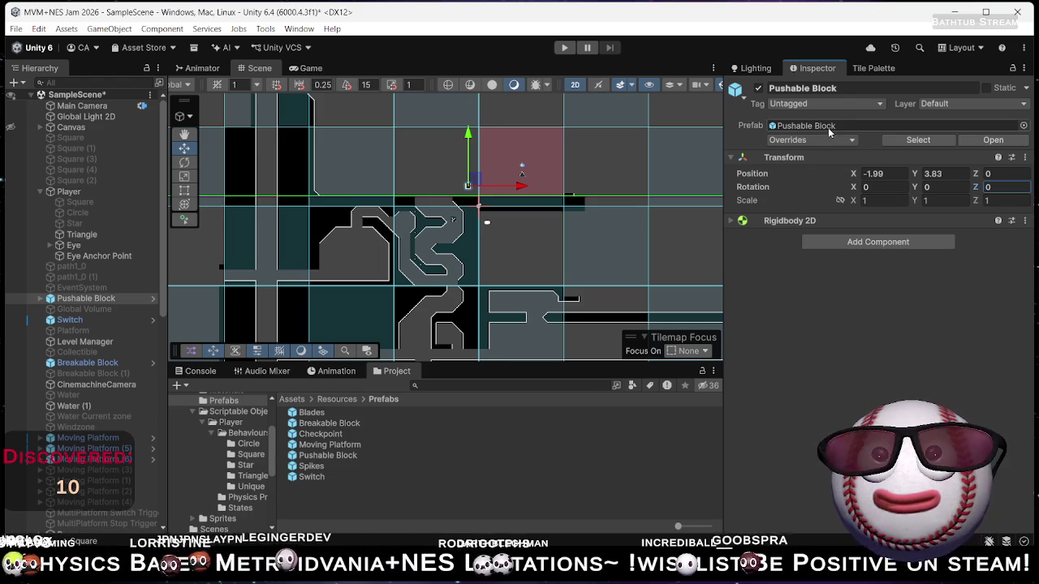
{"action": "left_click", "coordinate": [570, 48]}
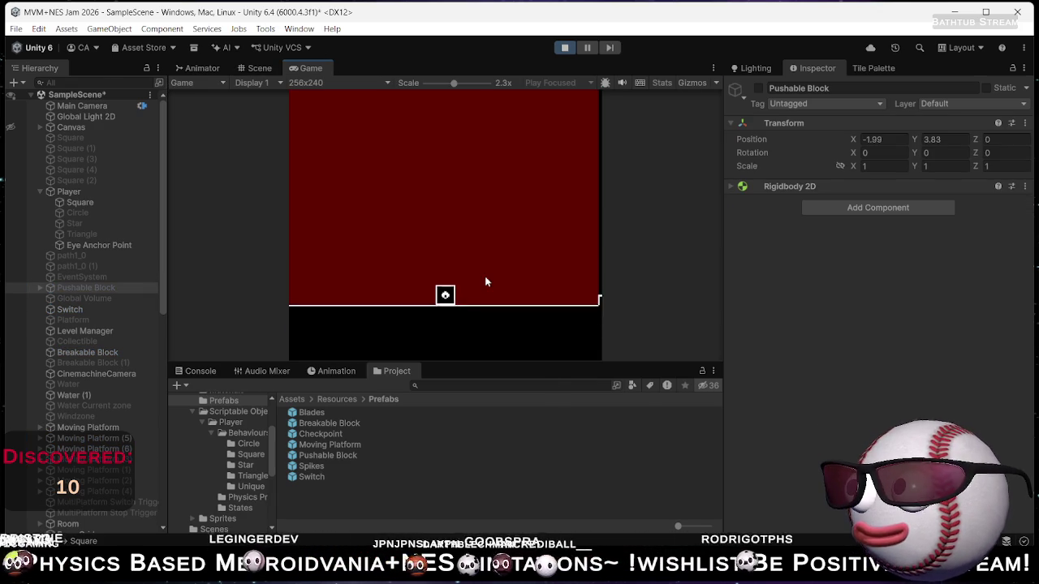
Roll the player left and right, switch it to circle then triangle, and move along the grey channel.
{"action": "key", "text": "Left"}
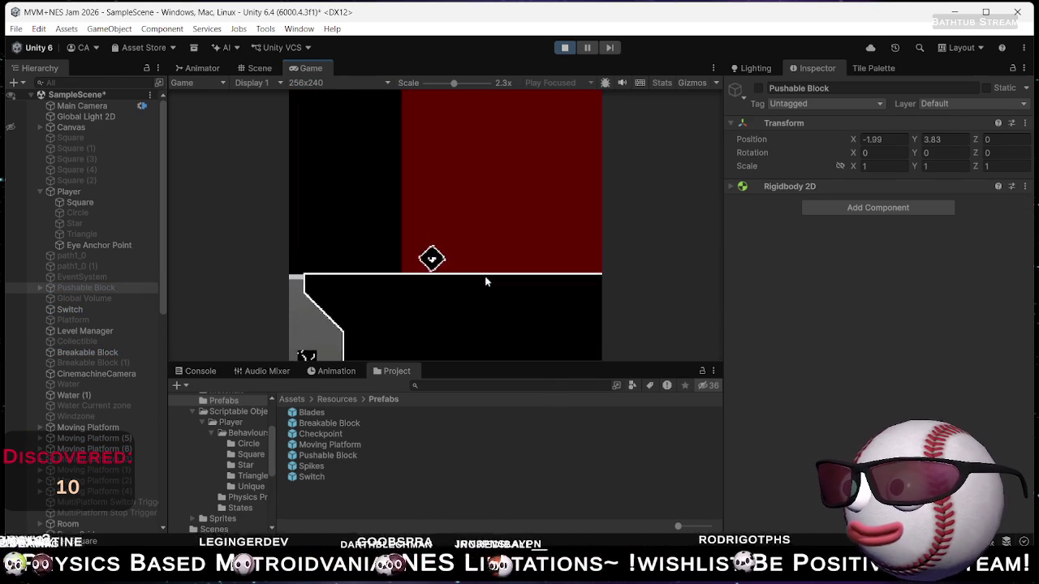
{"action": "key", "text": "Right"}
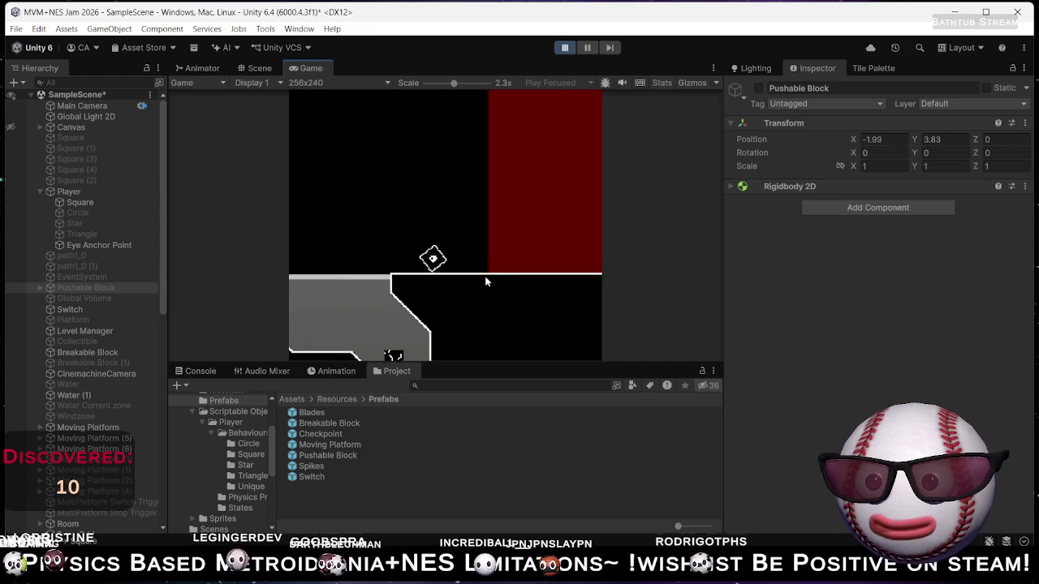
{"action": "key", "text": "shift"}
{"action": "key", "text": "Left"}
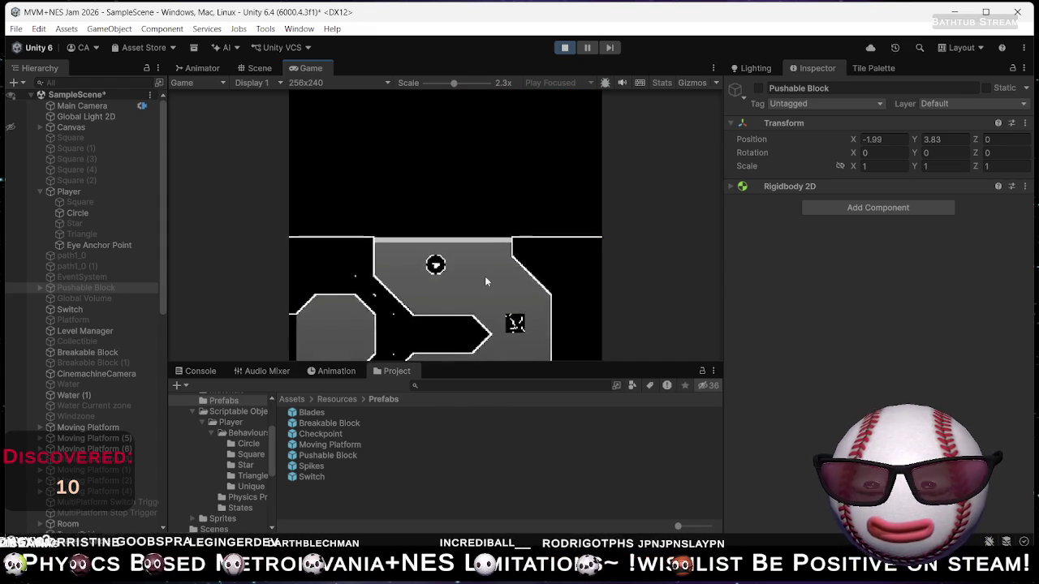
{"action": "key", "text": "Right"}
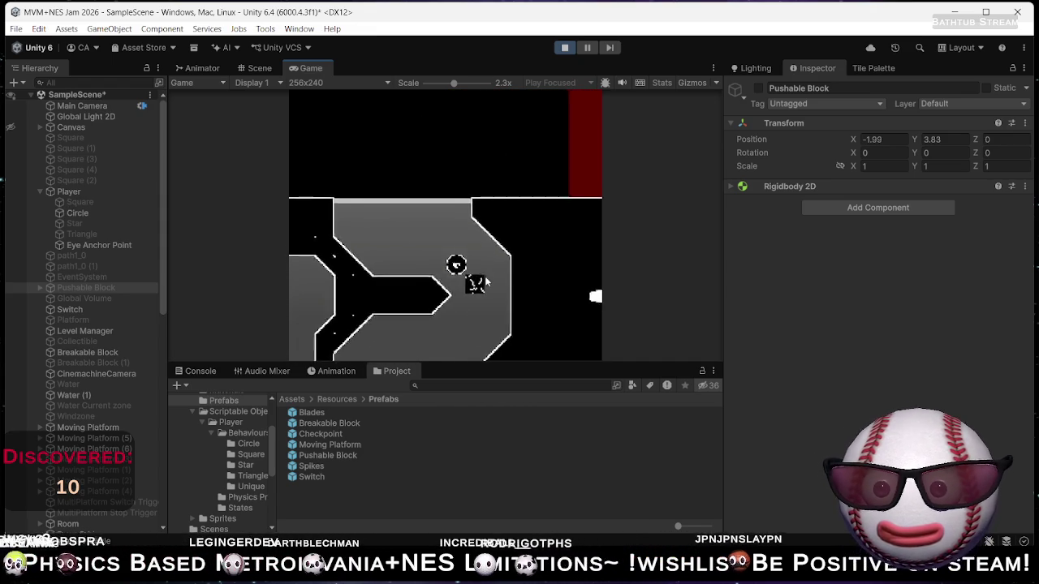
{"action": "key", "text": "shift"}
{"action": "key", "text": "Right"}
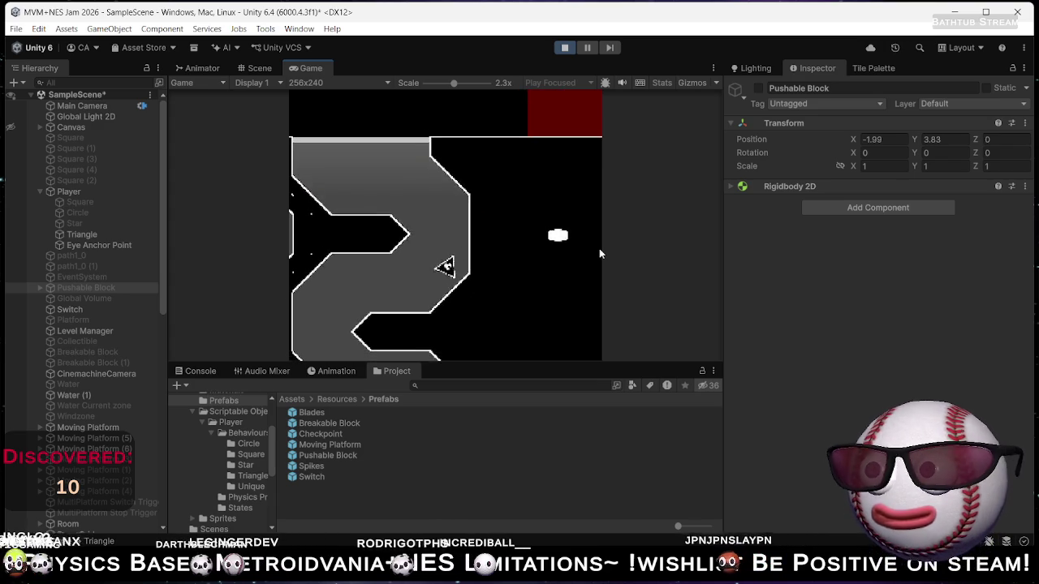
{"action": "key", "text": "Left"}
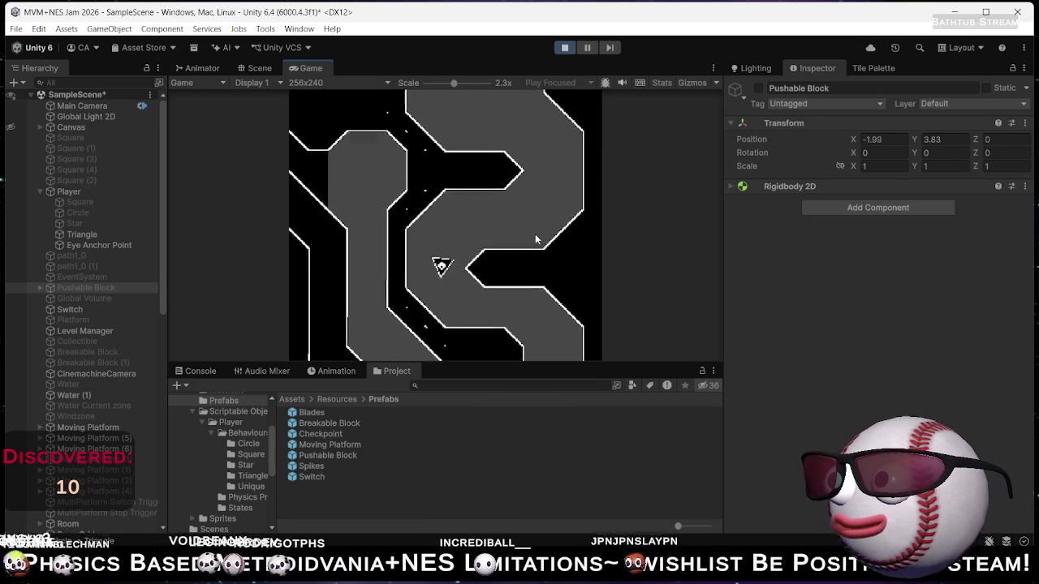
{"action": "key", "text": "shift"}
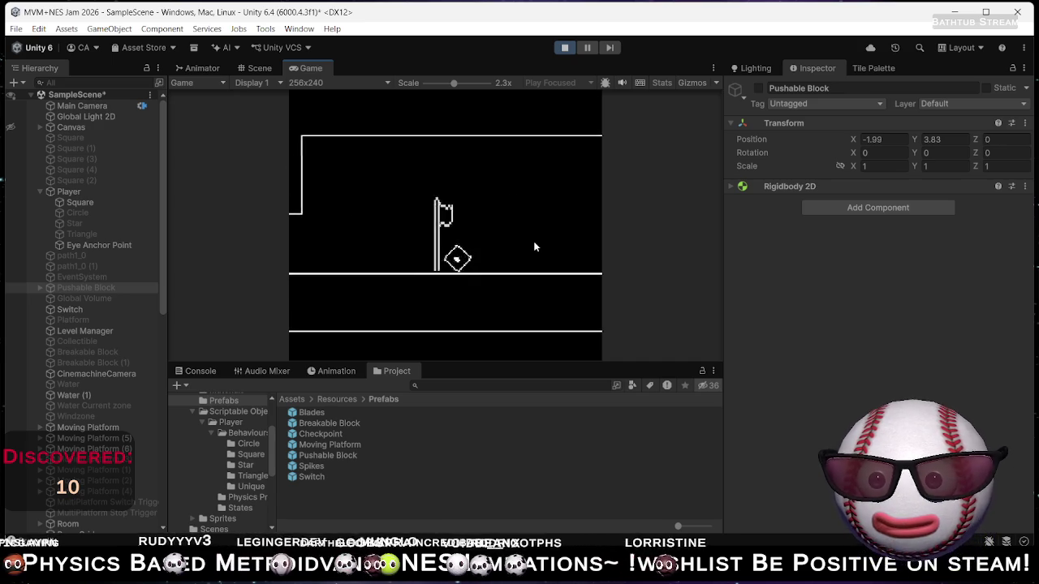
Pick the triangle from the shape wheel, then stop Play mode.
{"action": "left_click", "coordinate": [534, 247]}
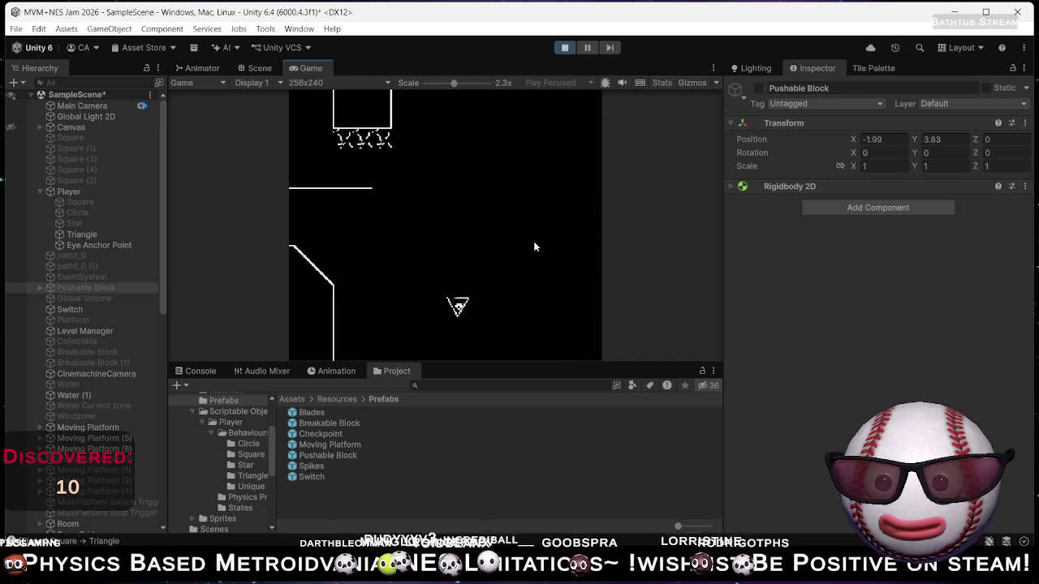
{"action": "left_click", "coordinate": [566, 47]}
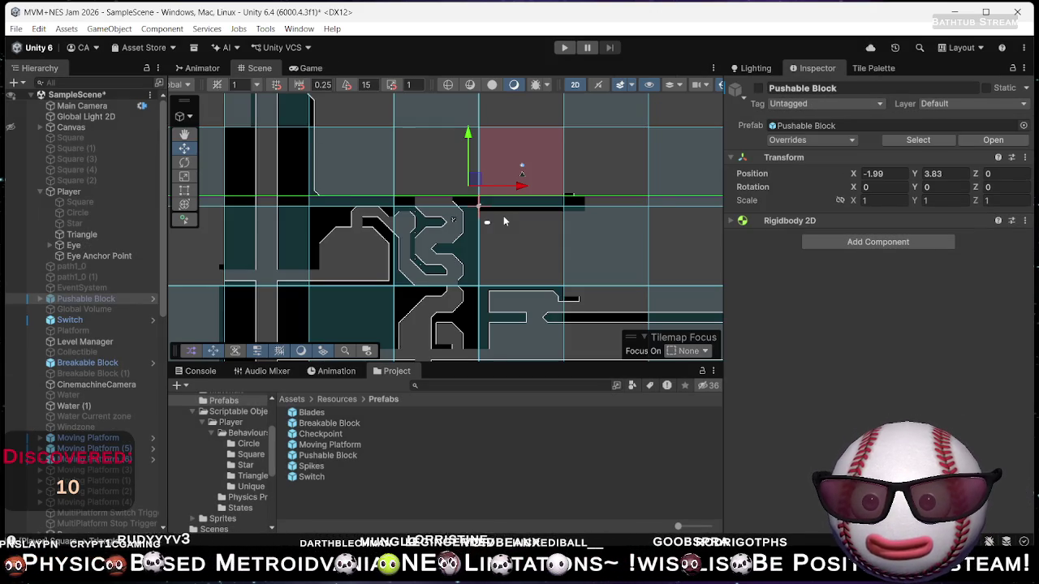
{"action": "key", "text": "Right"}
{"action": "key", "text": "Down"}
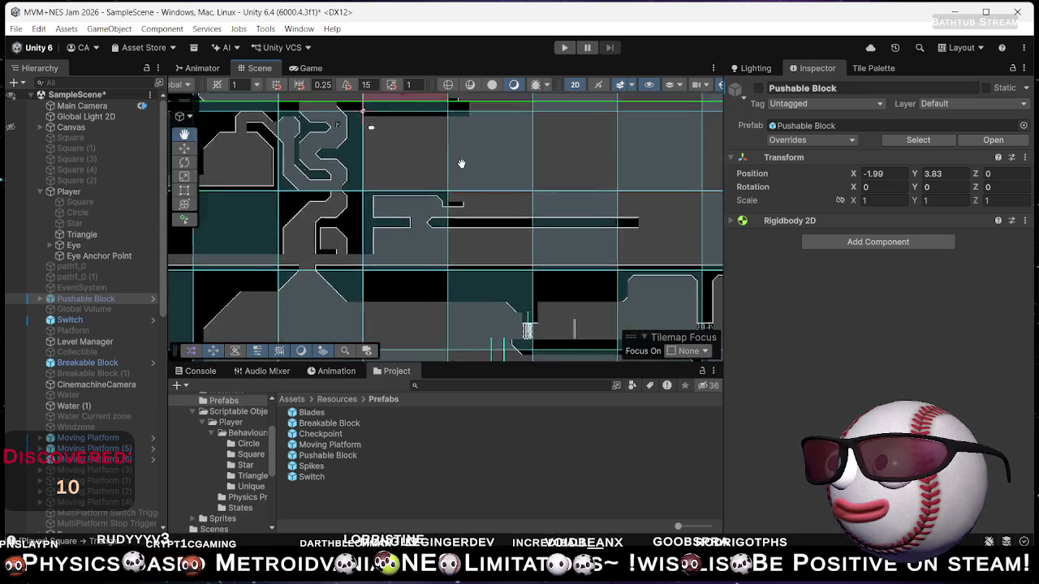
{"action": "scroll", "coordinate": [519, 203], "scroll_direction": "down", "scroll_amount": 3}
{"action": "mouse_move", "coordinate": [413, 165]}
{"action": "left_mouse_down"}
{"action": "mouse_move", "coordinate": [492, 227]}
{"action": "mouse_move", "coordinate": [533, 227]}
{"action": "mouse_move", "coordinate": [551, 261]}
{"action": "mouse_move", "coordinate": [623, 256]}
{"action": "left_mouse_up"}
{"action": "left_click_drag", "start_coordinate": [525, 277], "coordinate": [621, 235]}
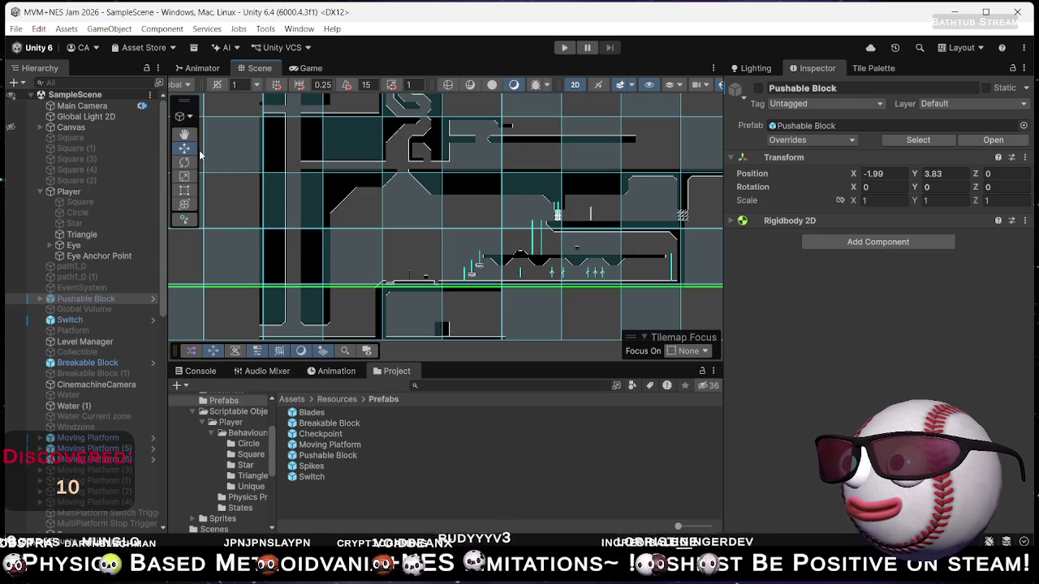
{"action": "scroll", "coordinate": [200, 154], "scroll_direction": "down", "scroll_amount": 1}
{"action": "scroll", "coordinate": [462, 232], "scroll_direction": "down", "scroll_amount": 1}
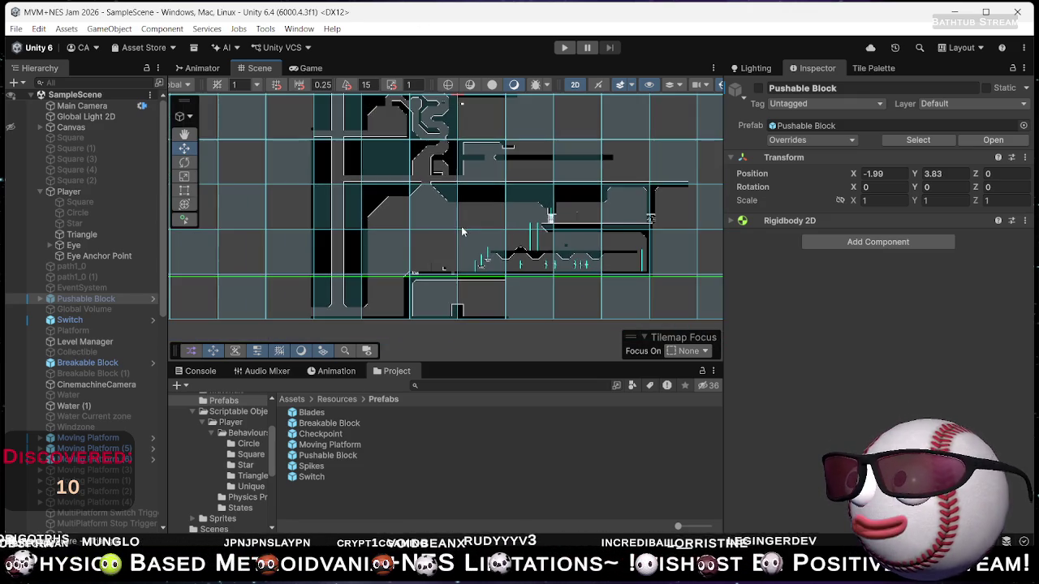
{"action": "key", "text": "f"}
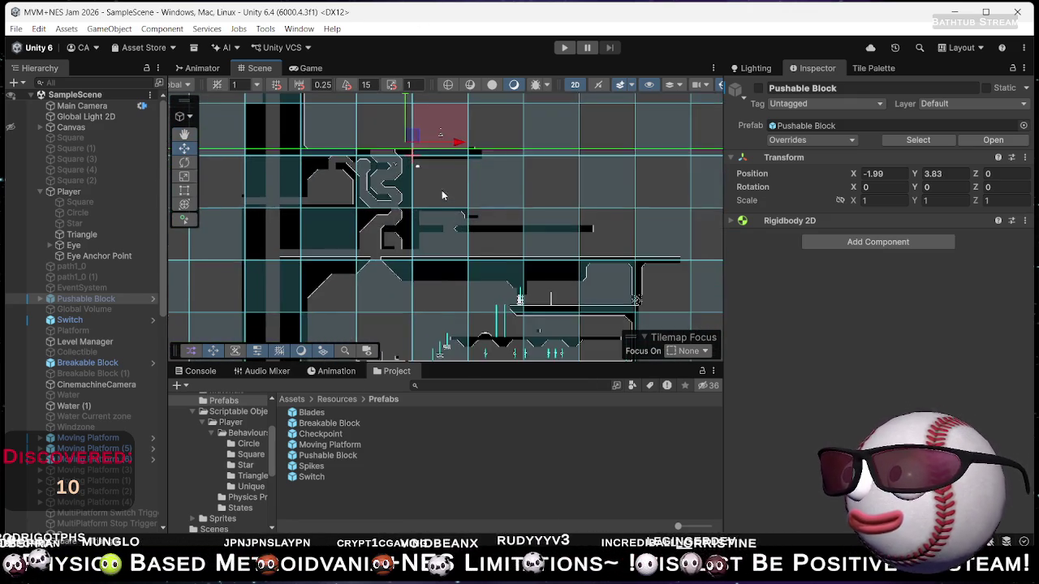
{"action": "scroll", "coordinate": [438, 231], "scroll_direction": "up", "scroll_amount": 4}
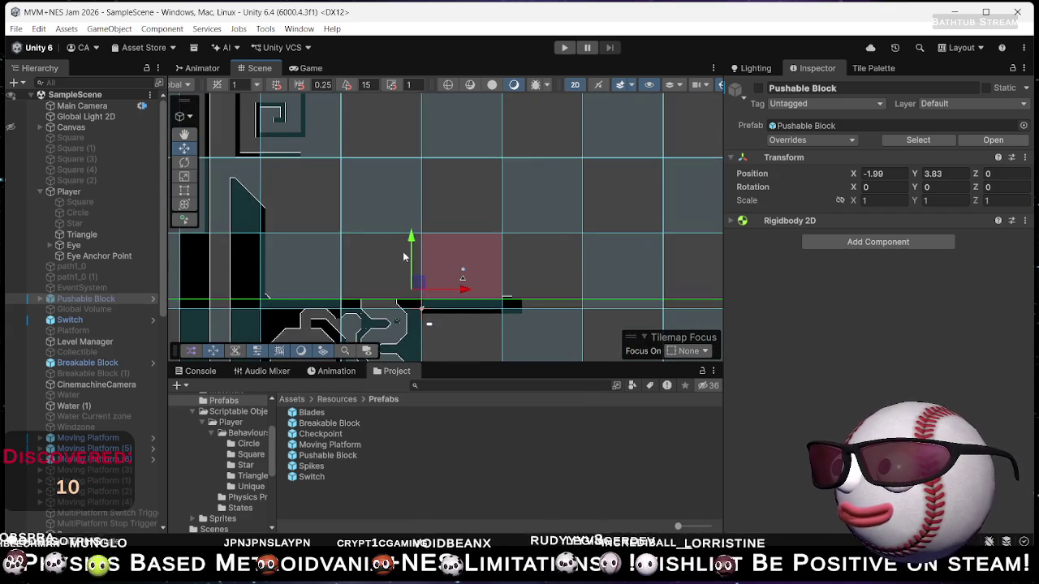
{"action": "mouse_move", "coordinate": [530, 279]}
{"action": "left_mouse_down"}
{"action": "mouse_move", "coordinate": [461, 315]}
{"action": "mouse_move", "coordinate": [377, 279]}
{"action": "mouse_move", "coordinate": [507, 222]}
{"action": "mouse_move", "coordinate": [353, 290]}
{"action": "mouse_move", "coordinate": [519, 314]}
{"action": "left_mouse_up"}
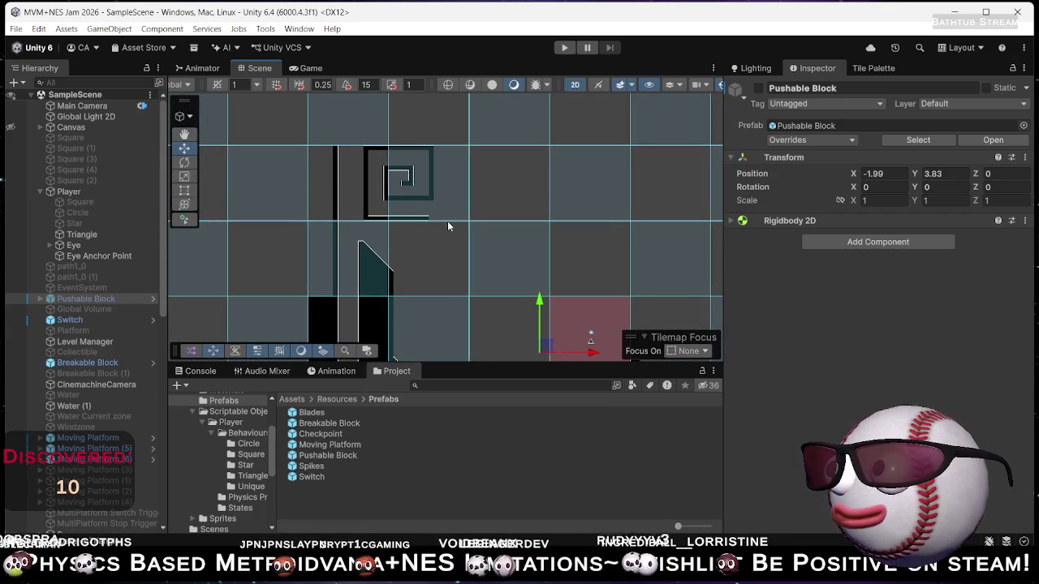
{"action": "mouse_move", "coordinate": [616, 334]}
{"action": "left_mouse_down"}
{"action": "mouse_move", "coordinate": [395, 239]}
{"action": "mouse_move", "coordinate": [419, 218]}
{"action": "mouse_move", "coordinate": [418, 227]}
{"action": "left_mouse_up"}
{"action": "scroll", "coordinate": [417, 224], "scroll_direction": "down", "scroll_amount": 5}
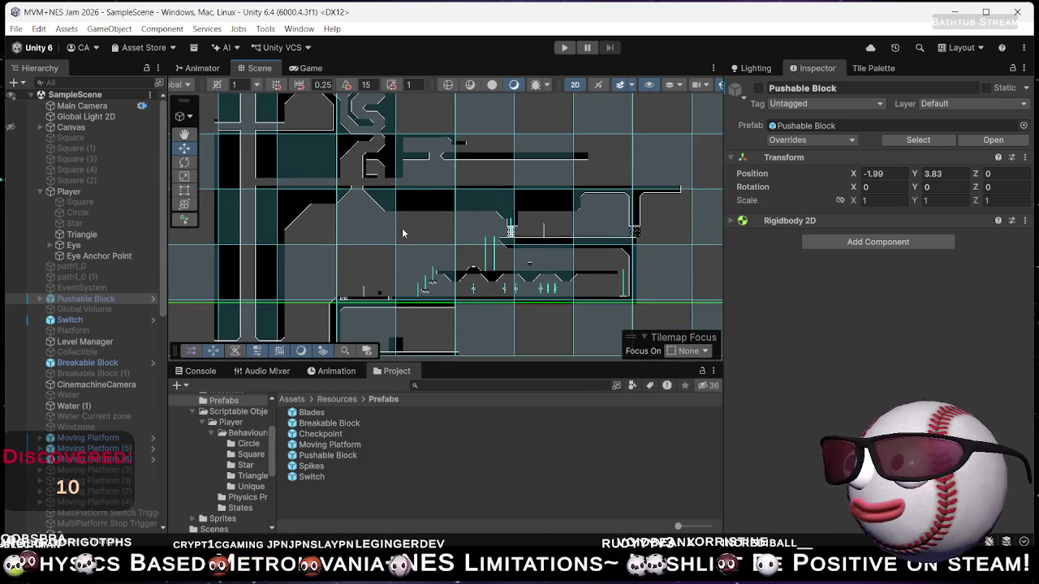
{"action": "scroll", "coordinate": [417, 211], "scroll_direction": "up", "scroll_amount": 5}
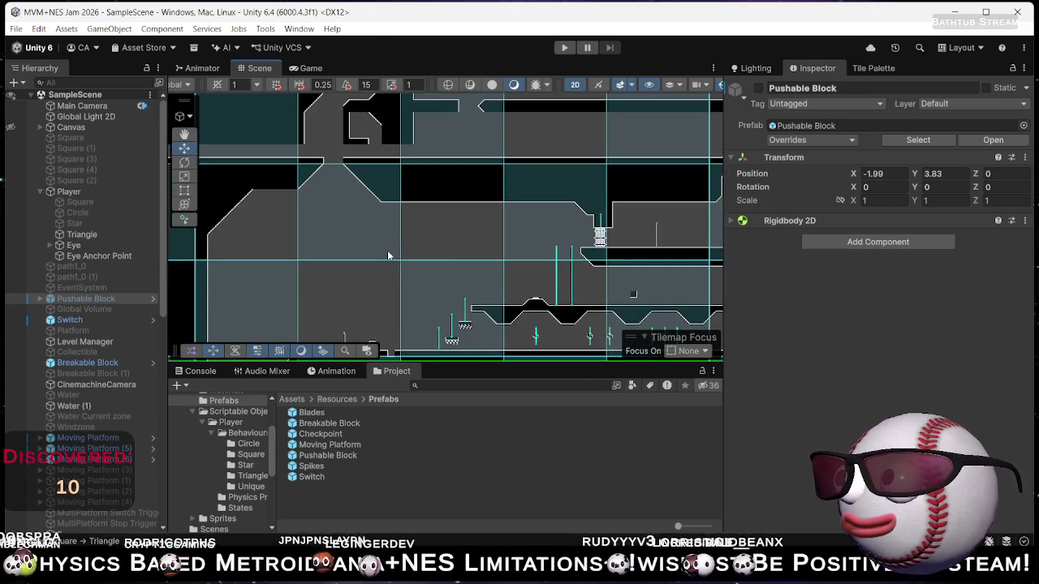
{"action": "scroll", "coordinate": [389, 256], "scroll_direction": "up", "scroll_amount": 2}
{"action": "mouse_move", "coordinate": [389, 244]}
{"action": "left_mouse_down"}
{"action": "mouse_move", "coordinate": [504, 160]}
{"action": "mouse_move", "coordinate": [494, 261]}
{"action": "left_mouse_up"}
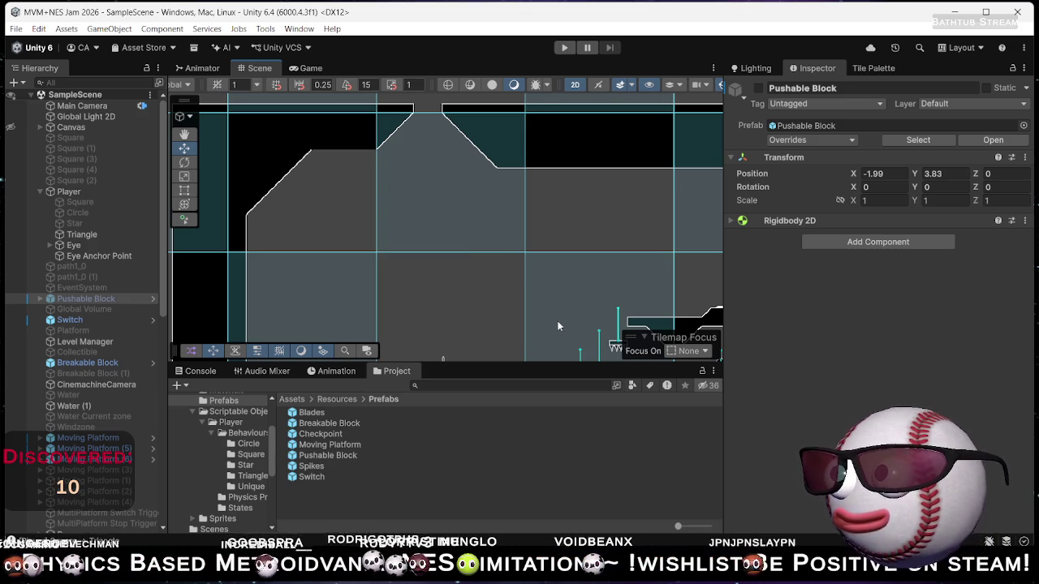
{"action": "scroll", "coordinate": [548, 281], "scroll_direction": "down", "scroll_amount": 5}
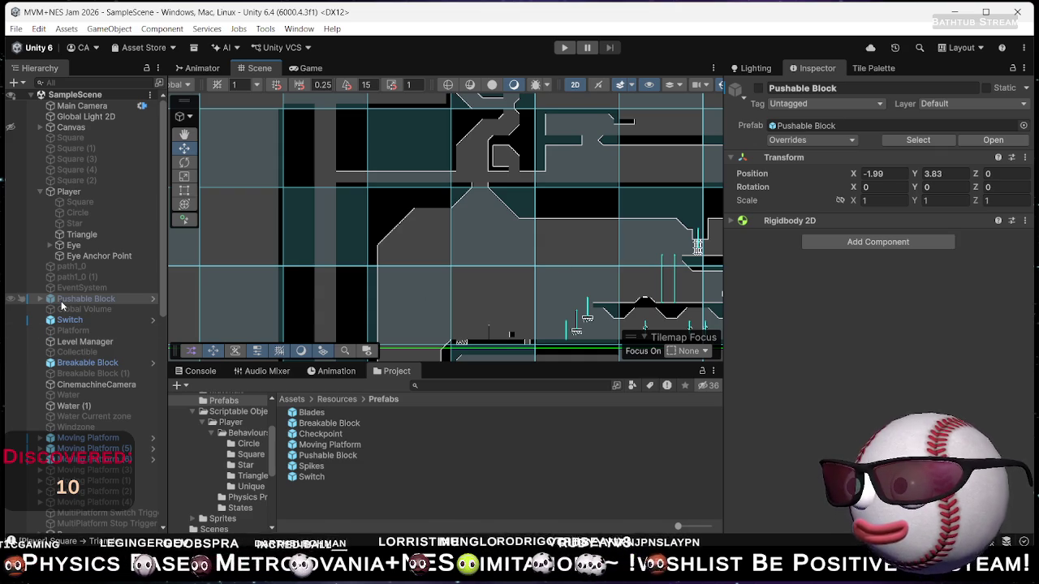
Select Water (1), then show the Tile Palette with the Level Palette targeting the Level Tilemap.
{"action": "left_click", "coordinate": [99, 406]}
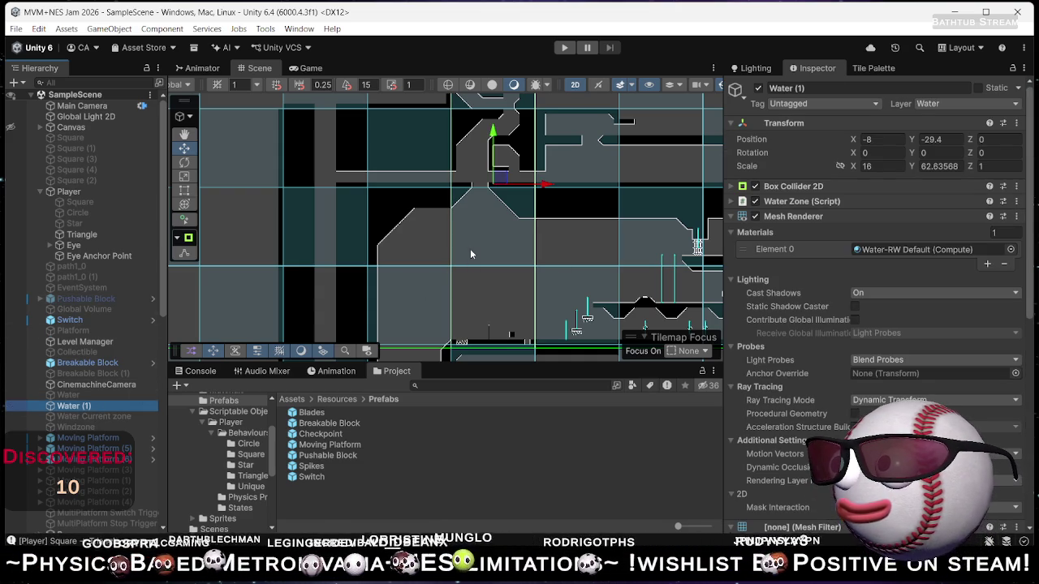
{"action": "mouse_move", "coordinate": [601, 252]}
{"action": "left_mouse_down"}
{"action": "mouse_move", "coordinate": [449, 165]}
{"action": "mouse_move", "coordinate": [427, 190]}
{"action": "left_mouse_up"}
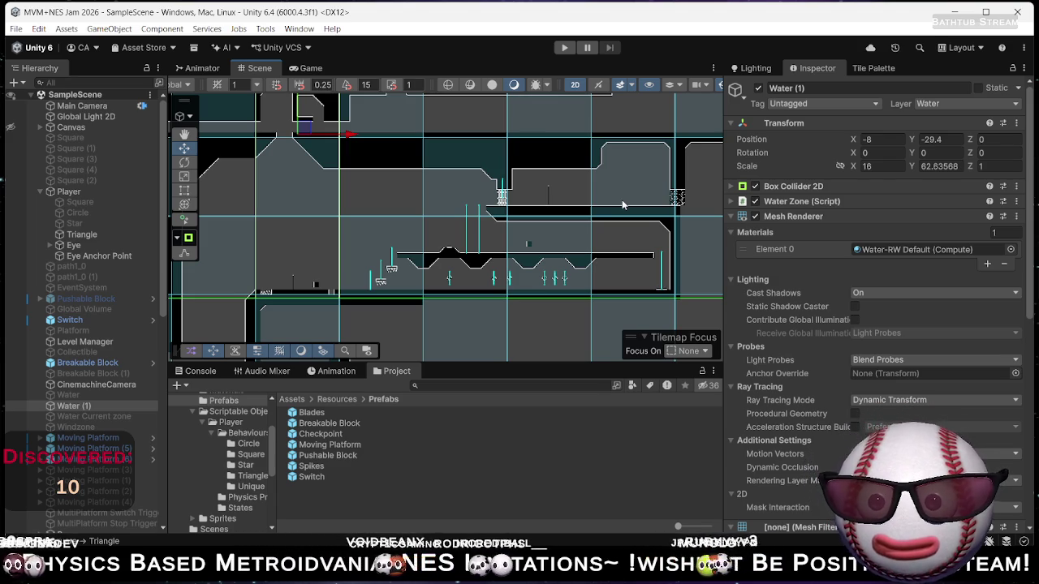
{"action": "mouse_move", "coordinate": [317, 216]}
{"action": "left_mouse_down"}
{"action": "mouse_move", "coordinate": [327, 251]}
{"action": "mouse_move", "coordinate": [350, 251]}
{"action": "mouse_move", "coordinate": [458, 221]}
{"action": "mouse_move", "coordinate": [476, 281]}
{"action": "mouse_move", "coordinate": [370, 234]}
{"action": "left_mouse_up"}
{"action": "scroll", "coordinate": [370, 234], "scroll_direction": "up", "scroll_amount": 5}
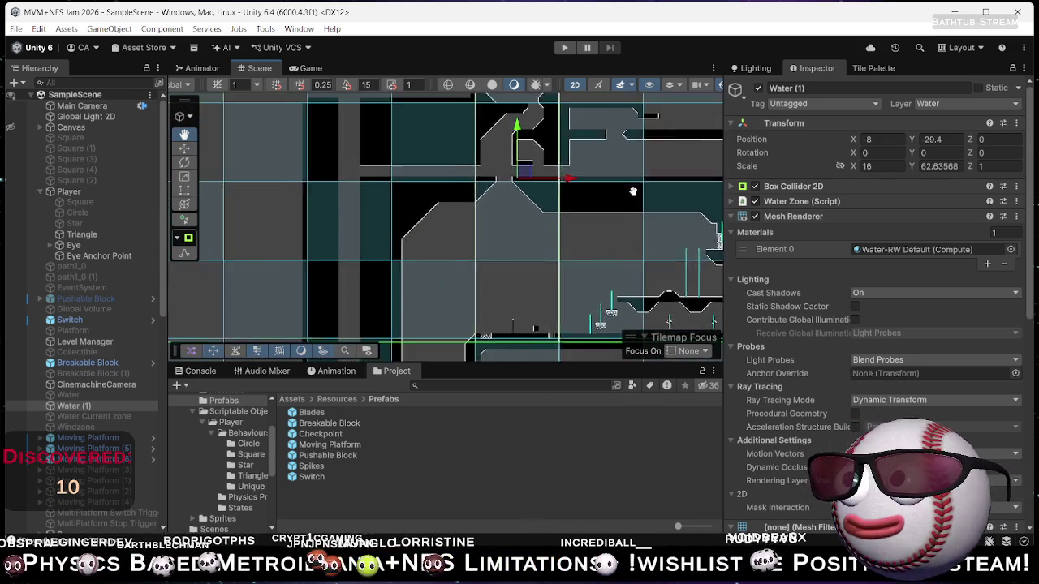
{"action": "mouse_move", "coordinate": [475, 227]}
{"action": "left_mouse_down"}
{"action": "mouse_move", "coordinate": [543, 189]}
{"action": "mouse_move", "coordinate": [492, 241]}
{"action": "mouse_move", "coordinate": [516, 244]}
{"action": "mouse_move", "coordinate": [489, 241]}
{"action": "mouse_move", "coordinate": [538, 236]}
{"action": "mouse_move", "coordinate": [501, 217]}
{"action": "mouse_move", "coordinate": [152, 204]}
{"action": "mouse_move", "coordinate": [240, 190]}
{"action": "mouse_move", "coordinate": [341, 198]}
{"action": "mouse_move", "coordinate": [321, 203]}
{"action": "left_mouse_up"}
{"action": "scroll", "coordinate": [322, 204], "scroll_direction": "up", "scroll_amount": 2}
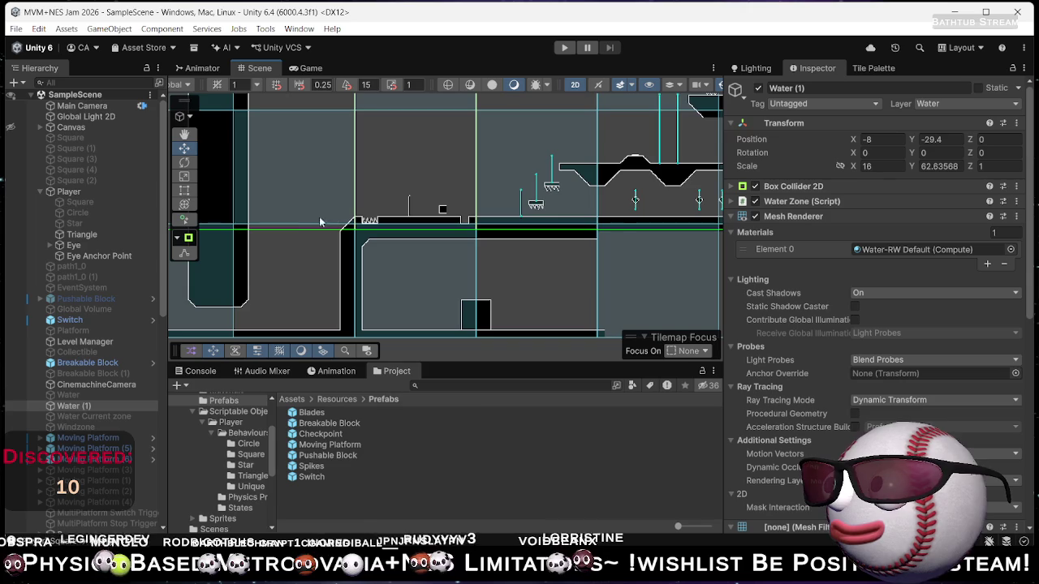
{"action": "scroll", "coordinate": [337, 225], "scroll_direction": "up", "scroll_amount": 2}
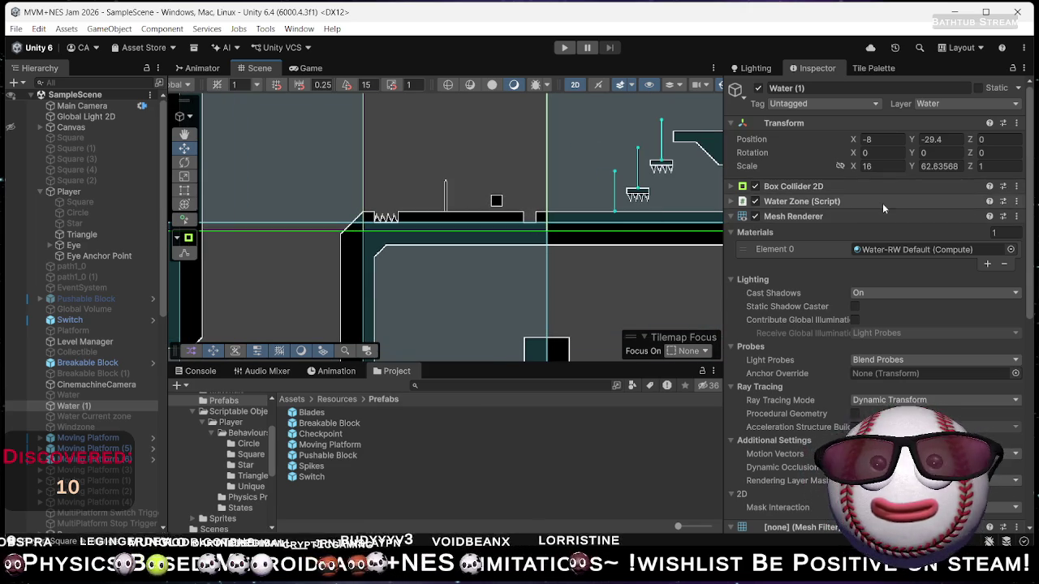
{"action": "left_click", "coordinate": [873, 68]}
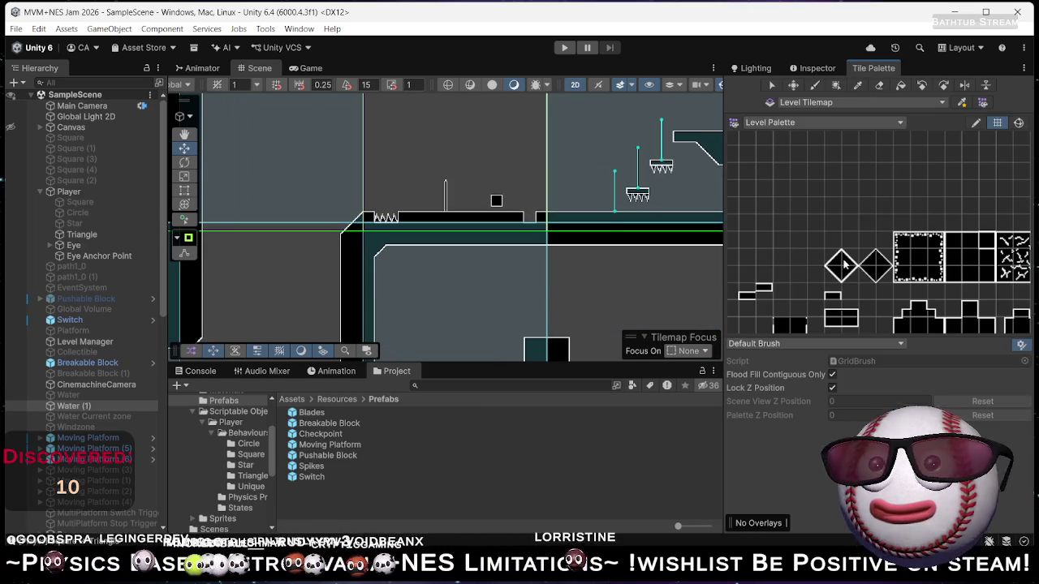
Paint a short row of tiles and fill the empty cell right of the corner with the dark tile.
{"action": "left_click", "coordinate": [973, 248]}
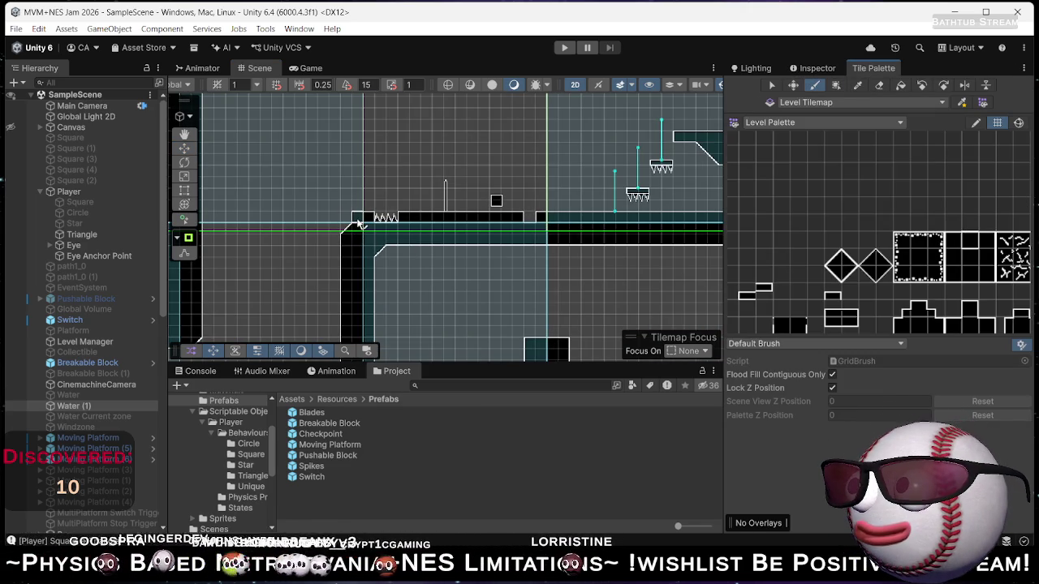
{"action": "mouse_move", "coordinate": [357, 224]}
{"action": "left_mouse_down"}
{"action": "mouse_move", "coordinate": [258, 222]}
{"action": "mouse_move", "coordinate": [350, 248]}
{"action": "mouse_move", "coordinate": [366, 265]}
{"action": "left_mouse_up"}
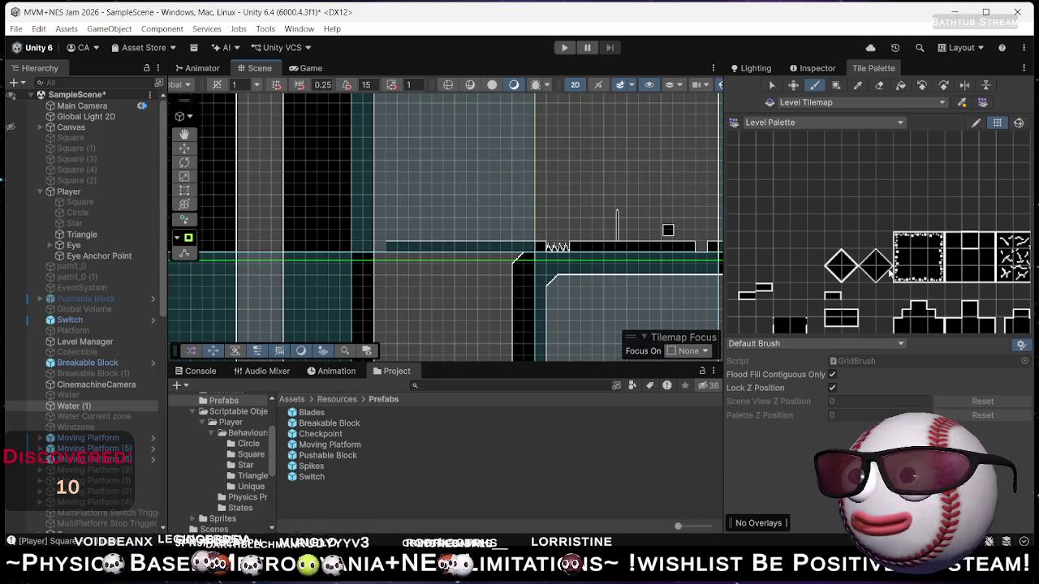
{"action": "left_click", "coordinate": [842, 262]}
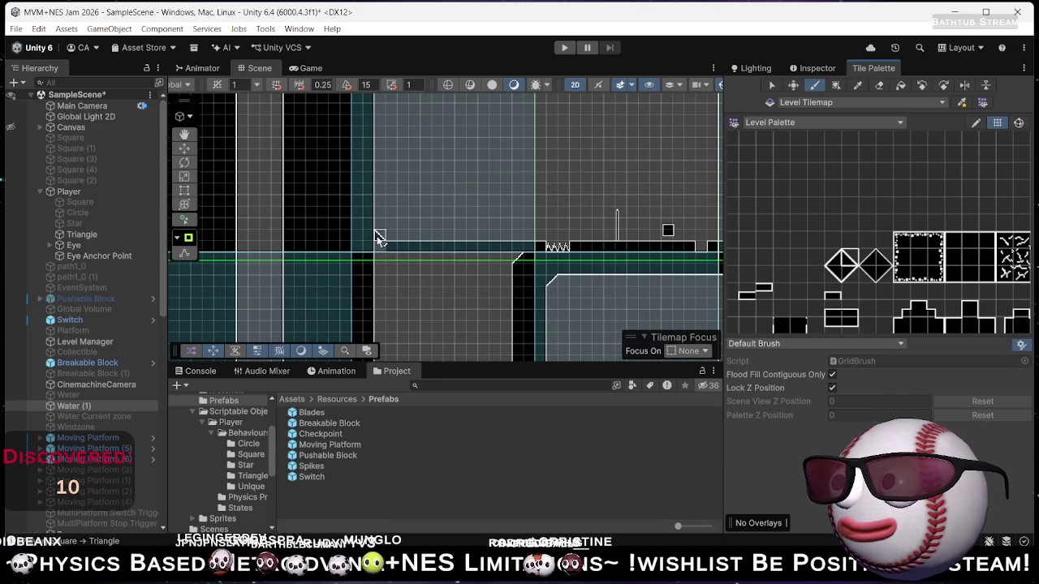
{"action": "left_click", "coordinate": [969, 262]}
{"action": "scroll", "coordinate": [794, 327], "scroll_direction": "down", "scroll_amount": 5}
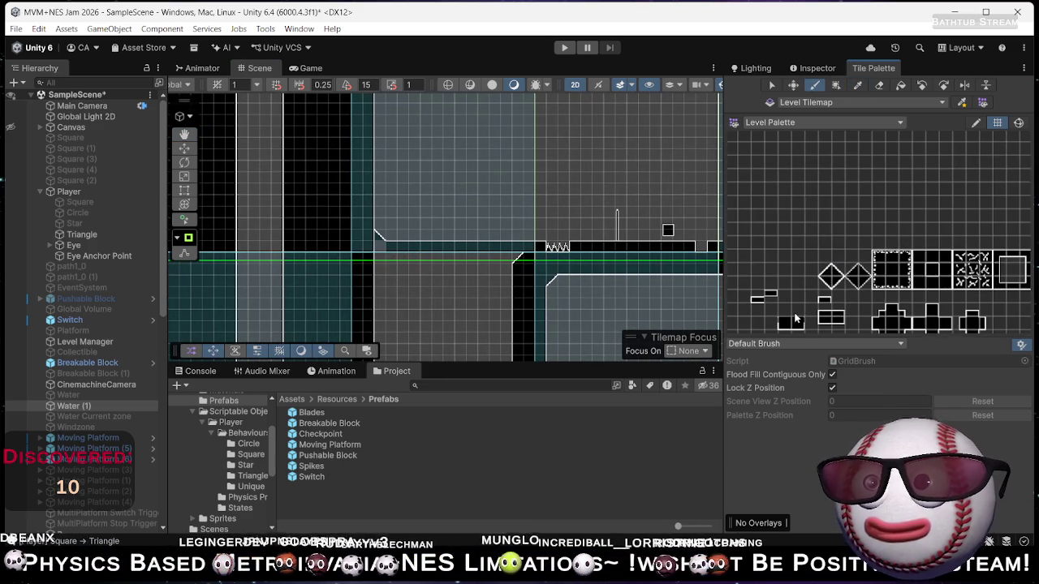
{"action": "scroll", "coordinate": [365, 250], "scroll_direction": "up", "scroll_amount": 4}
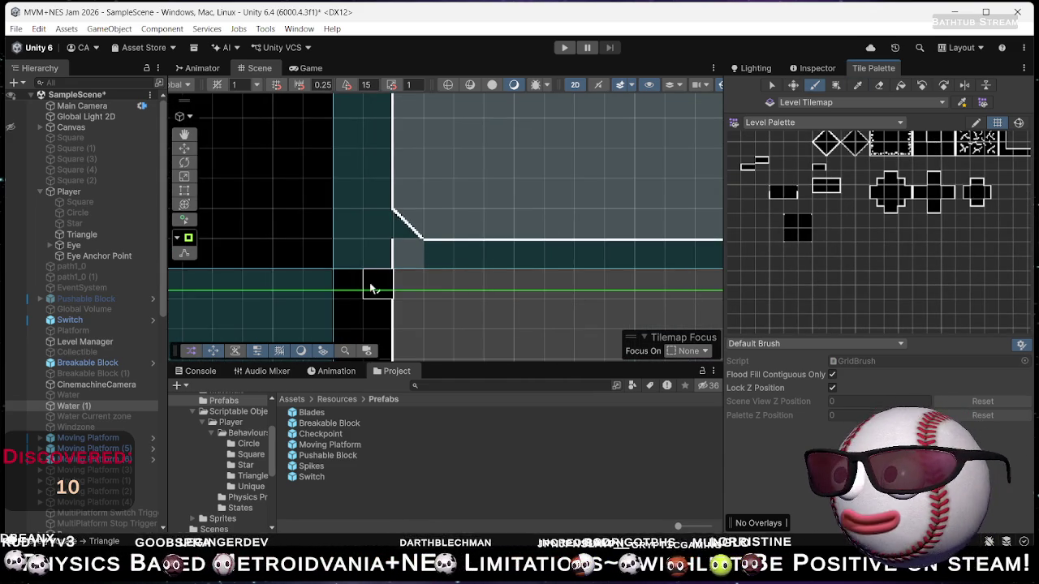
{"action": "left_click", "coordinate": [398, 260]}
Paint black-block edge tiles below the corner and a slope tile at the corridor corner.
{"action": "left_click", "coordinate": [806, 227]}
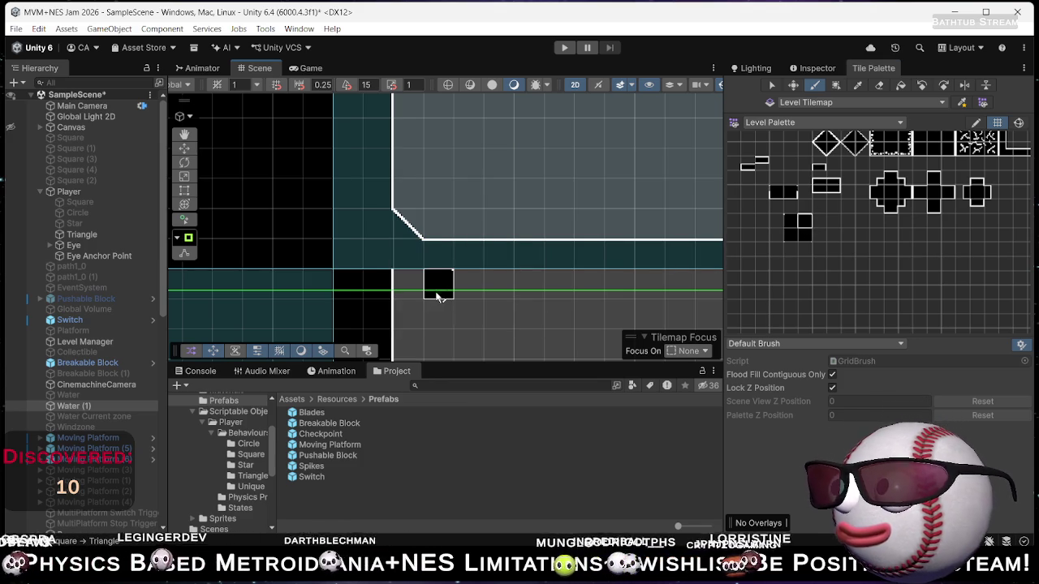
{"action": "left_click", "coordinate": [798, 235]}
{"action": "left_click", "coordinate": [363, 329]}
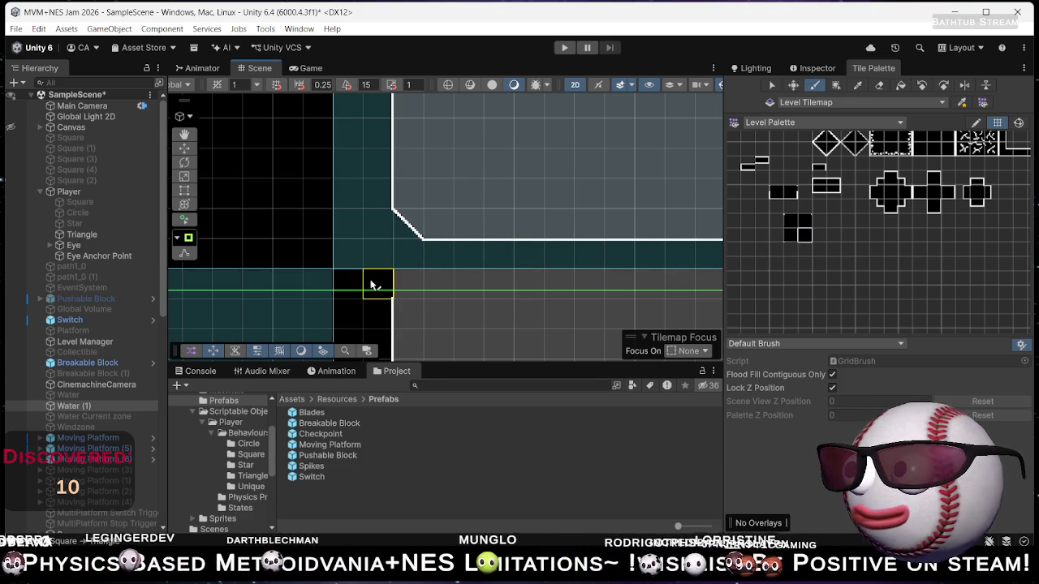
{"action": "left_click_drag", "start_coordinate": [823, 192], "coordinate": [798, 257]}
{"action": "left_click", "coordinate": [796, 207]}
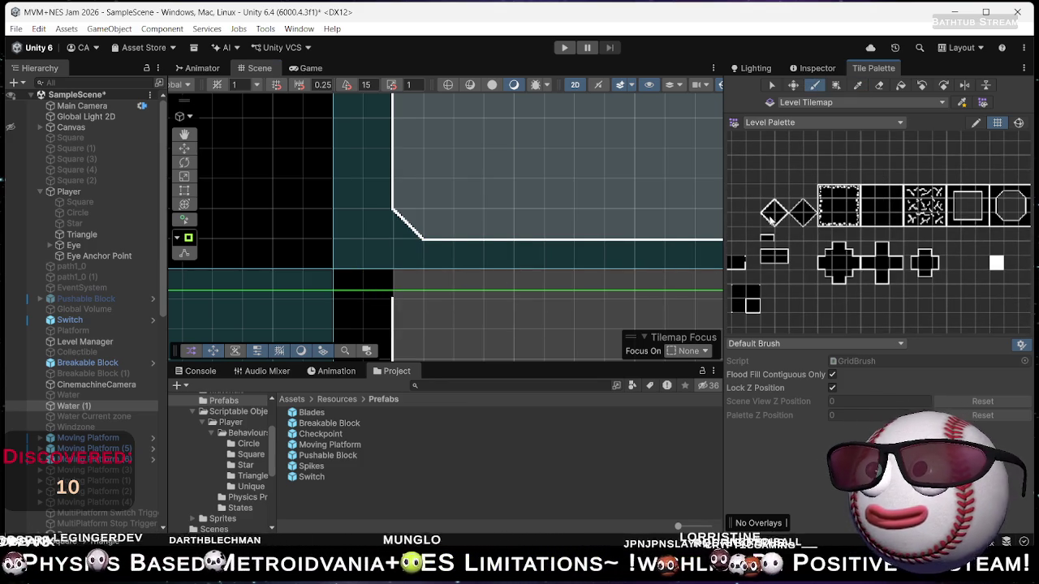
{"action": "left_click", "coordinate": [397, 298]}
Replace the upper slope with a solid black tile and extend the ceiling rightward with black tiles.
{"action": "left_click_drag", "start_coordinate": [487, 325], "coordinate": [464, 162]}
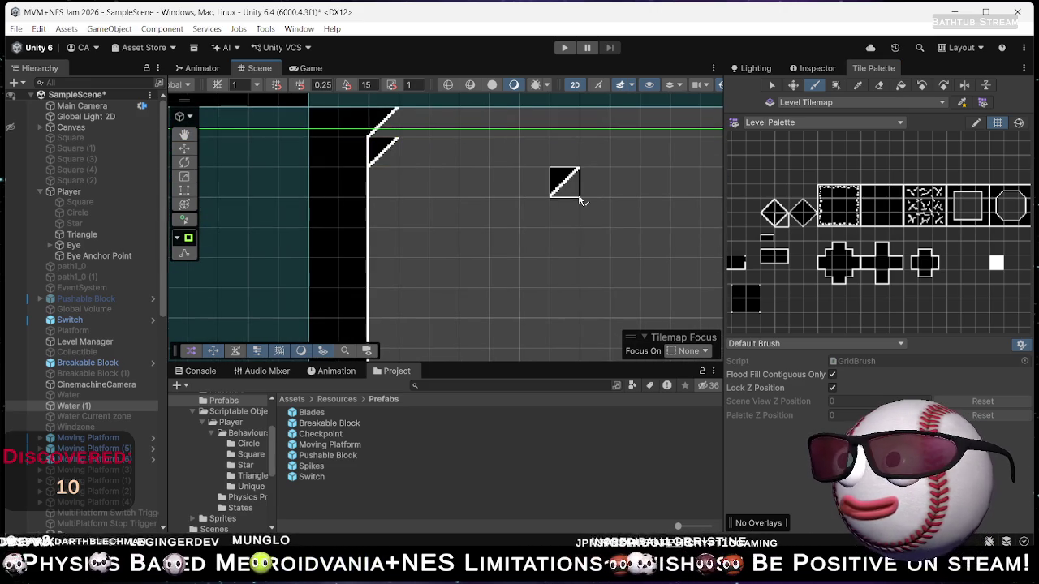
{"action": "left_click", "coordinate": [751, 303]}
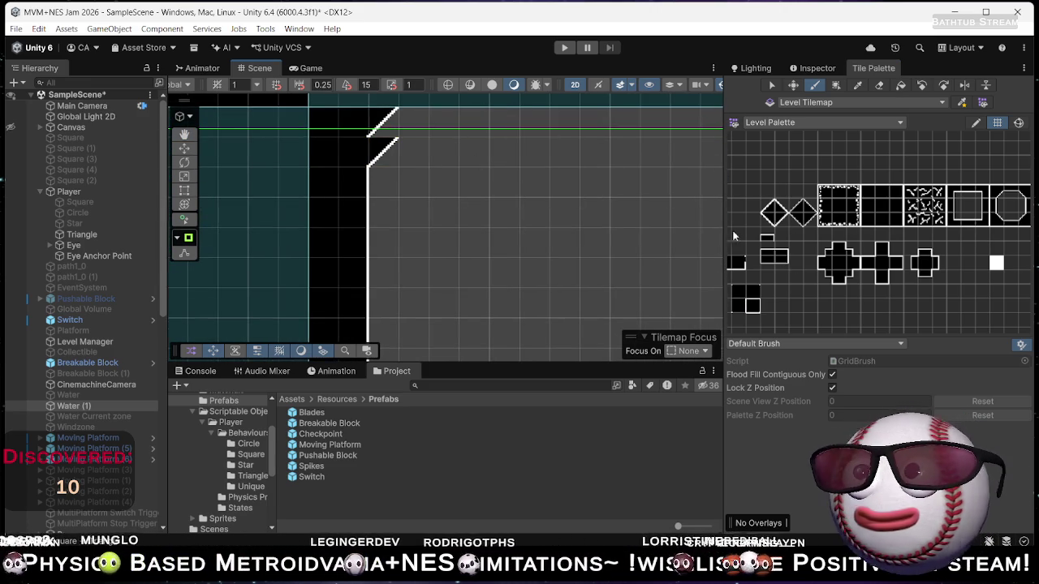
{"action": "left_click", "coordinate": [884, 208]}
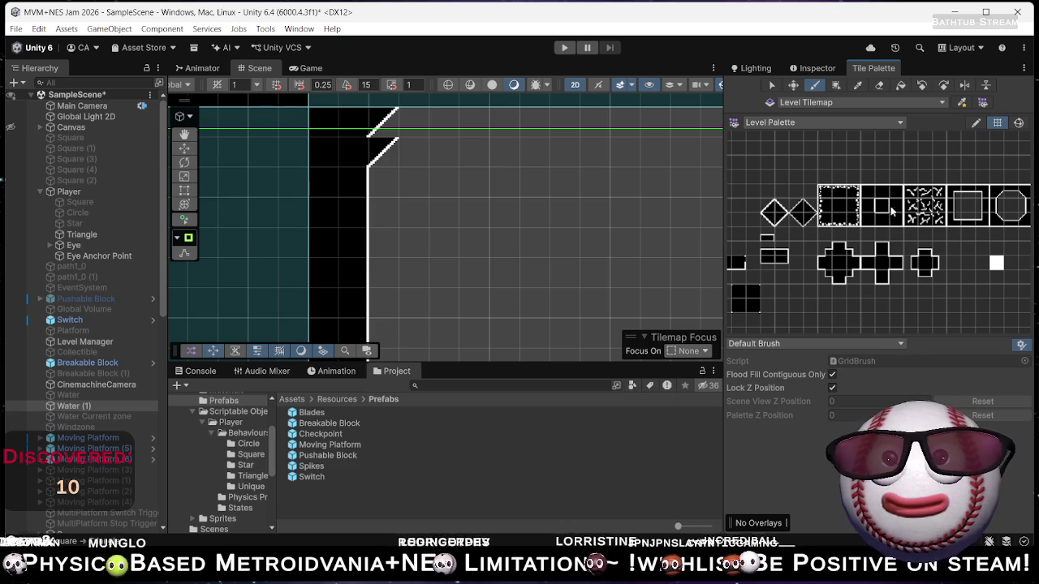
{"action": "left_click", "coordinate": [379, 121]}
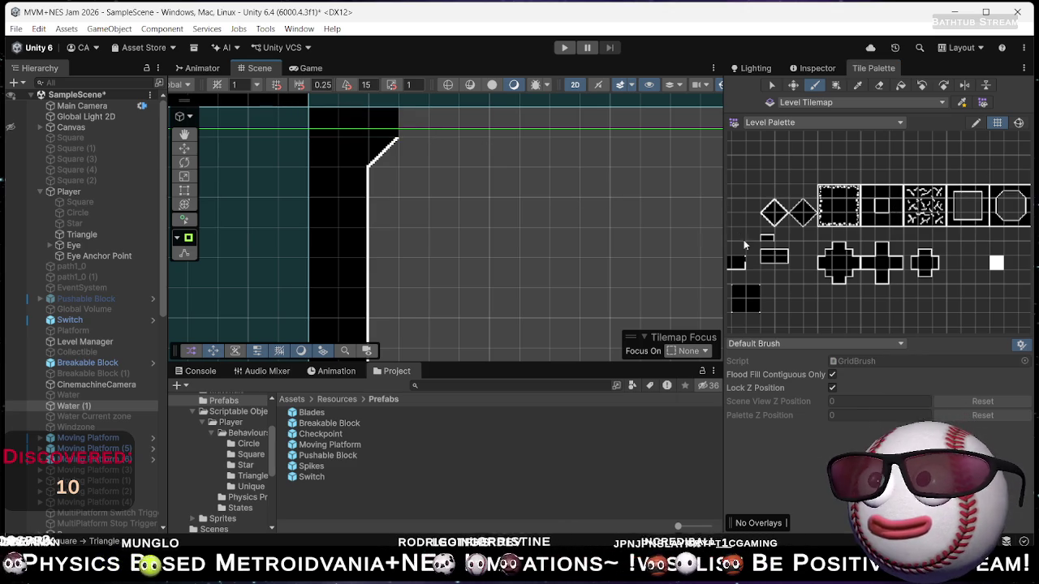
{"action": "left_click", "coordinate": [754, 307]}
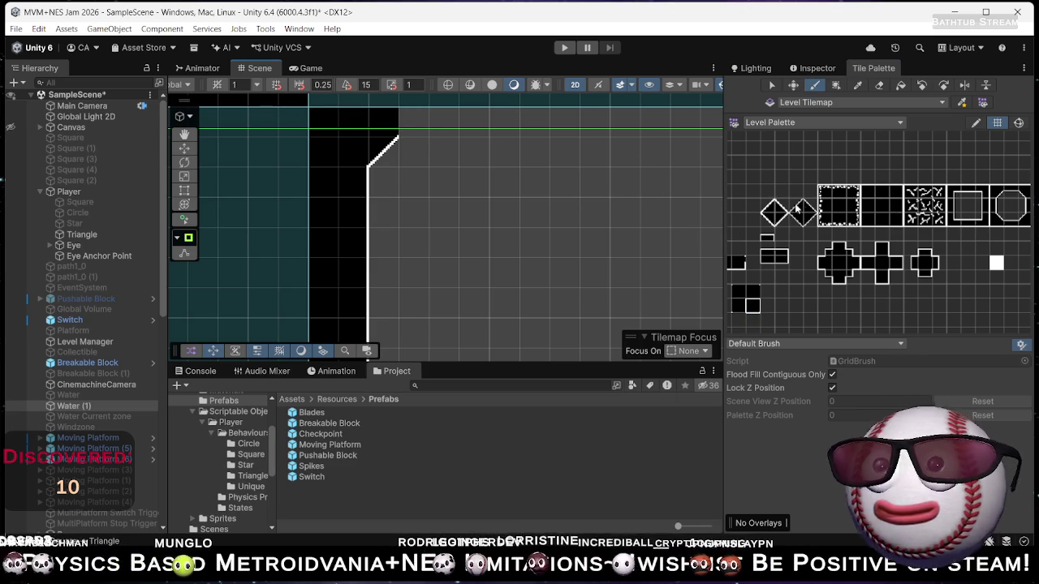
{"action": "left_click", "coordinate": [893, 209]}
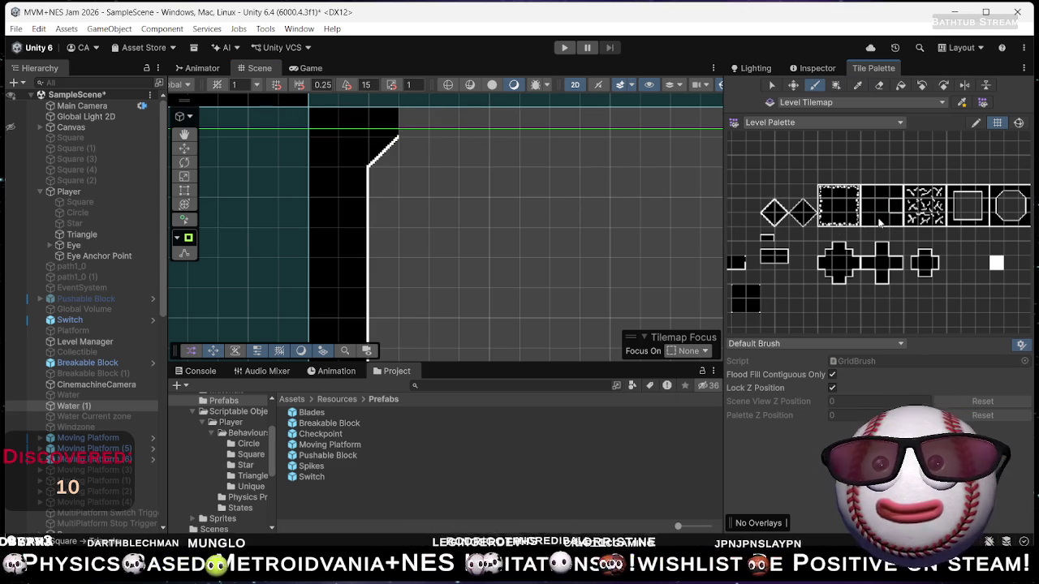
{"action": "mouse_move", "coordinate": [406, 122]}
{"action": "left_mouse_down"}
{"action": "mouse_move", "coordinate": [566, 121]}
{"action": "mouse_move", "coordinate": [650, 134]}
{"action": "left_mouse_up"}
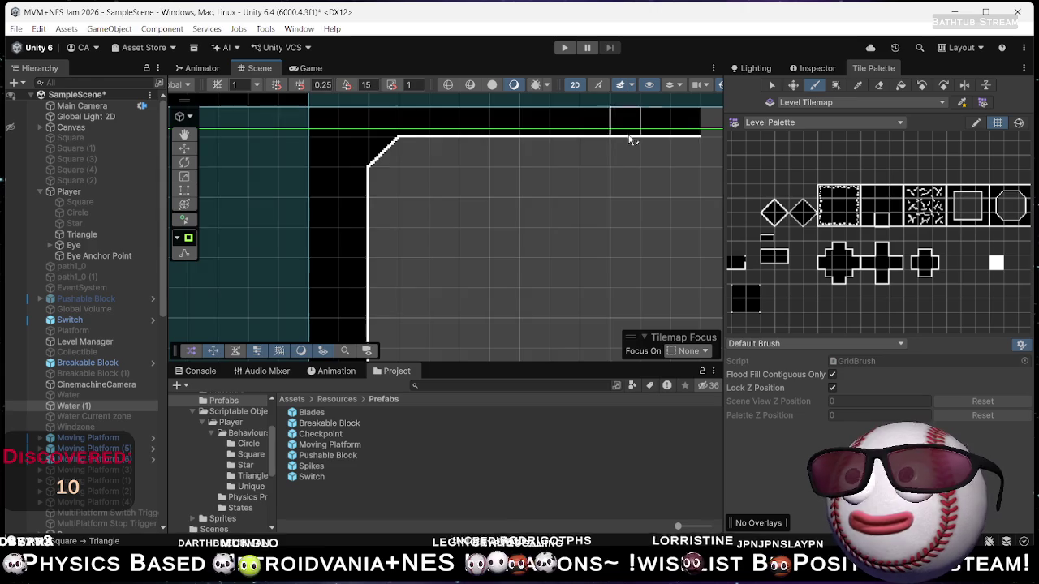
Swap the sloped tile where the corridors meet for a square solid corner.
{"action": "scroll", "coordinate": [649, 133], "scroll_direction": "down", "scroll_amount": 3}
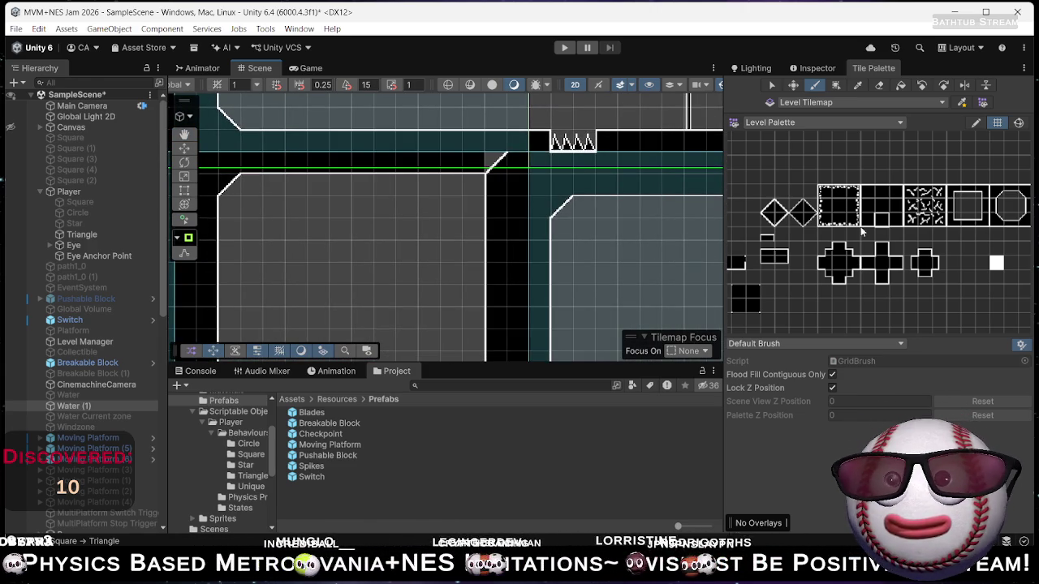
{"action": "left_click_drag", "start_coordinate": [750, 305], "coordinate": [783, 237]}
{"action": "left_click", "coordinate": [496, 163]}
{"action": "scroll", "coordinate": [526, 197], "scroll_direction": "up", "scroll_amount": 1}
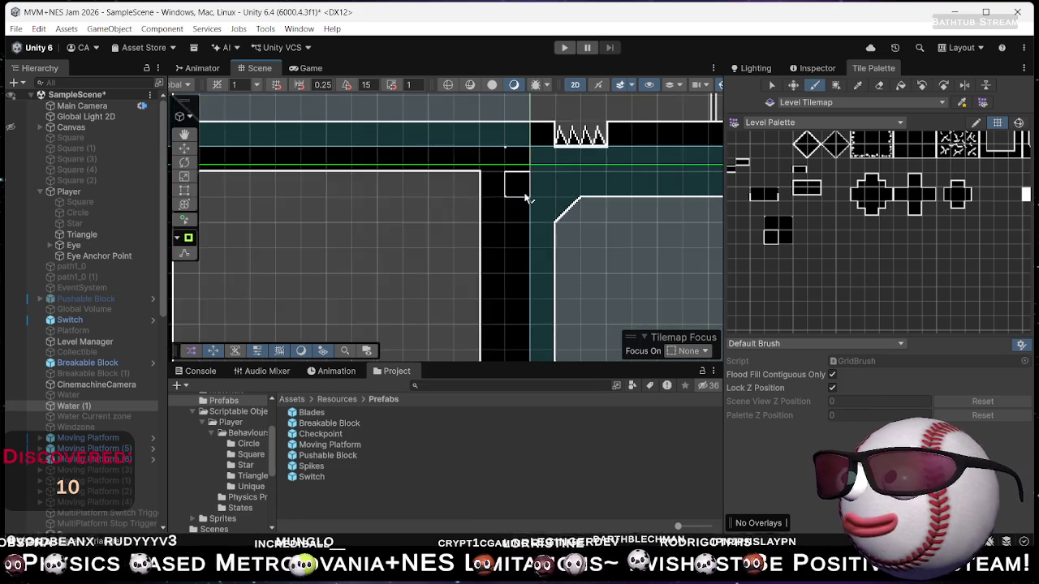
{"action": "scroll", "coordinate": [525, 197], "scroll_direction": "up", "scroll_amount": 2}
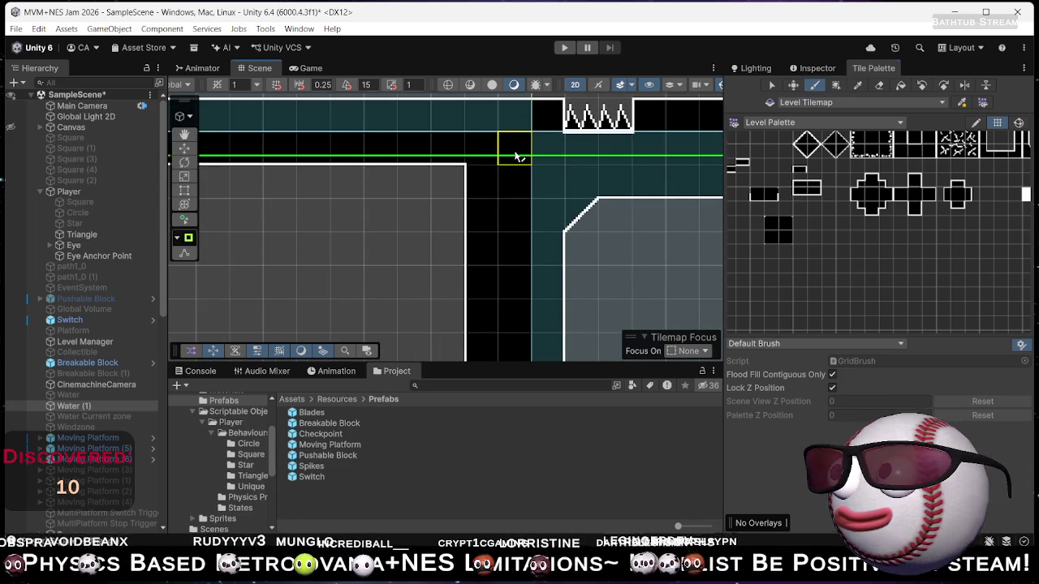
{"action": "scroll", "coordinate": [525, 203], "scroll_direction": "down", "scroll_amount": 6}
{"action": "mouse_move", "coordinate": [470, 251]}
{"action": "left_mouse_down"}
{"action": "mouse_move", "coordinate": [452, 260]}
{"action": "mouse_move", "coordinate": [452, 144]}
{"action": "mouse_move", "coordinate": [482, 224]}
{"action": "mouse_move", "coordinate": [522, 210]}
{"action": "mouse_move", "coordinate": [485, 225]}
{"action": "mouse_move", "coordinate": [529, 239]}
{"action": "mouse_move", "coordinate": [520, 259]}
{"action": "mouse_move", "coordinate": [432, 191]}
{"action": "mouse_move", "coordinate": [349, 203]}
{"action": "mouse_move", "coordinate": [360, 250]}
{"action": "mouse_move", "coordinate": [490, 211]}
{"action": "mouse_move", "coordinate": [488, 279]}
{"action": "mouse_move", "coordinate": [426, 211]}
{"action": "left_mouse_up"}
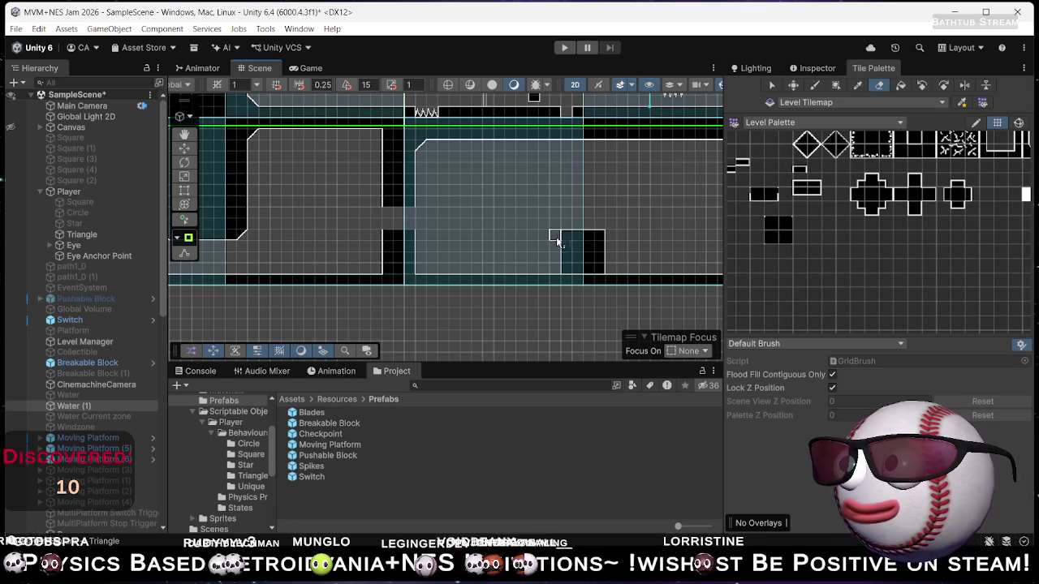
Switch the Tile Palette from Eraser to Paintbrush and bring the diamond and square tiles into view.
{"action": "mouse_move", "coordinate": [952, 205]}
{"action": "left_mouse_down"}
{"action": "mouse_move", "coordinate": [812, 292]}
{"action": "mouse_move", "coordinate": [803, 237]}
{"action": "left_mouse_up"}
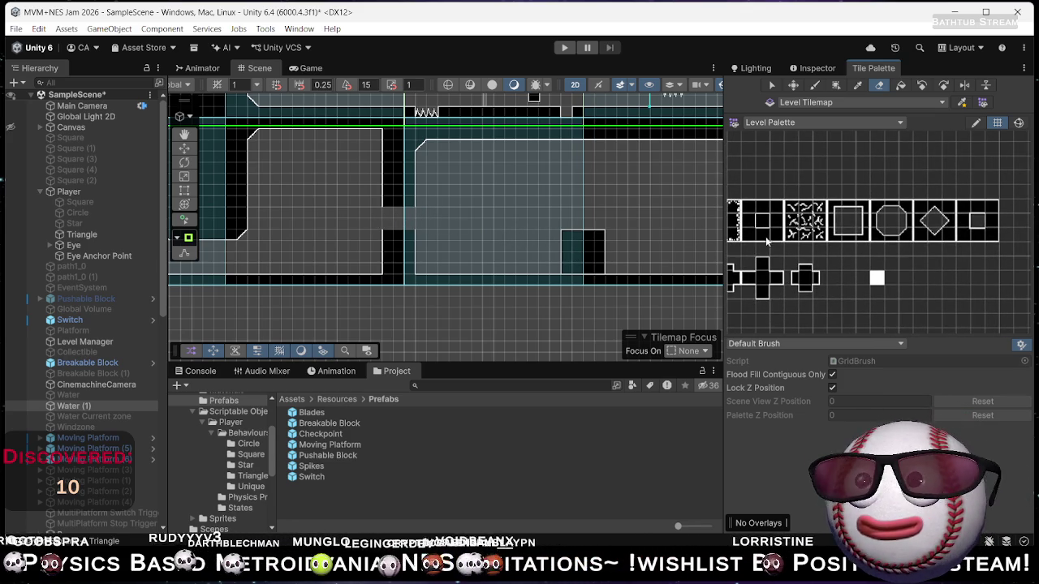
{"action": "key", "text": "b"}
{"action": "scroll", "coordinate": [440, 241], "scroll_direction": "up", "scroll_amount": 2}
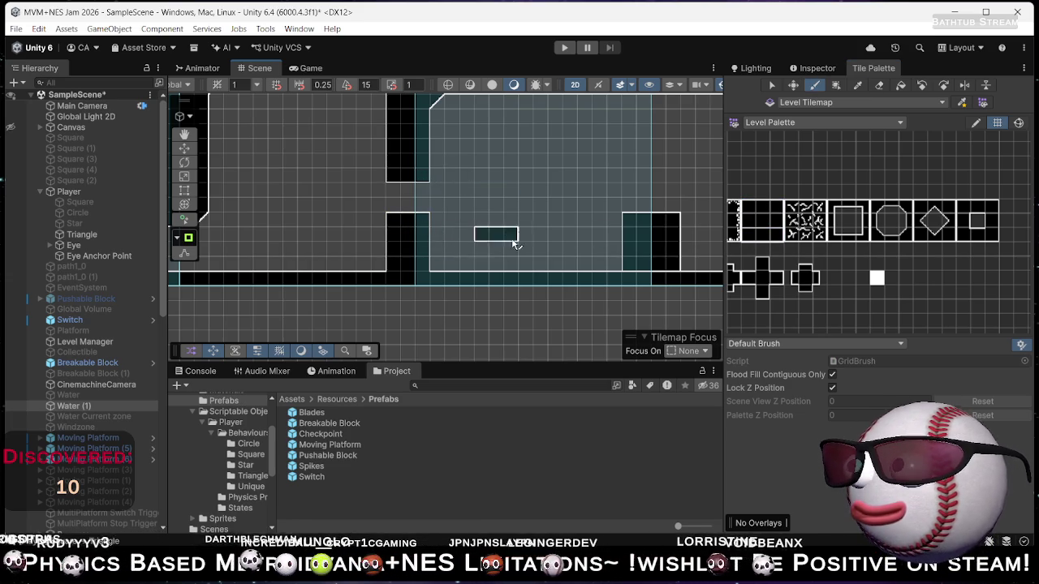
{"action": "scroll", "coordinate": [366, 278], "scroll_direction": "down", "scroll_amount": 3}
{"action": "scroll", "coordinate": [549, 203], "scroll_direction": "up", "scroll_amount": 5}
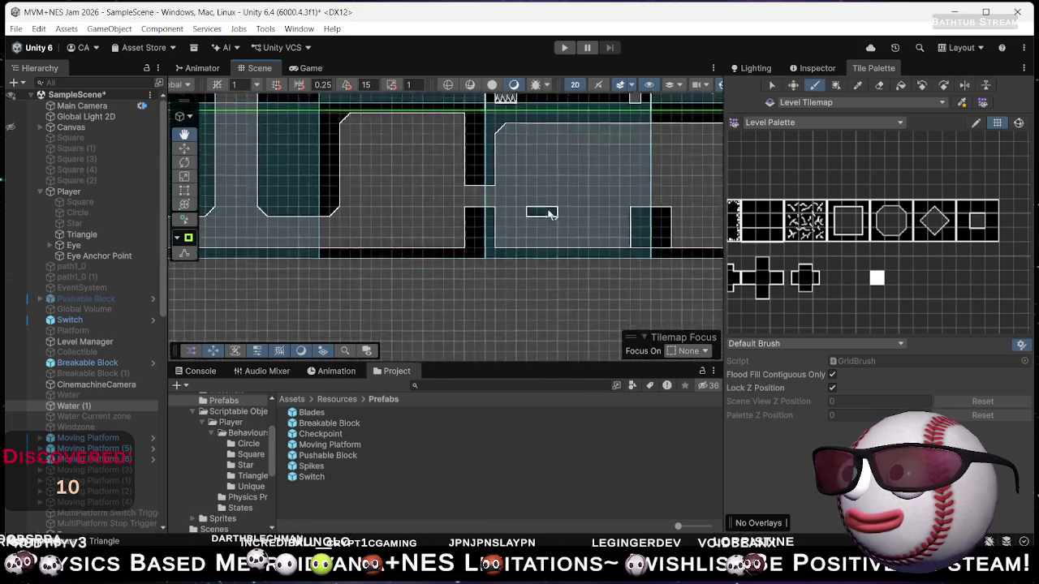
{"action": "scroll", "coordinate": [503, 213], "scroll_direction": "down", "scroll_amount": 3}
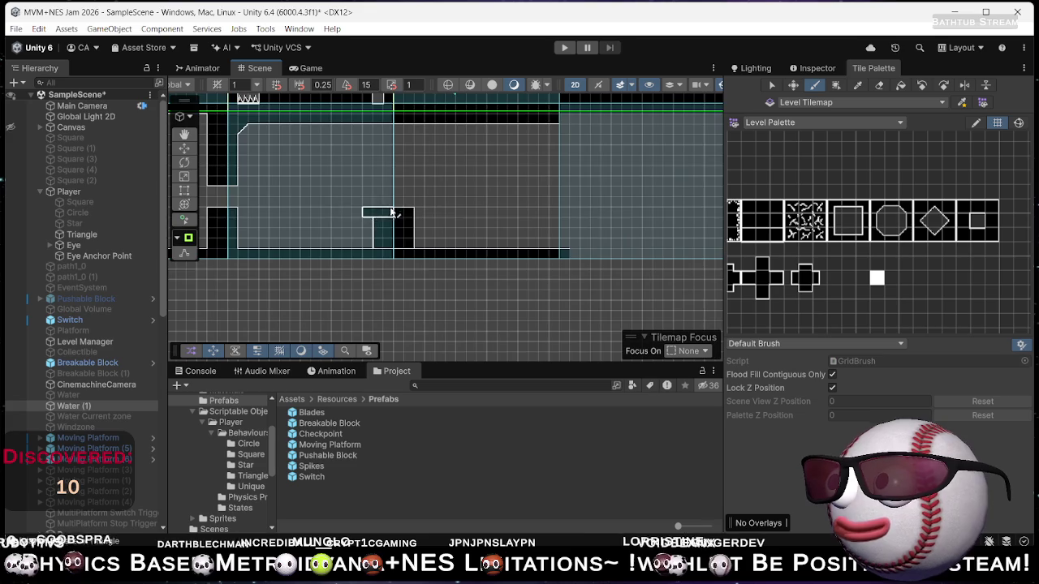
{"action": "scroll", "coordinate": [390, 244], "scroll_direction": "up", "scroll_amount": 3}
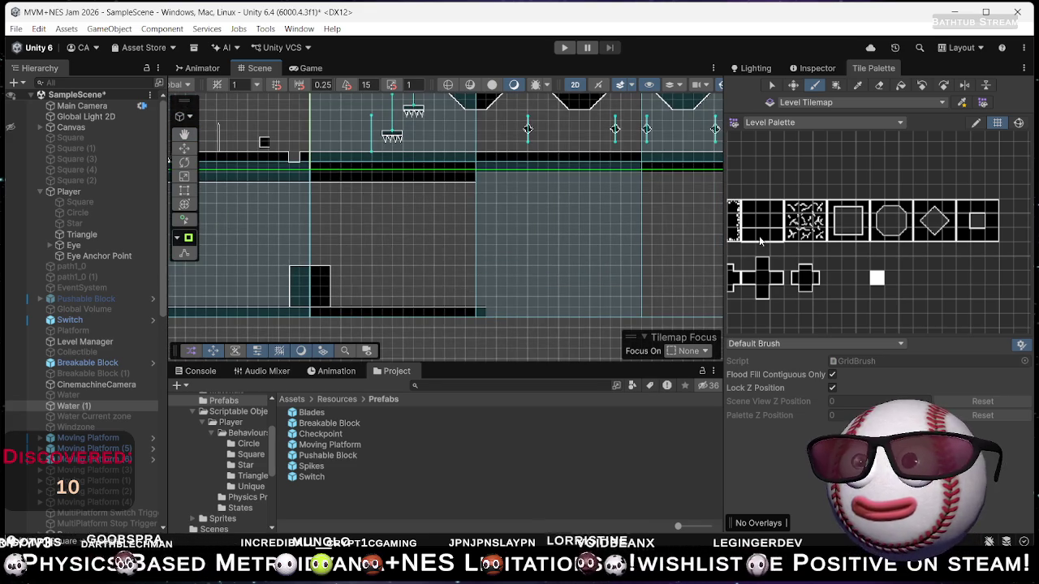
{"action": "left_click_drag", "start_coordinate": [755, 227], "coordinate": [893, 247]}
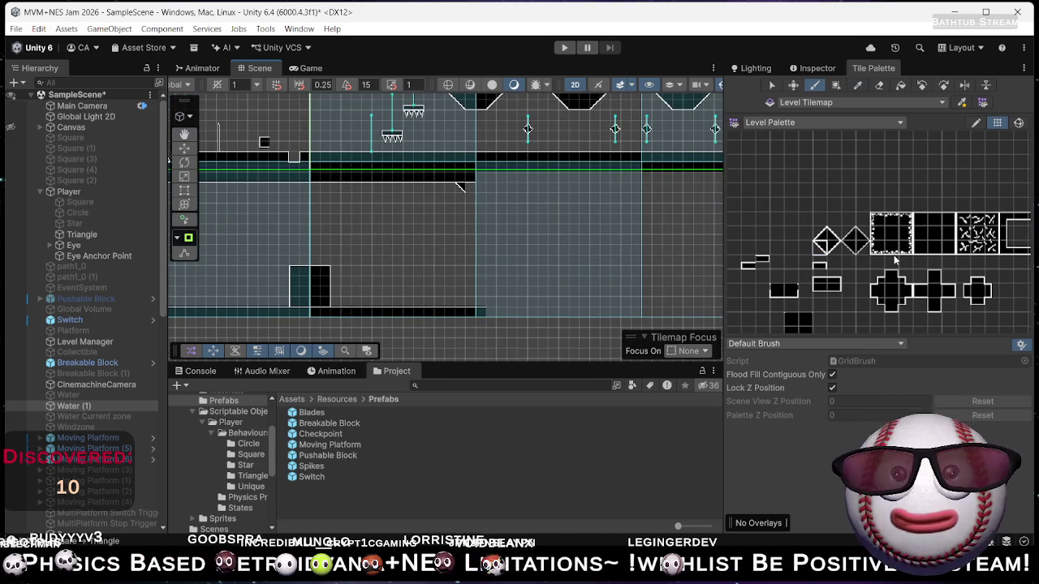
Paint a vertical black wall down from the sloped corner, then add tiles up its right side.
{"action": "left_click", "coordinate": [791, 333]}
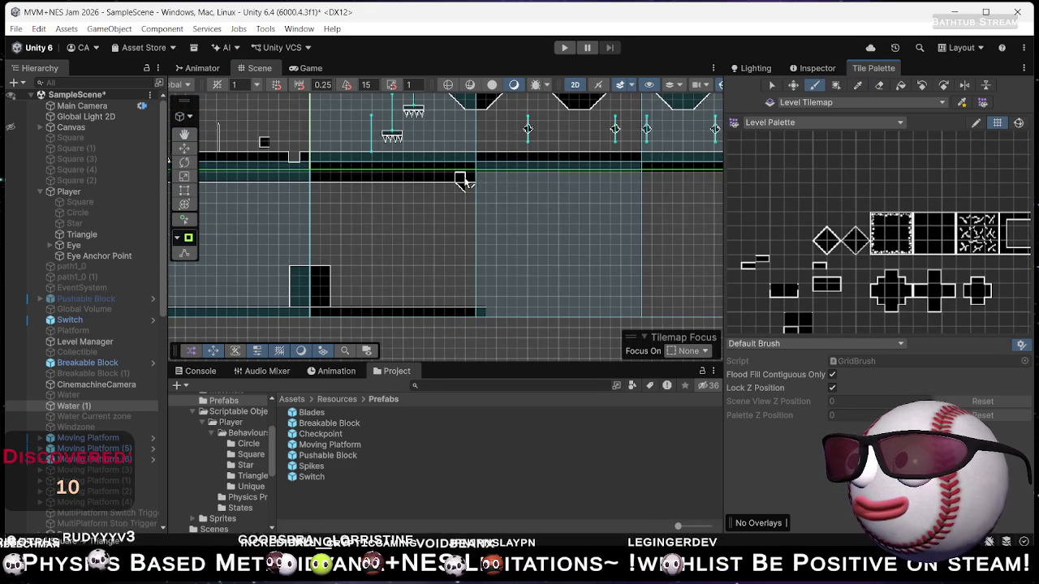
{"action": "scroll", "coordinate": [501, 189], "scroll_direction": "up", "scroll_amount": 2}
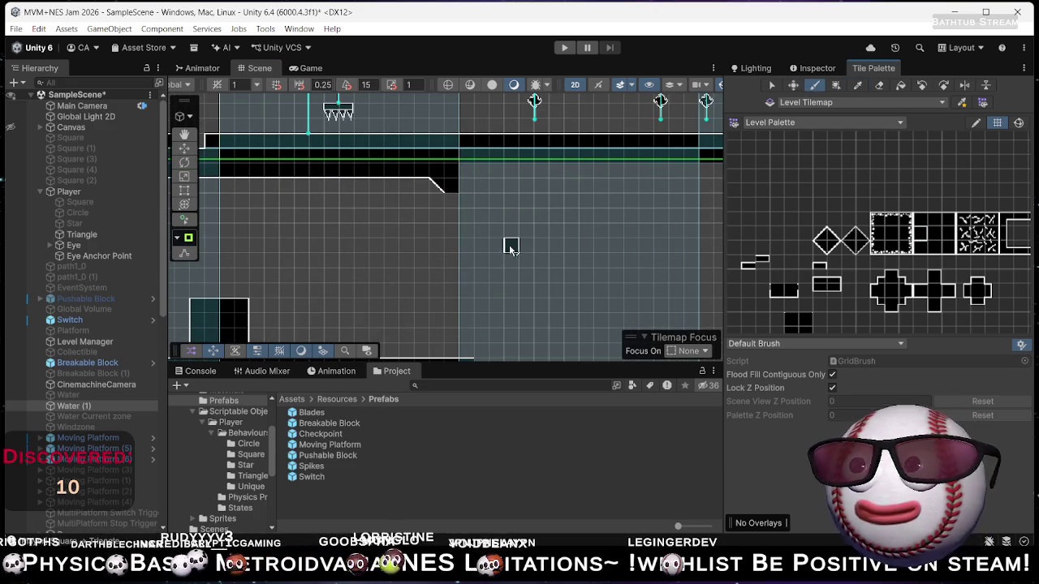
{"action": "mouse_move", "coordinate": [453, 199]}
{"action": "left_mouse_down"}
{"action": "mouse_move", "coordinate": [457, 329]}
{"action": "mouse_move", "coordinate": [366, 298]}
{"action": "mouse_move", "coordinate": [579, 225]}
{"action": "mouse_move", "coordinate": [557, 232]}
{"action": "mouse_move", "coordinate": [503, 204]}
{"action": "mouse_move", "coordinate": [360, 186]}
{"action": "mouse_move", "coordinate": [421, 201]}
{"action": "left_mouse_up"}
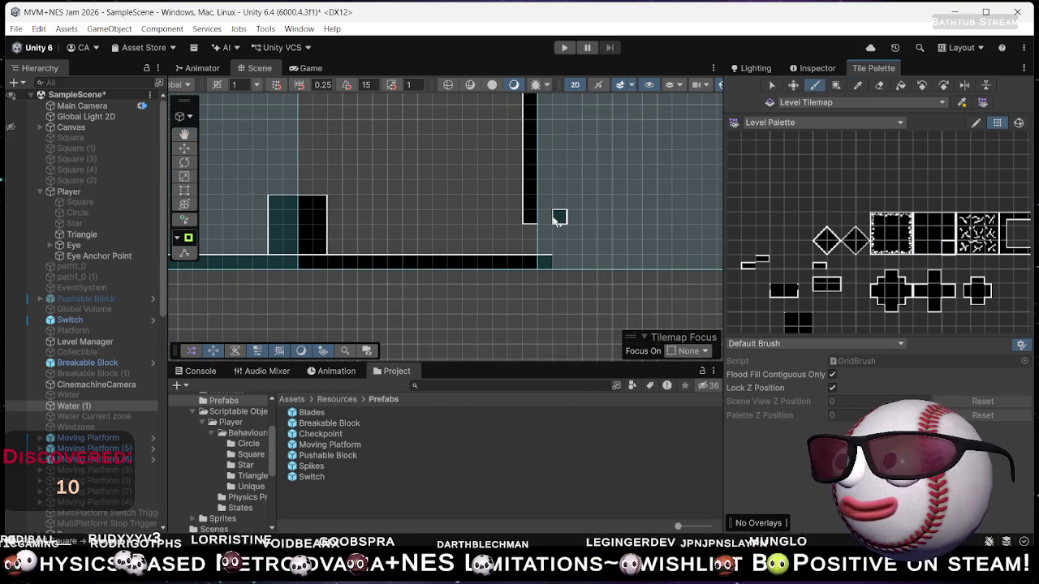
{"action": "mouse_move", "coordinate": [592, 213]}
{"action": "left_mouse_down"}
{"action": "mouse_move", "coordinate": [535, 283]}
{"action": "mouse_move", "coordinate": [649, 300]}
{"action": "left_mouse_up"}
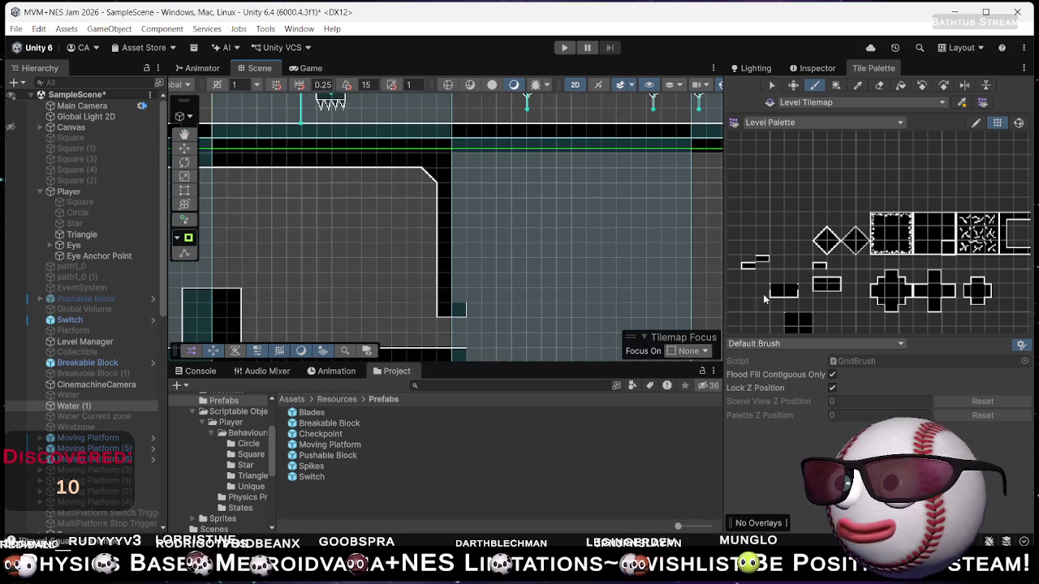
{"action": "mouse_move", "coordinate": [461, 281]}
{"action": "left_mouse_down"}
{"action": "mouse_move", "coordinate": [458, 204]}
{"action": "mouse_move", "coordinate": [577, 225]}
{"action": "mouse_move", "coordinate": [503, 122]}
{"action": "mouse_move", "coordinate": [453, 276]}
{"action": "mouse_move", "coordinate": [430, 247]}
{"action": "left_mouse_up"}
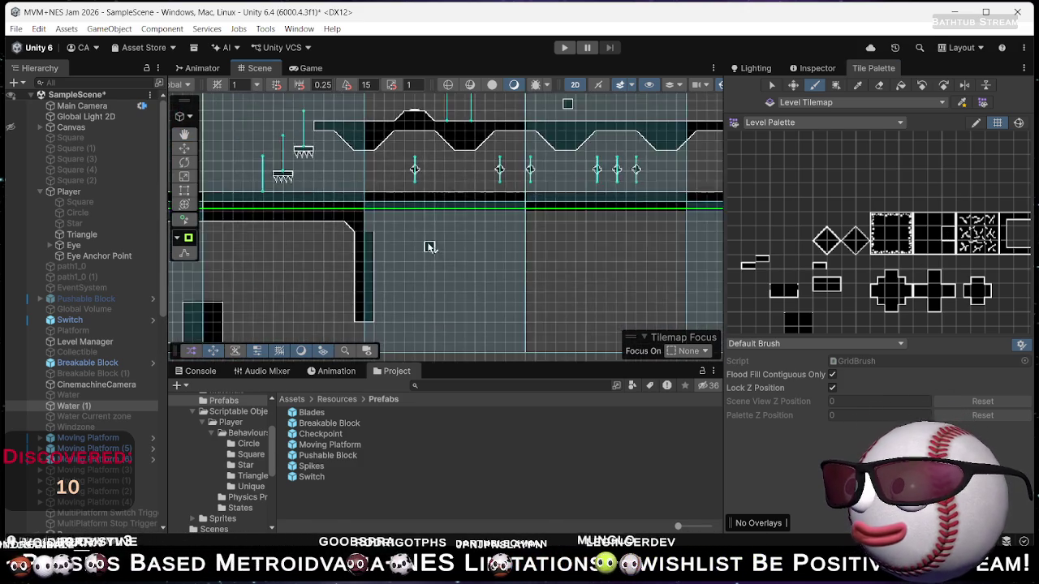
{"action": "scroll", "coordinate": [430, 248], "scroll_direction": "down", "scroll_amount": 6}
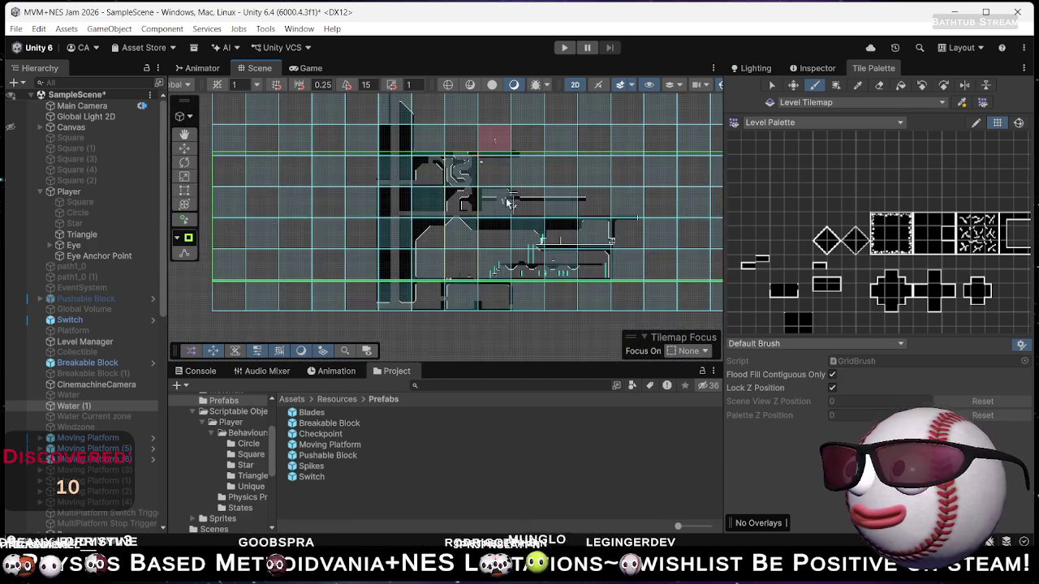
{"action": "scroll", "coordinate": [499, 209], "scroll_direction": "up", "scroll_amount": 5}
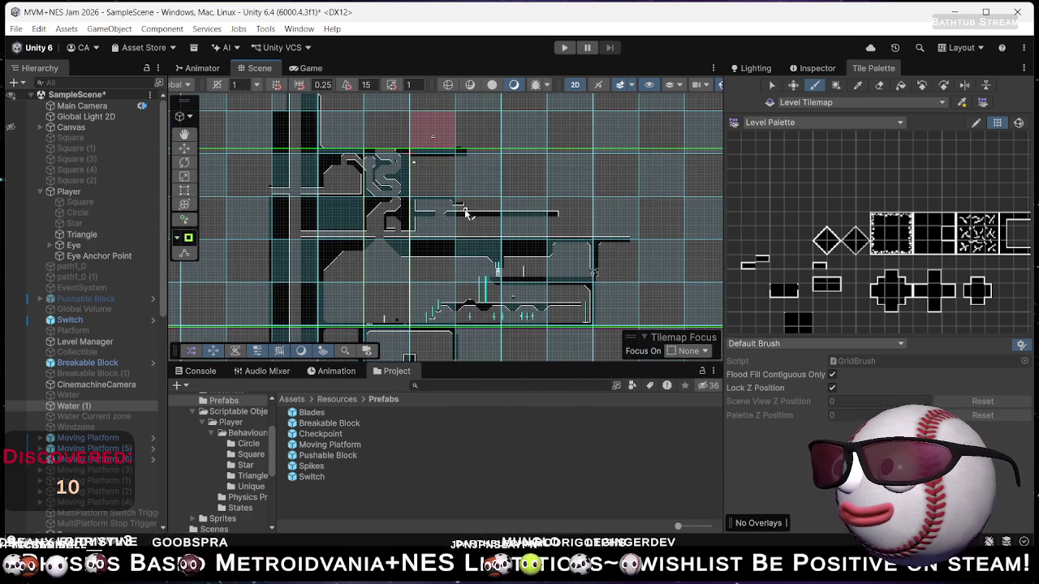
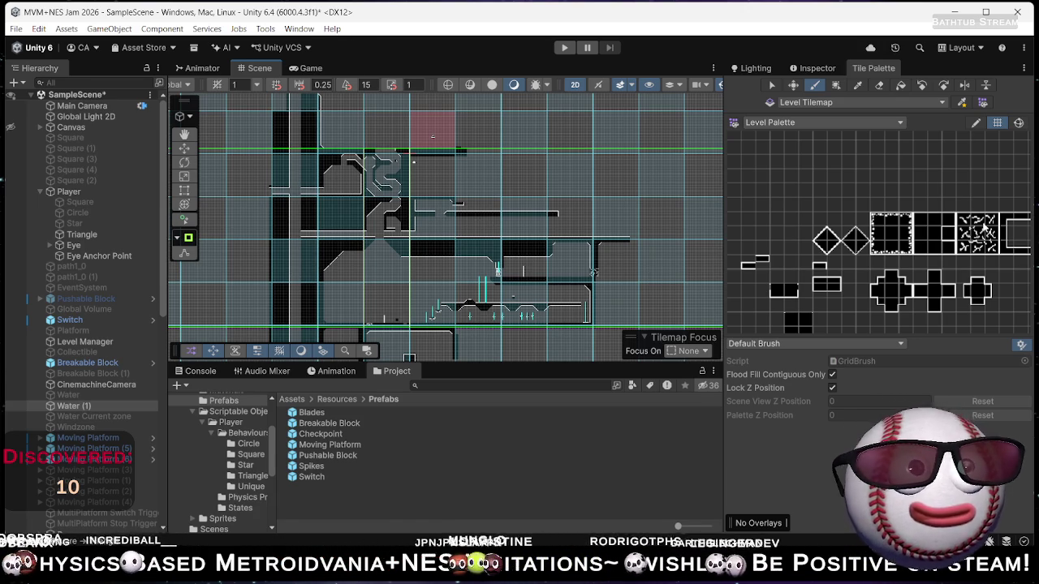
Drop a Breakable Block prefab into the scene and grid-snap it into the corridor gap at X -6.53, Y -13.48.
{"action": "left_click_drag", "start_coordinate": [331, 426], "coordinate": [391, 197]}
{"action": "scroll", "coordinate": [392, 198], "scroll_direction": "up", "scroll_amount": 8}
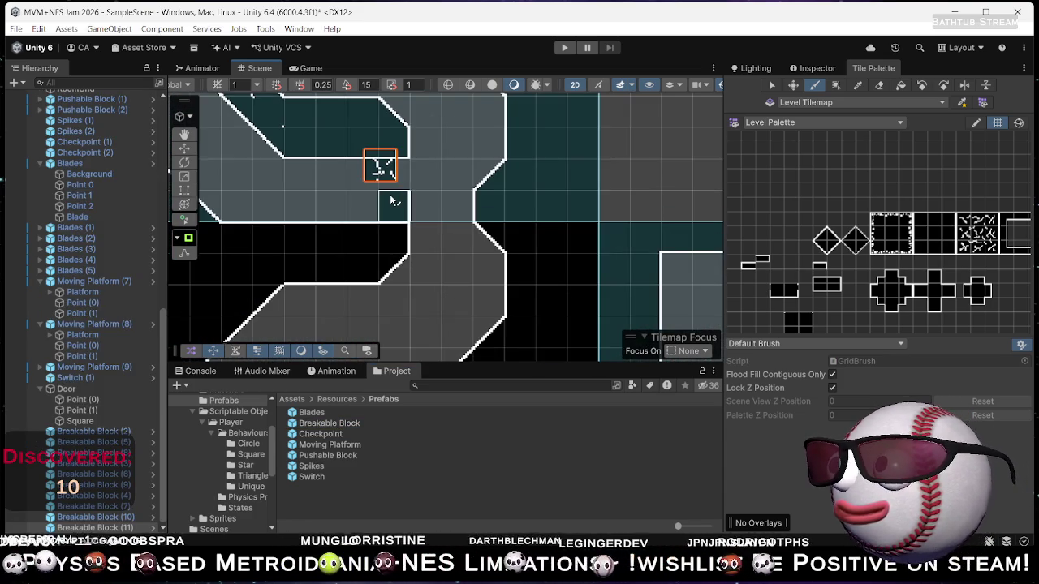
{"action": "left_click", "coordinate": [391, 86]}
{"action": "left_click", "coordinate": [818, 69]}
{"action": "key", "text": "w"}
{"action": "left_click_drag", "start_coordinate": [389, 165], "coordinate": [400, 171]}
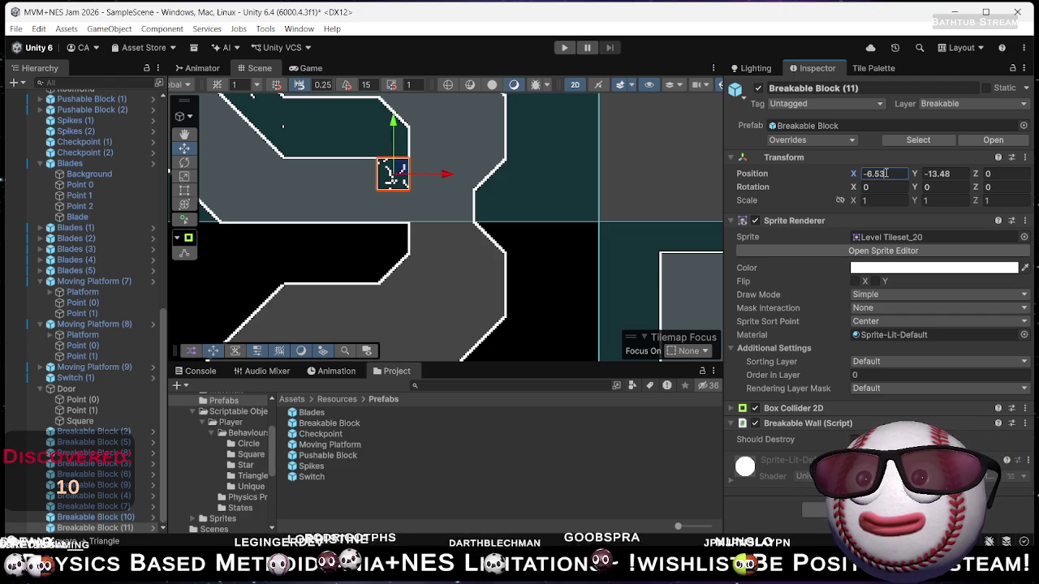
Set the block's Y to -13.5, stack a second block above it, and shift both one unit left.
{"action": "type", "text": "-6.5-13.5"}
{"action": "key", "text": "Return"}
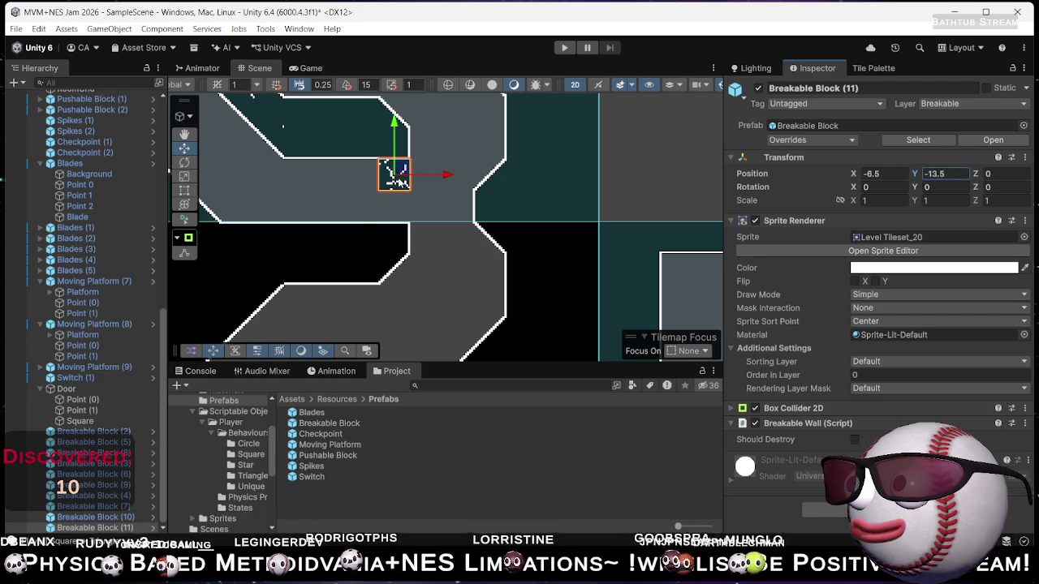
{"action": "left_click_drag", "start_coordinate": [403, 172], "coordinate": [404, 202]}
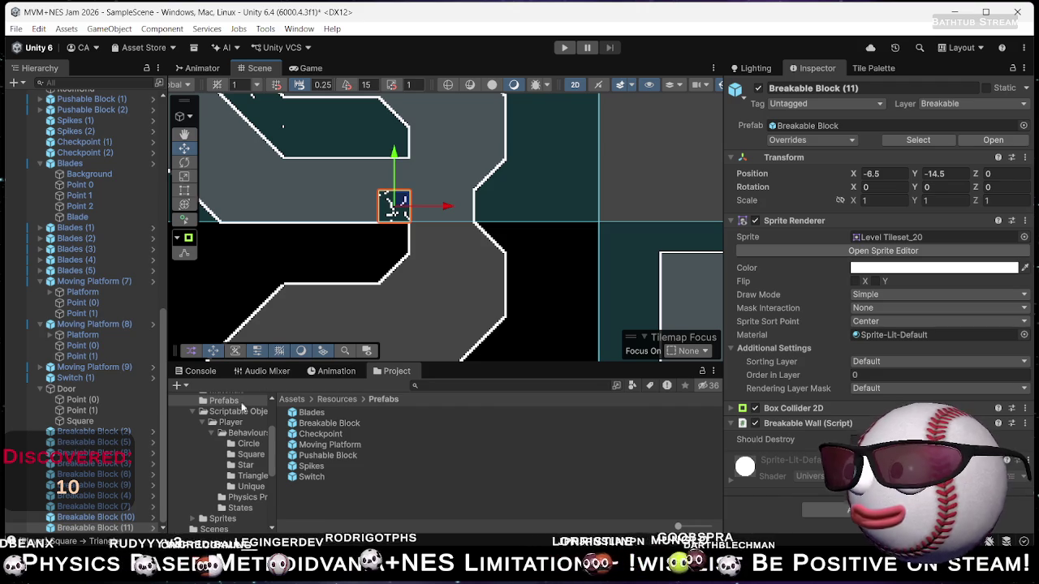
{"action": "left_click", "coordinate": [141, 518]}
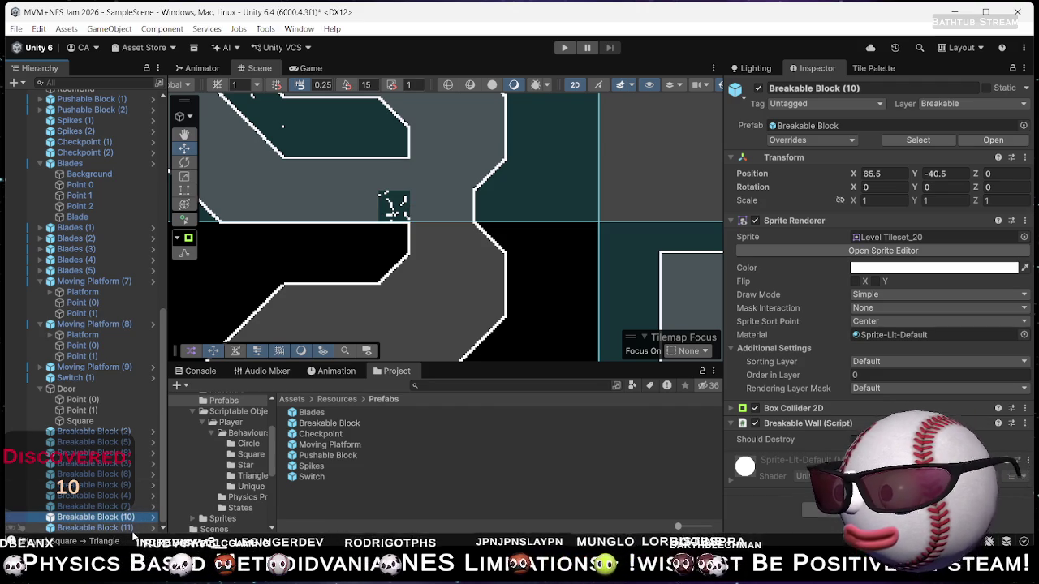
{"action": "left_click", "coordinate": [399, 200]}
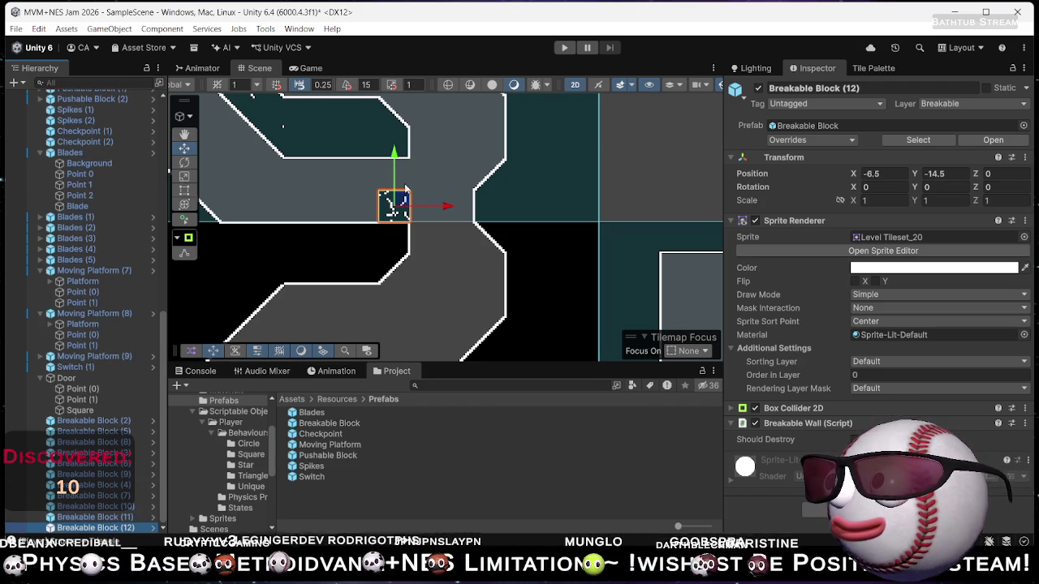
{"action": "left_click_drag", "start_coordinate": [394, 167], "coordinate": [393, 136]}
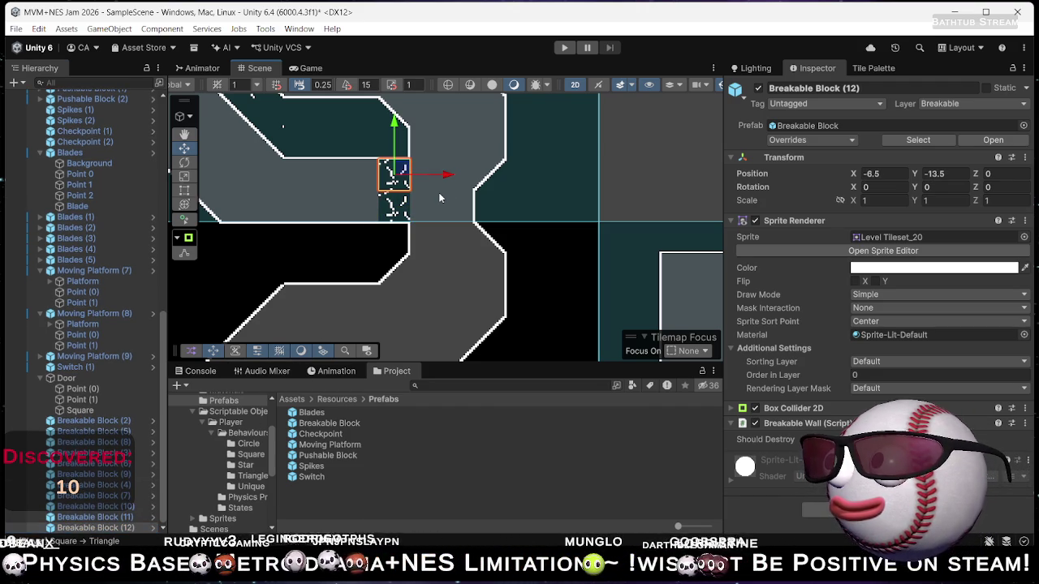
{"action": "left_click", "coordinate": [134, 518], "text": "ctrl"}
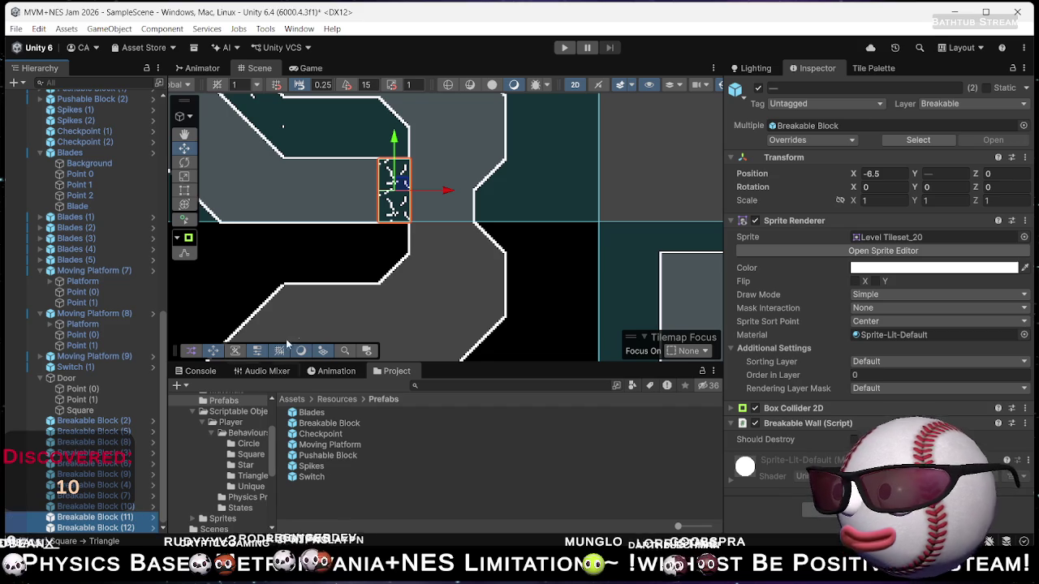
{"action": "left_click_drag", "start_coordinate": [448, 190], "coordinate": [381, 205]}
Duplicate the two-block column twice and move the copies left to X -9.5.
{"action": "key", "text": "ctrl+d"}
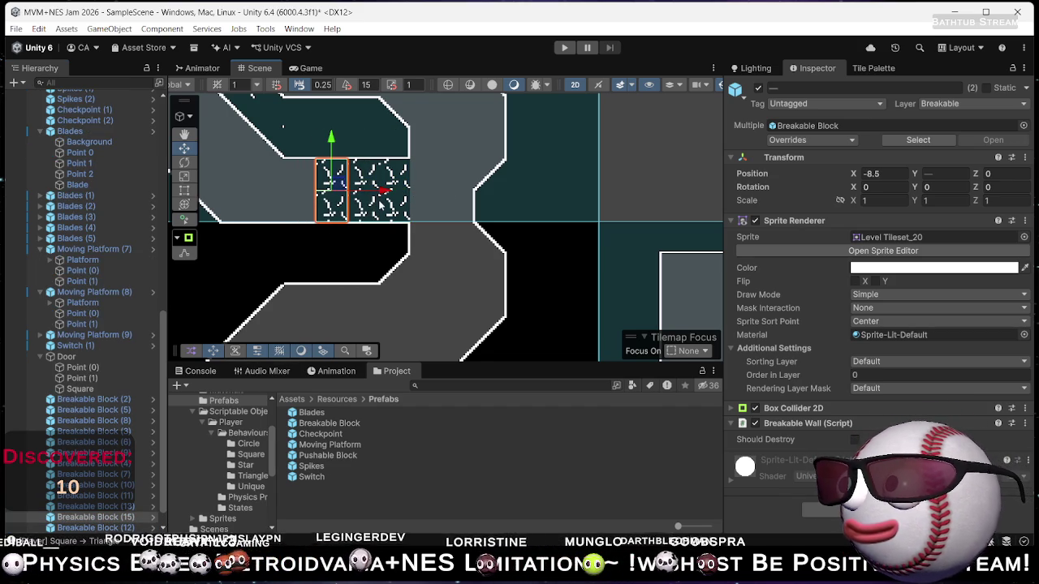
{"action": "key", "text": "ctrl+d"}
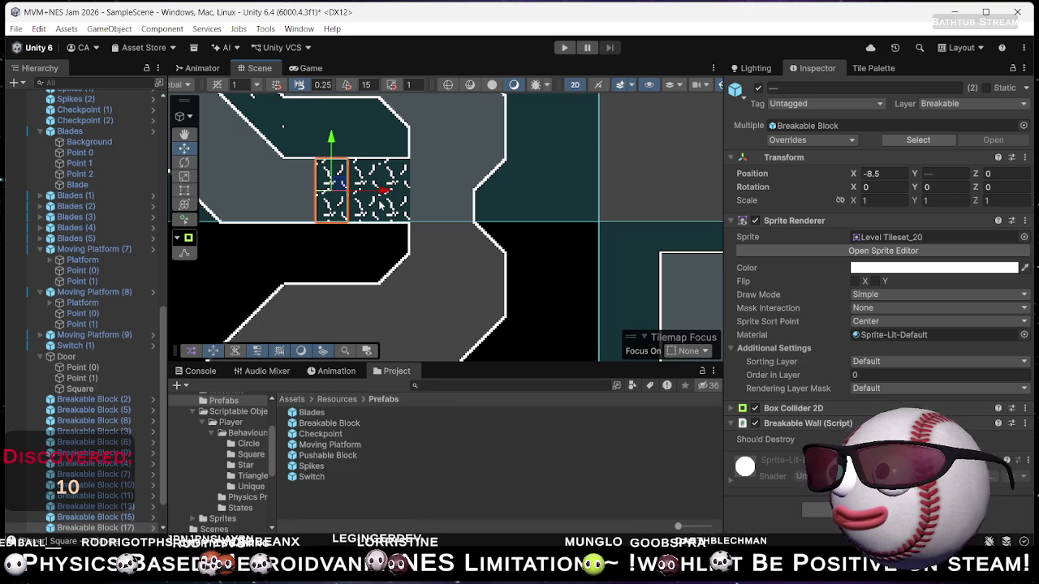
{"action": "left_click_drag", "start_coordinate": [376, 198], "coordinate": [354, 207]}
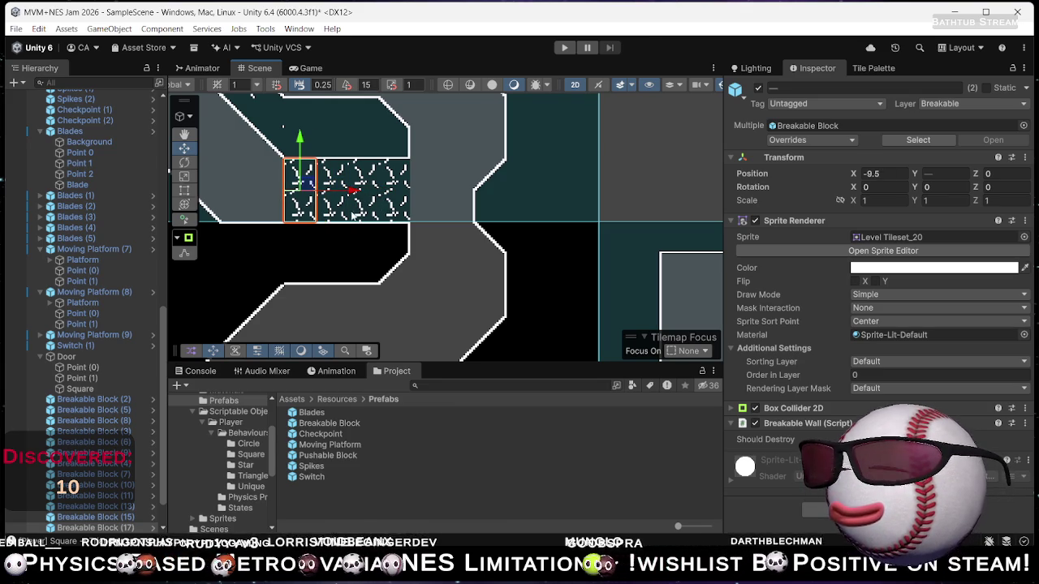
{"action": "left_click_drag", "start_coordinate": [269, 222], "coordinate": [360, 217]}
{"action": "scroll", "coordinate": [483, 298], "scroll_direction": "down", "scroll_amount": 5}
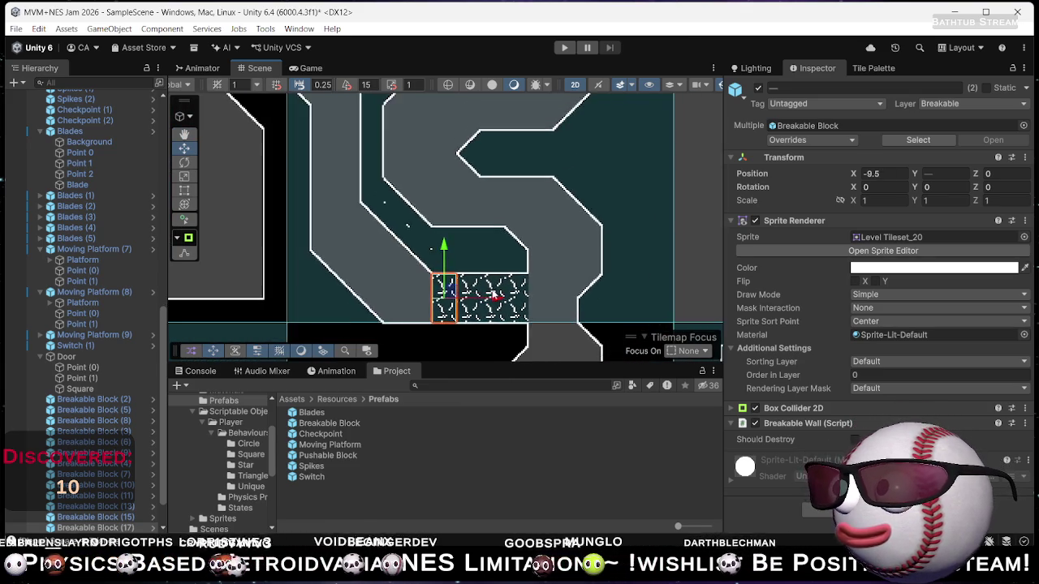
{"action": "scroll", "coordinate": [482, 296], "scroll_direction": "down", "scroll_amount": 2}
{"action": "mouse_move", "coordinate": [647, 218]}
{"action": "left_mouse_down"}
{"action": "mouse_move", "coordinate": [577, 127]}
{"action": "mouse_move", "coordinate": [565, 174]}
{"action": "left_mouse_up"}
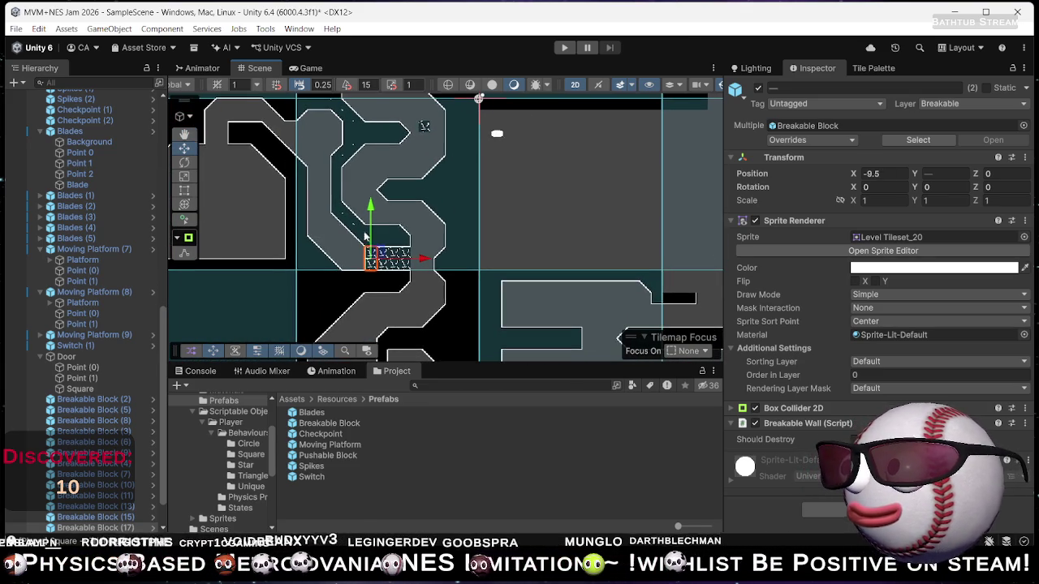
{"action": "left_click", "coordinate": [565, 175]}
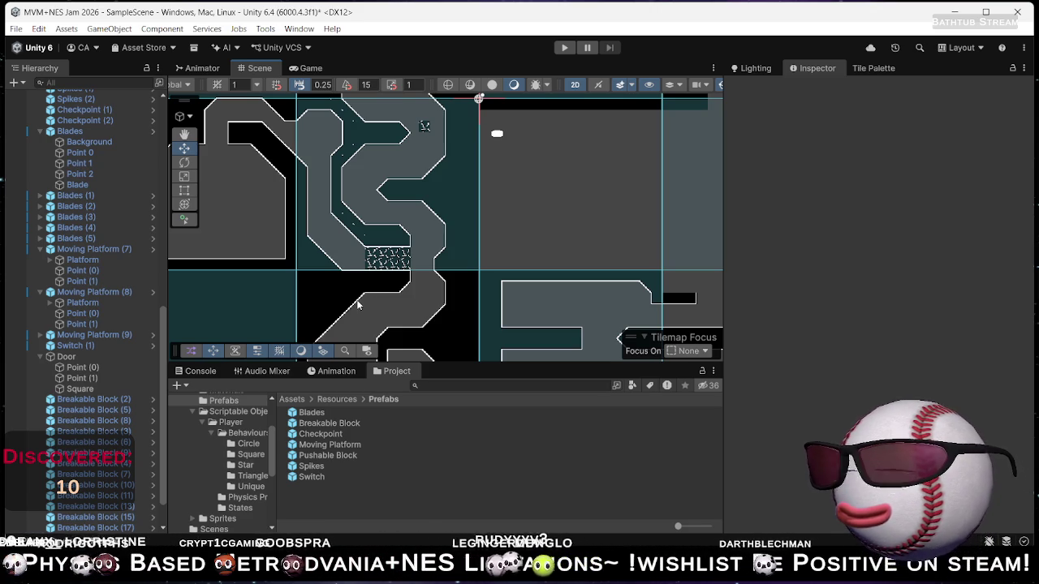
Undo the duplicated blocks, leaving the single two-block column at X -6.5.
{"action": "scroll", "coordinate": [391, 268], "scroll_direction": "up", "scroll_amount": 6}
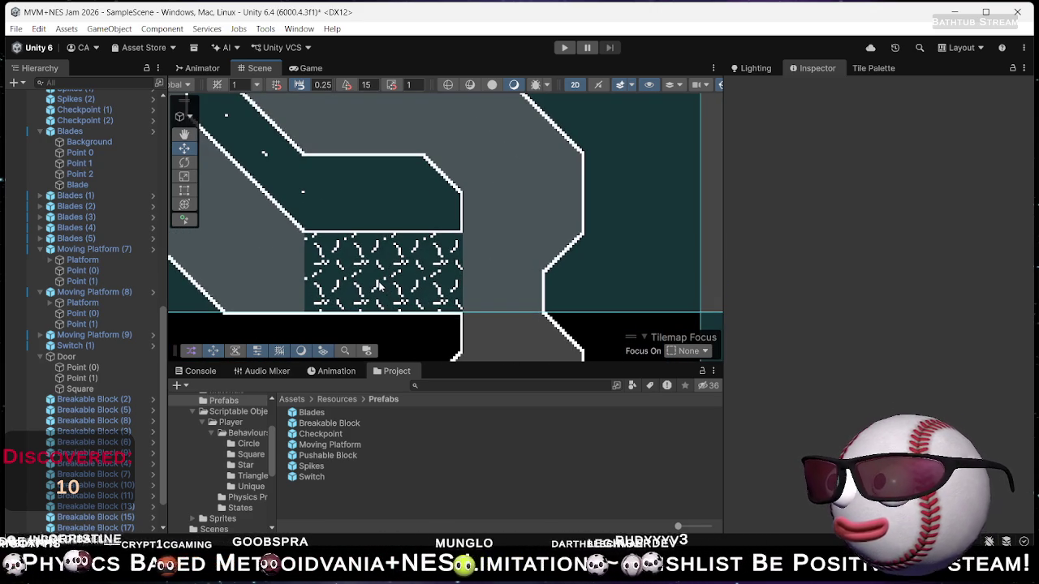
{"action": "key", "text": "ctrl+z"}
{"action": "key", "text": "ctrl+z"}
{"action": "key", "text": "ctrl+z"}
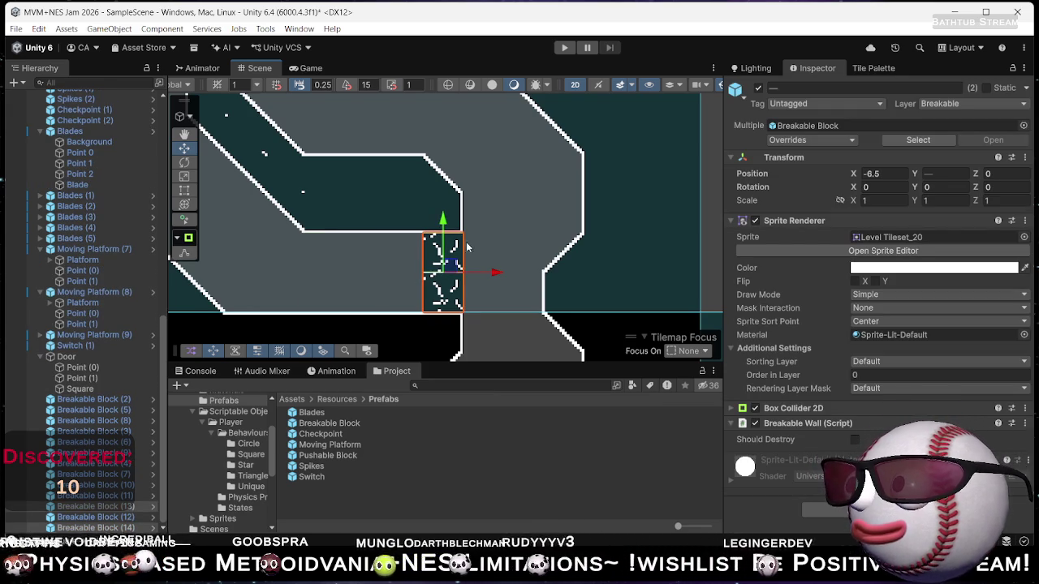
{"action": "left_click_drag", "start_coordinate": [411, 235], "coordinate": [605, 235]}
{"action": "scroll", "coordinate": [601, 243], "scroll_direction": "down", "scroll_amount": 4}
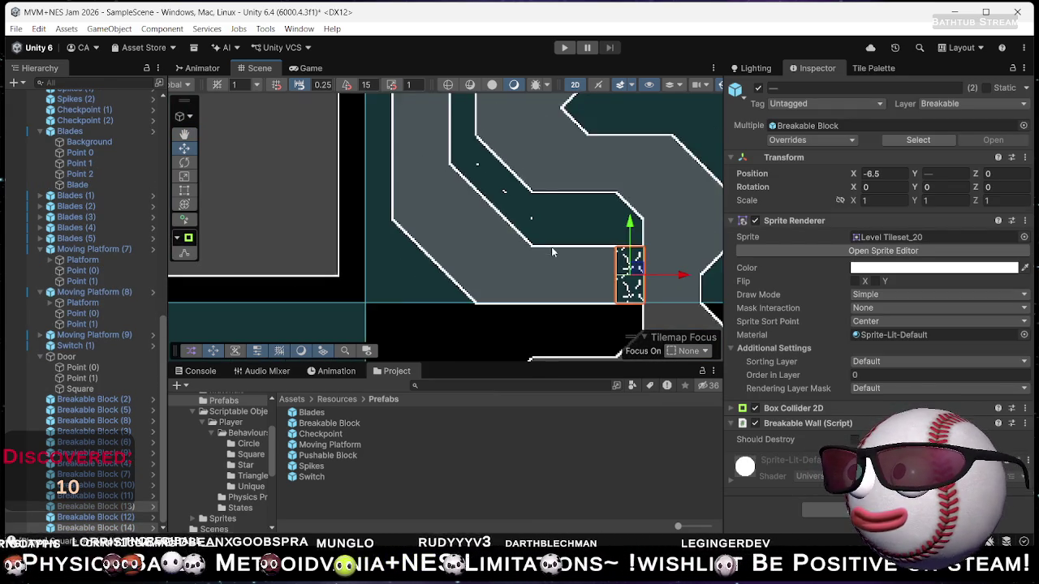
Open BreakableWall.cs for editing from the Breakable Wall component's menu.
{"action": "left_click_drag", "start_coordinate": [543, 213], "coordinate": [425, 284]}
{"action": "scroll", "coordinate": [425, 283], "scroll_direction": "down", "scroll_amount": 2}
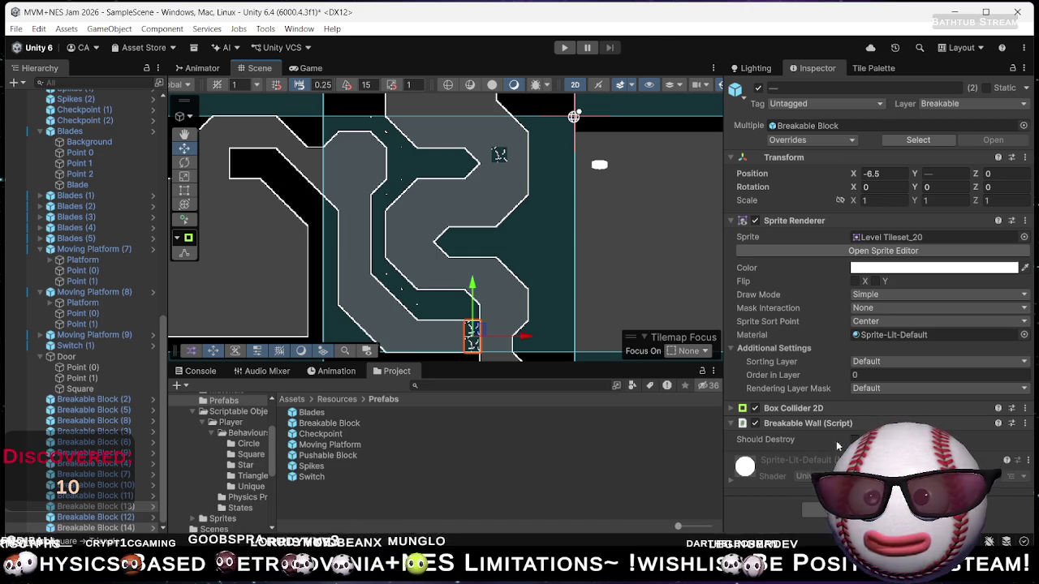
{"action": "left_click", "coordinate": [1025, 423]}
{"action": "left_click", "coordinate": [958, 405]}
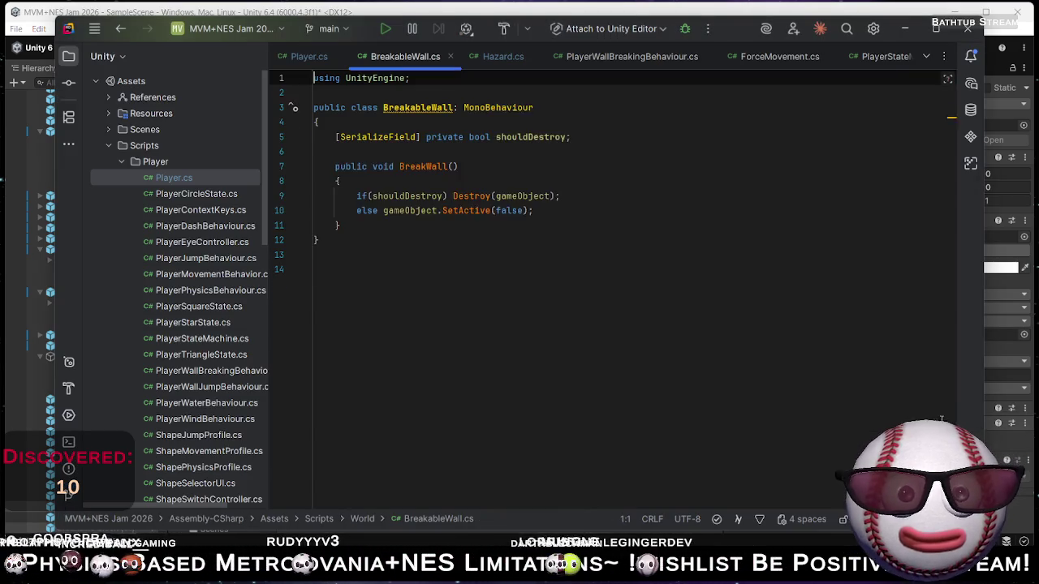
Begin a line 6 declaring a [SerializeField] private UnityEvent field in BreakableWall.
{"action": "left_click", "coordinate": [427, 164]}
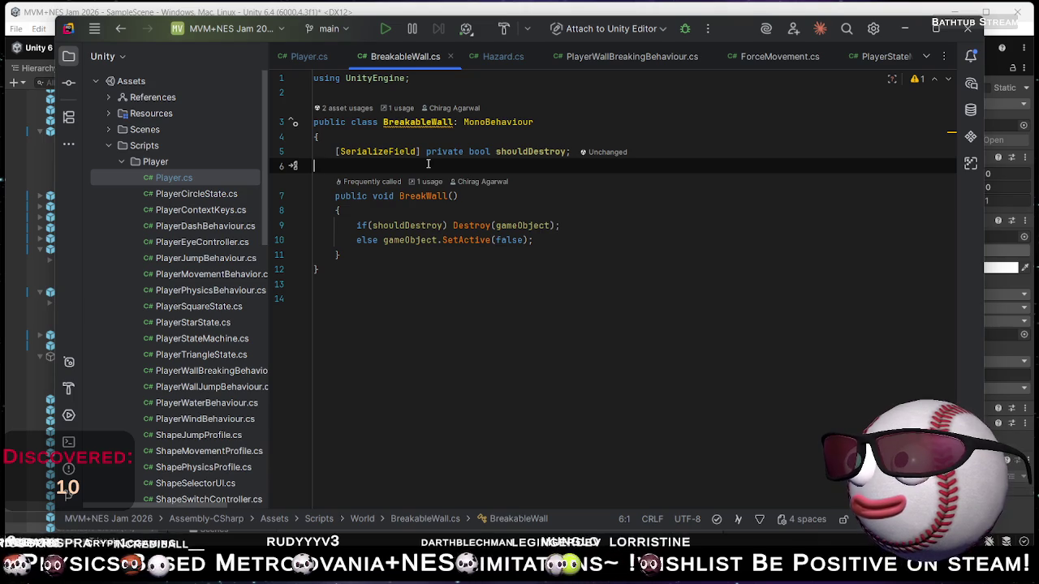
{"action": "type", "text": "[Ser"}
{"action": "key", "text": "Return"}
{"action": "type", "text": "pri"}
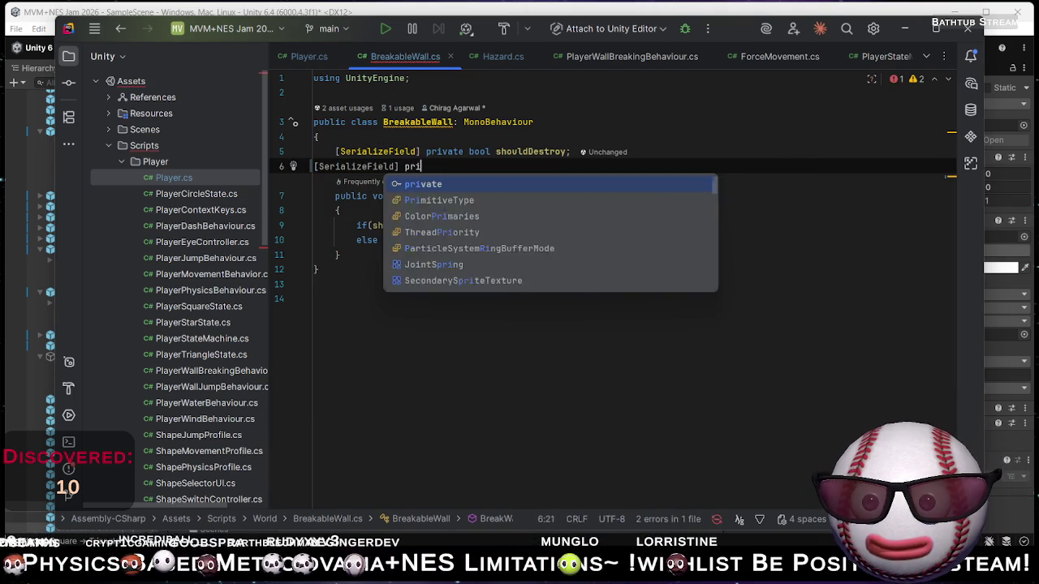
{"action": "key", "text": "Return"}
{"action": "type", "text": "vo"}
{"action": "key", "text": "Return"}
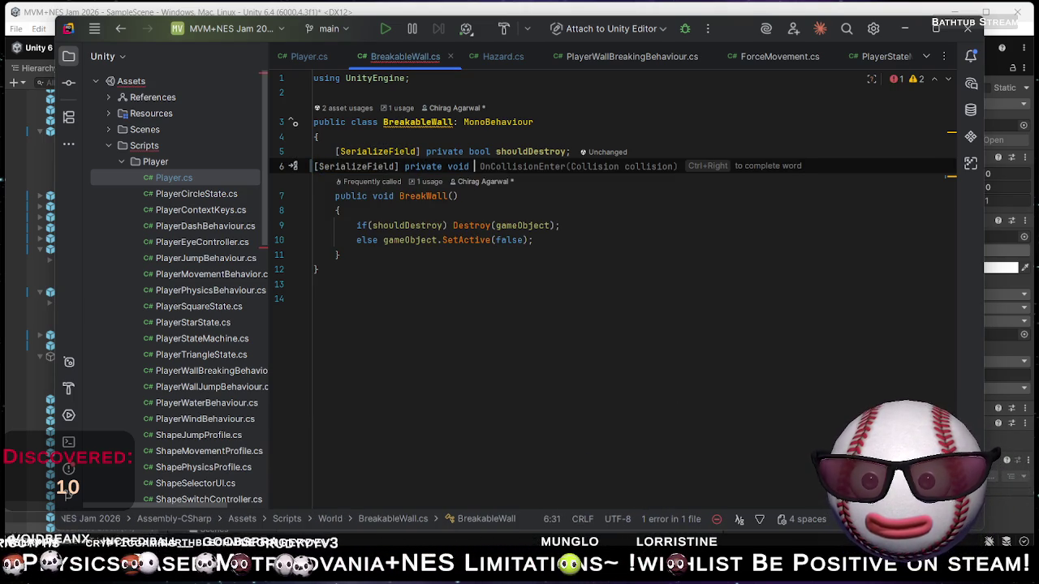
{"action": "type", "text": "UnityEvent"}
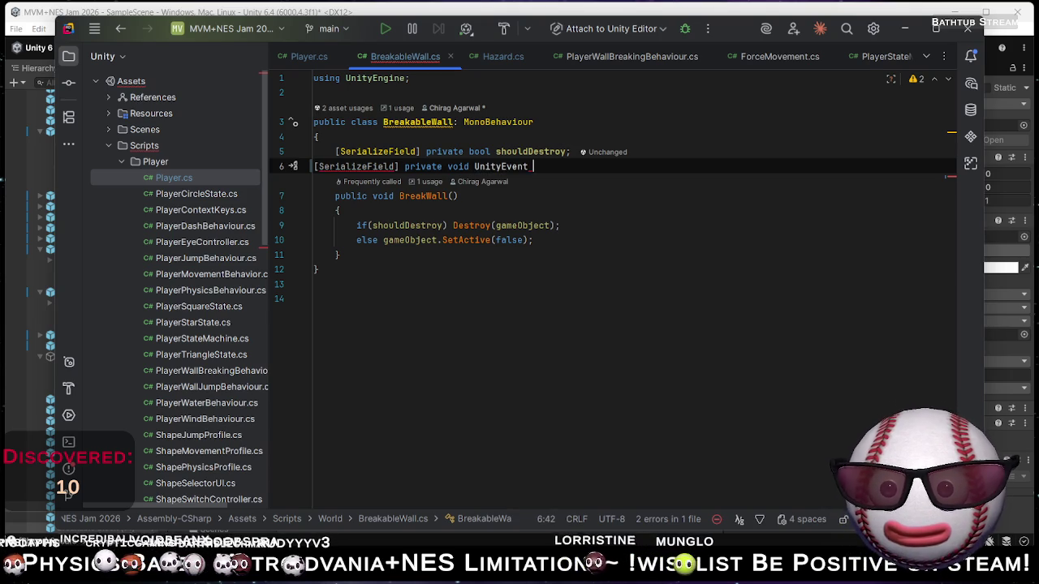
{"action": "key", "text": "BackSpace"}
Remove the stray void keyword, import UnityEngine.Events, and complete the onDestroy field declaration.
{"action": "key", "text": "alt+Return"}
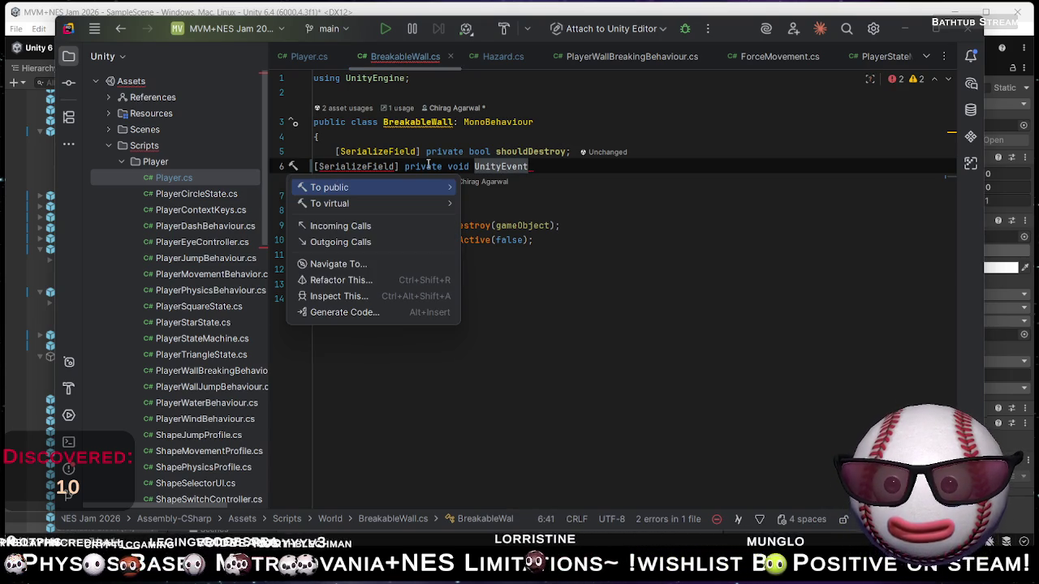
{"action": "key", "text": "Escape"}
{"action": "key", "text": "ctrl+Left"}
{"action": "key", "text": "ctrl+Left"}
{"action": "key", "text": "shift+Right"}
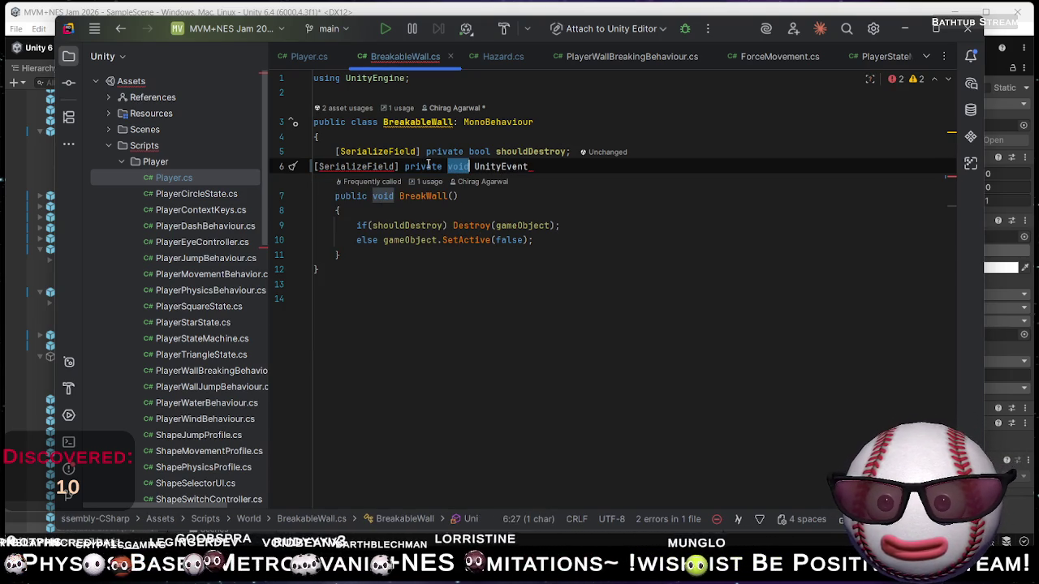
{"action": "key", "text": "BackSpace"}
{"action": "key", "text": "BackSpace"}
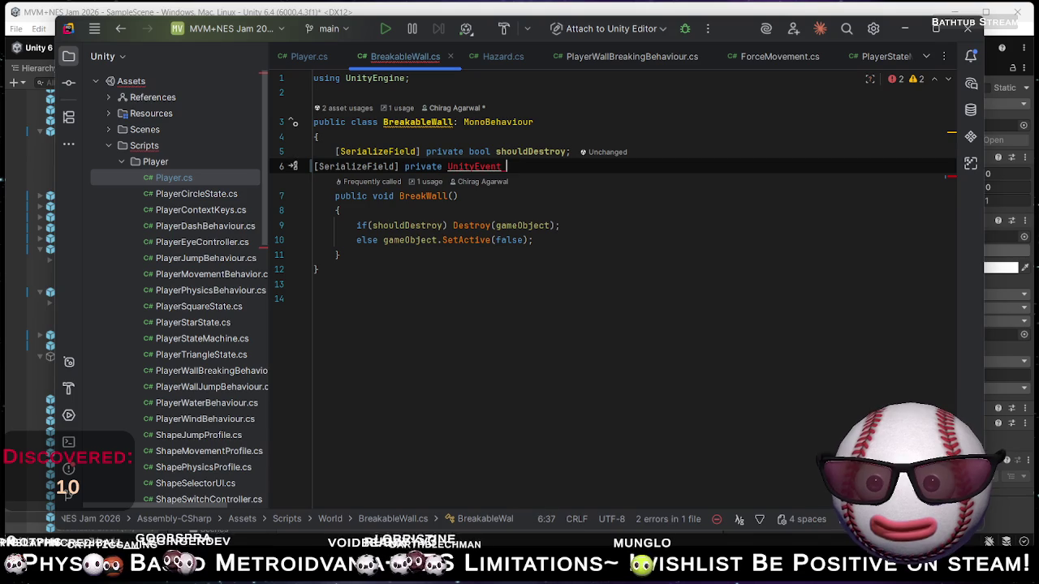
{"action": "key", "text": "alt+Return"}
{"action": "type", "text": "onDestroy"}
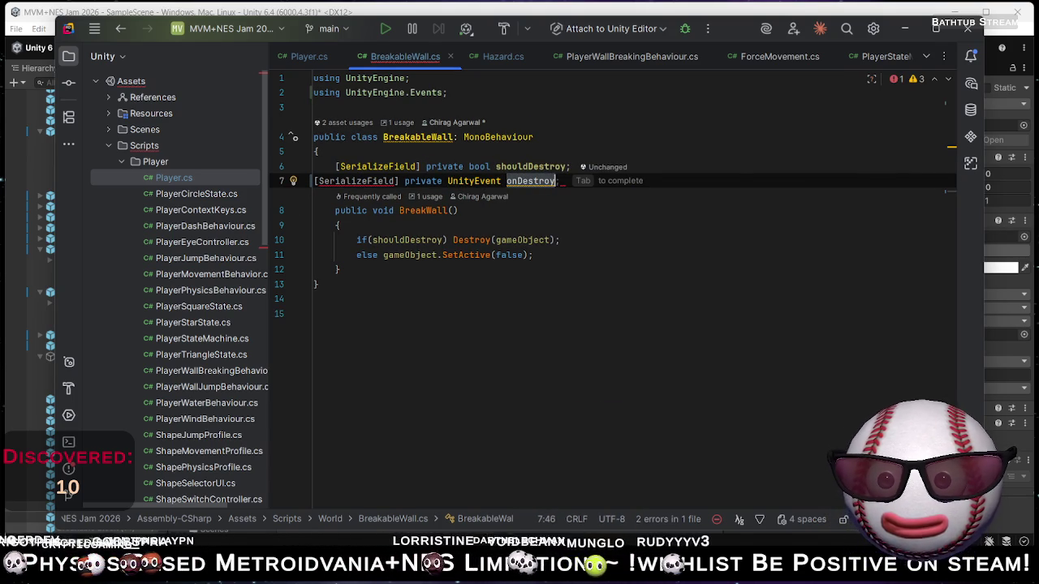
{"action": "type", "text": ";"}
{"action": "key", "text": "Return"}
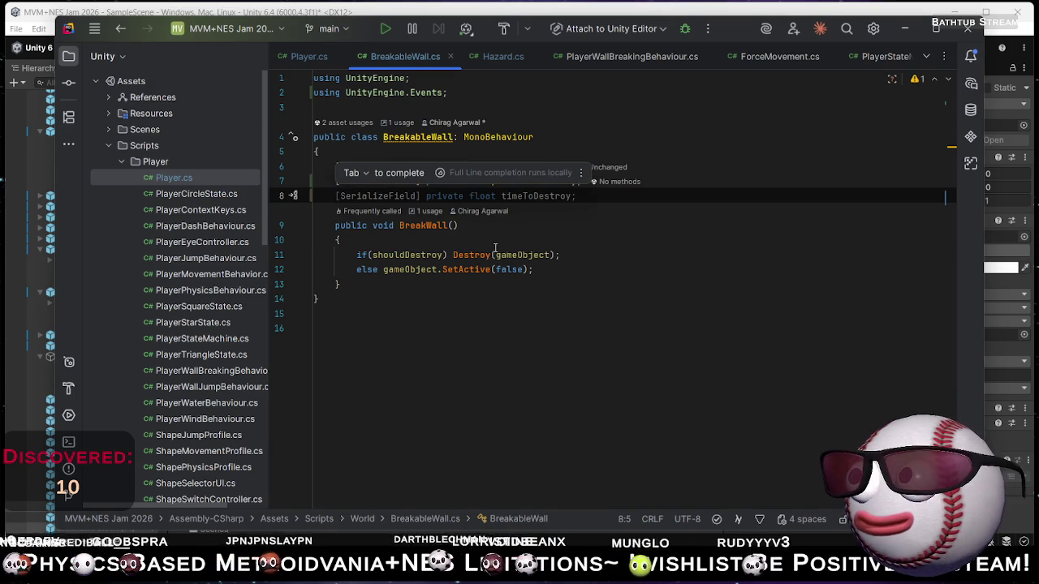
{"action": "left_click", "coordinate": [473, 237]}
{"action": "key", "text": "Return"}
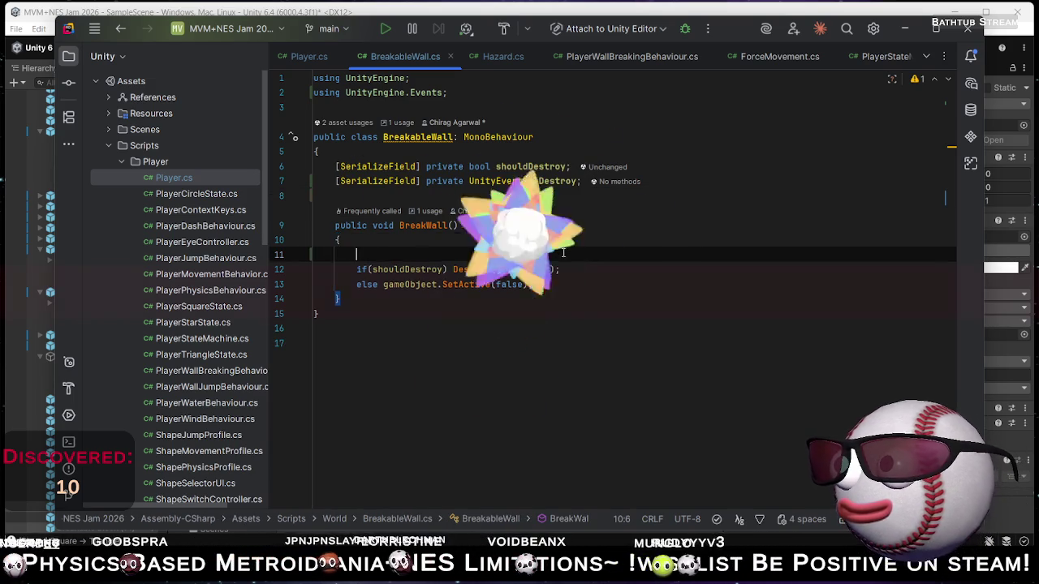
Add onDestroy.Invoke(); at the top of BreakWall() and return to Unity.
{"action": "type", "text": "OnDes"}
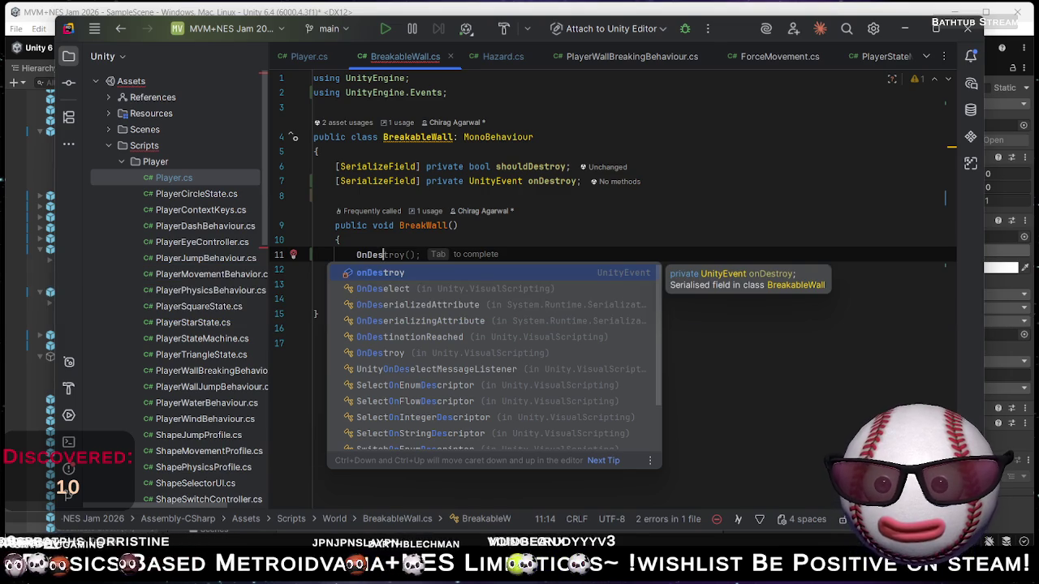
{"action": "key", "text": "Return"}
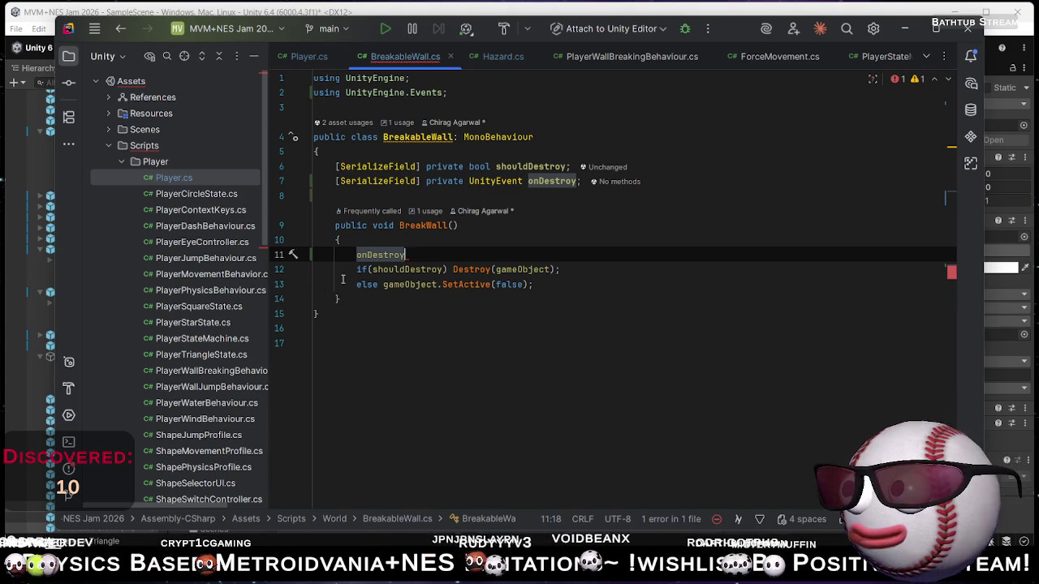
{"action": "mouse_move", "coordinate": [426, 263]}
{"action": "type", "text": "."}
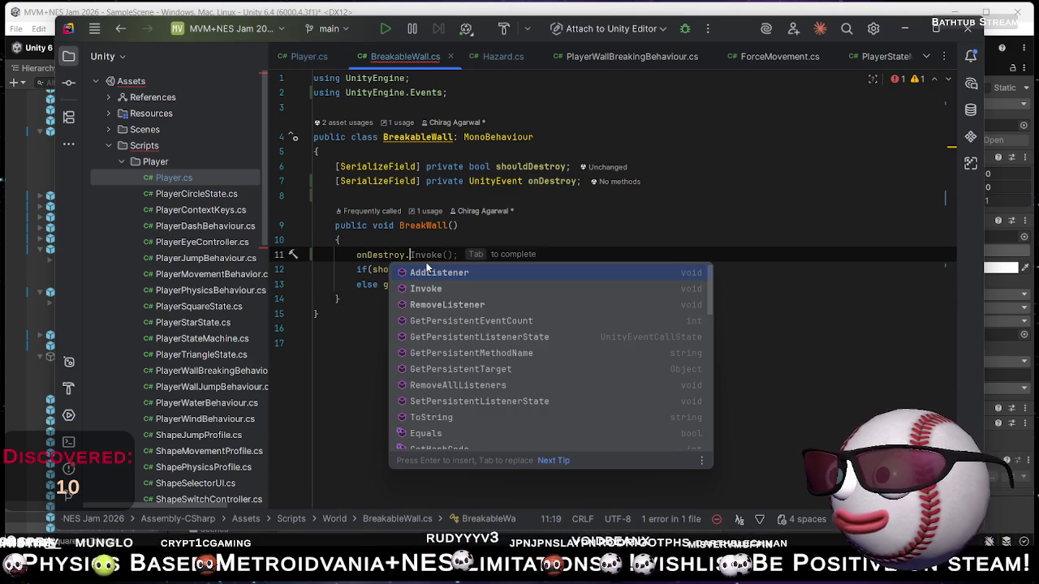
{"action": "key", "text": "Return"}
{"action": "type", "text": ";"}
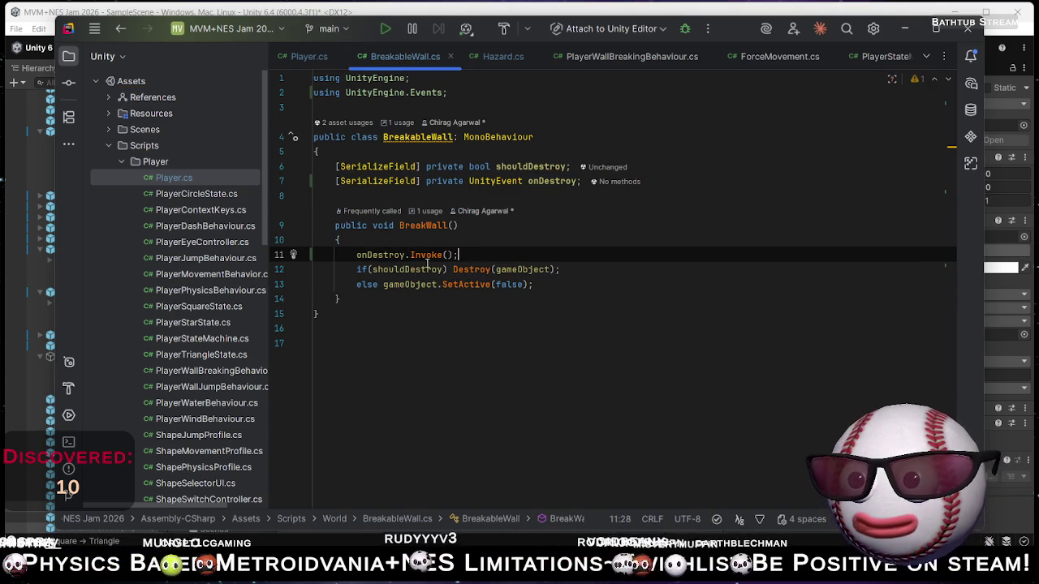
{"action": "left_click", "coordinate": [906, 29]}
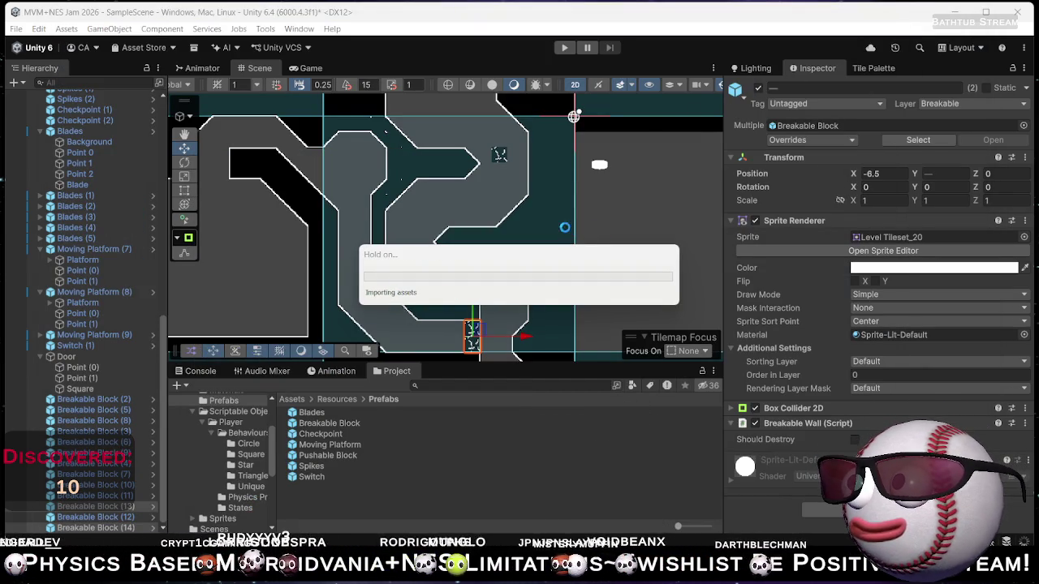
Delete the breakable block at the top of the winding path and scroll the Hierarchy back down.
{"action": "left_click", "coordinate": [497, 153]}
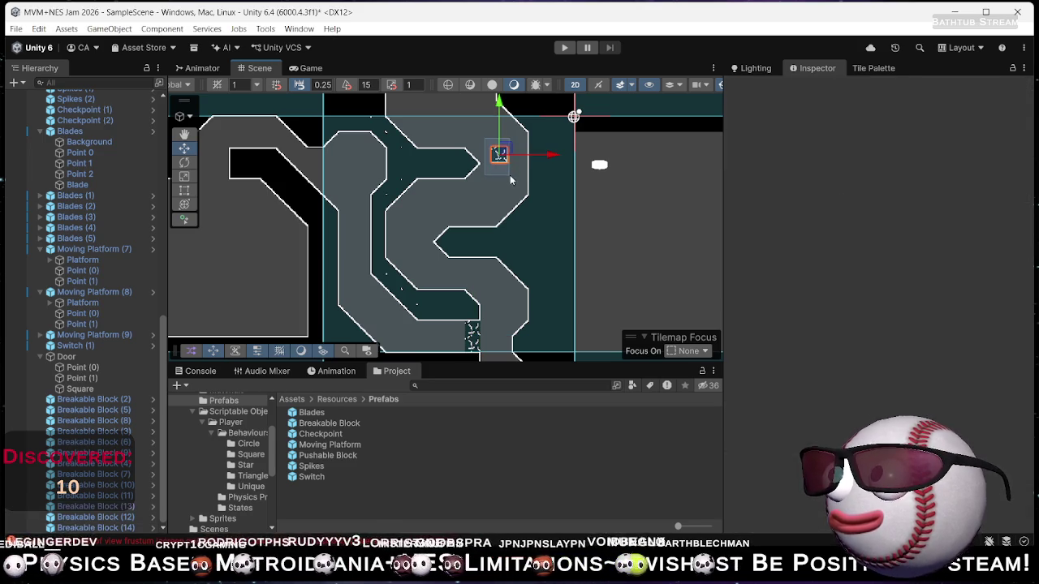
{"action": "key", "text": "Delete"}
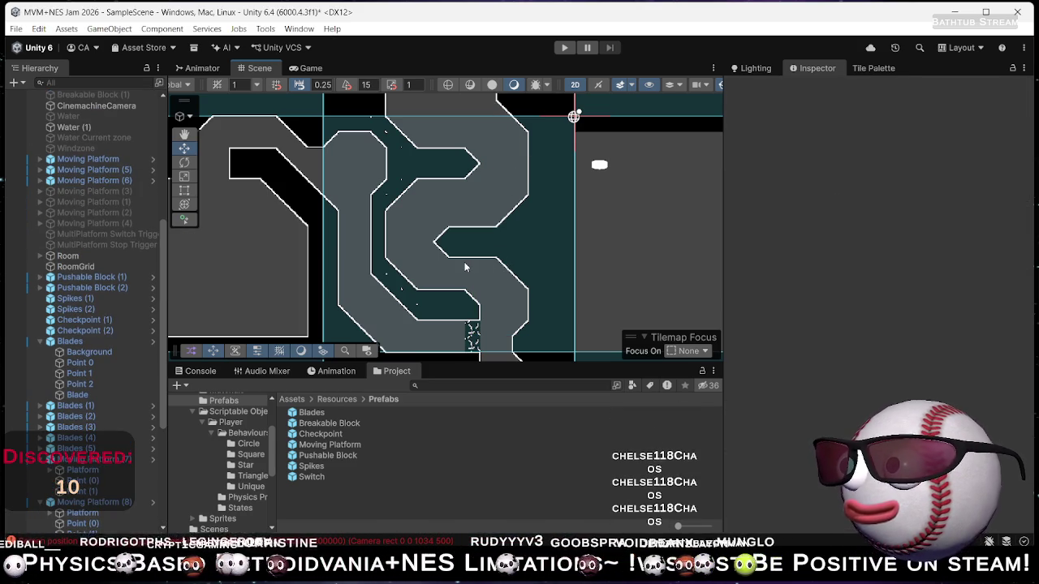
{"action": "mouse_move", "coordinate": [222, 400]}
{"action": "left_mouse_down"}
{"action": "mouse_move", "coordinate": [205, 411]}
{"action": "mouse_move", "coordinate": [137, 359]}
{"action": "left_mouse_up"}
{"action": "scroll", "coordinate": [136, 359], "scroll_direction": "up", "scroll_amount": 5}
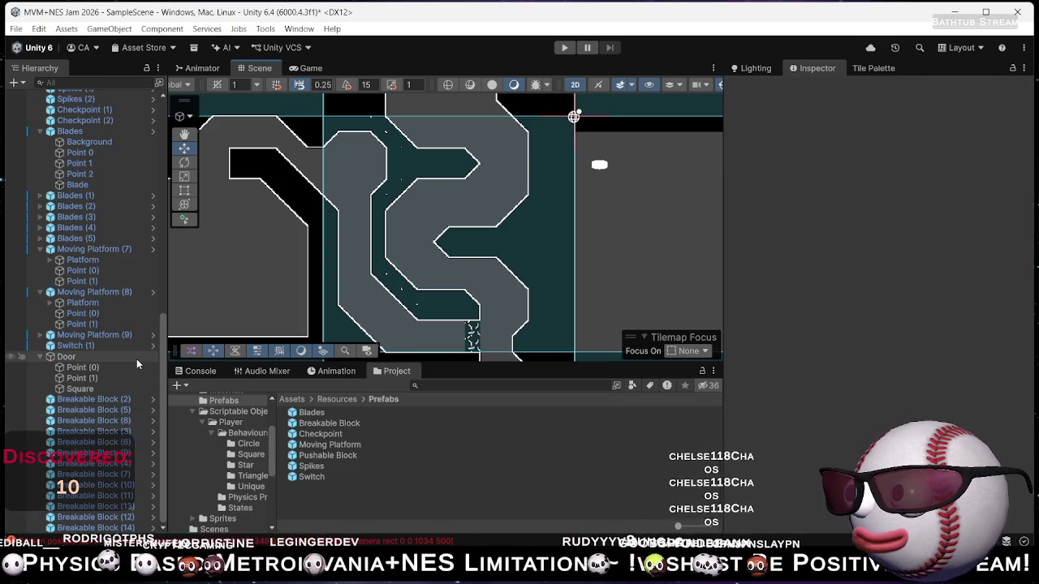
{"action": "scroll", "coordinate": [122, 341], "scroll_direction": "down", "scroll_amount": 10}
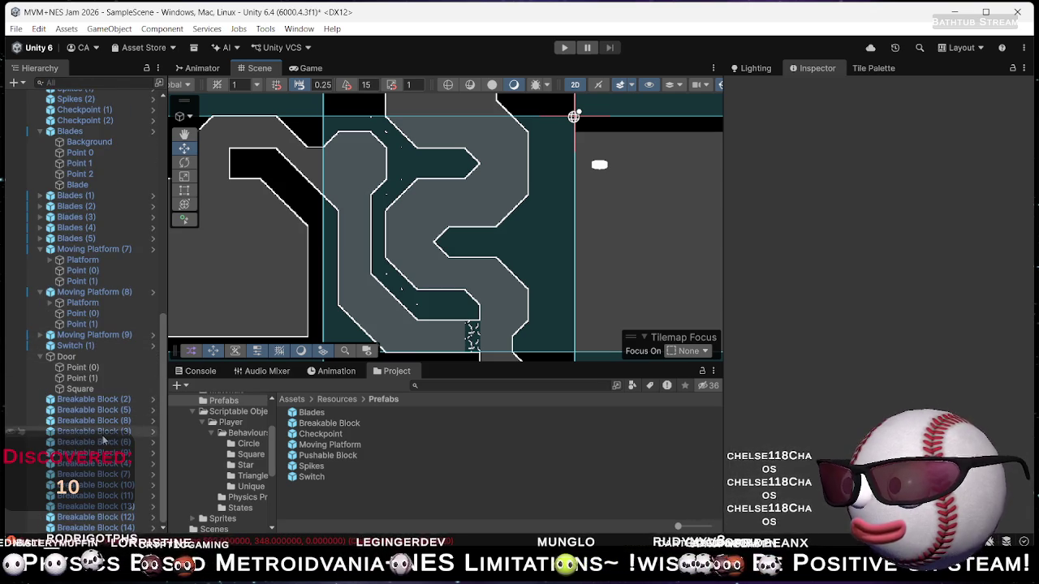
Create an empty object named Cover and move it up and left in the level.
{"action": "left_click", "coordinate": [16, 84]}
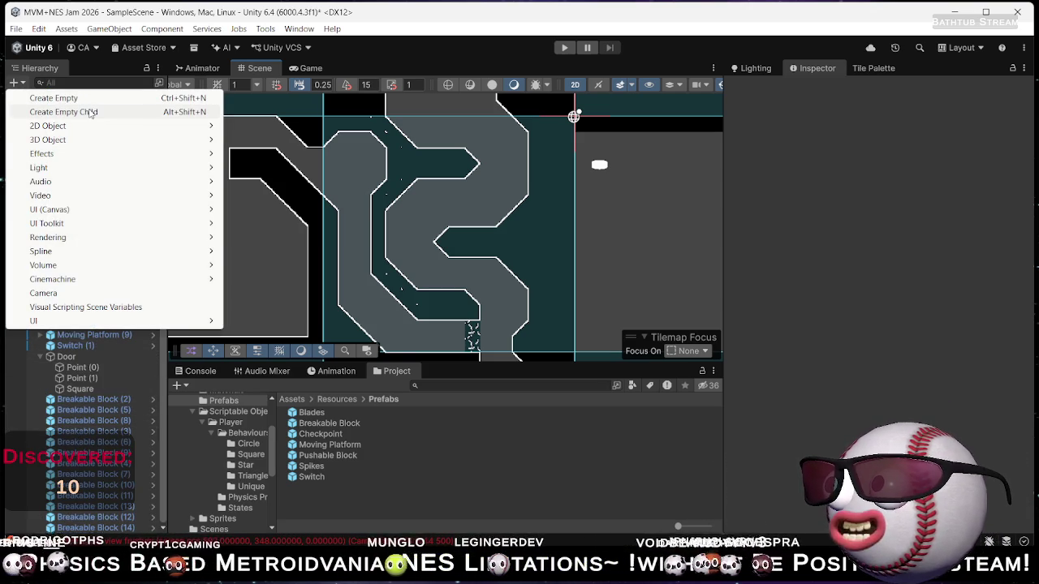
{"action": "left_click", "coordinate": [56, 98]}
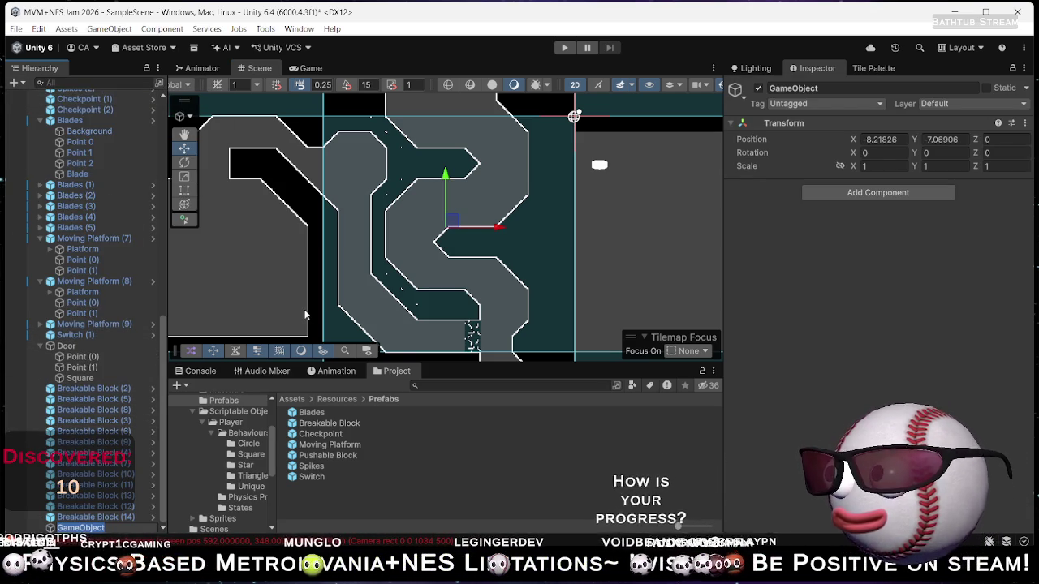
{"action": "type", "text": "Cover"}
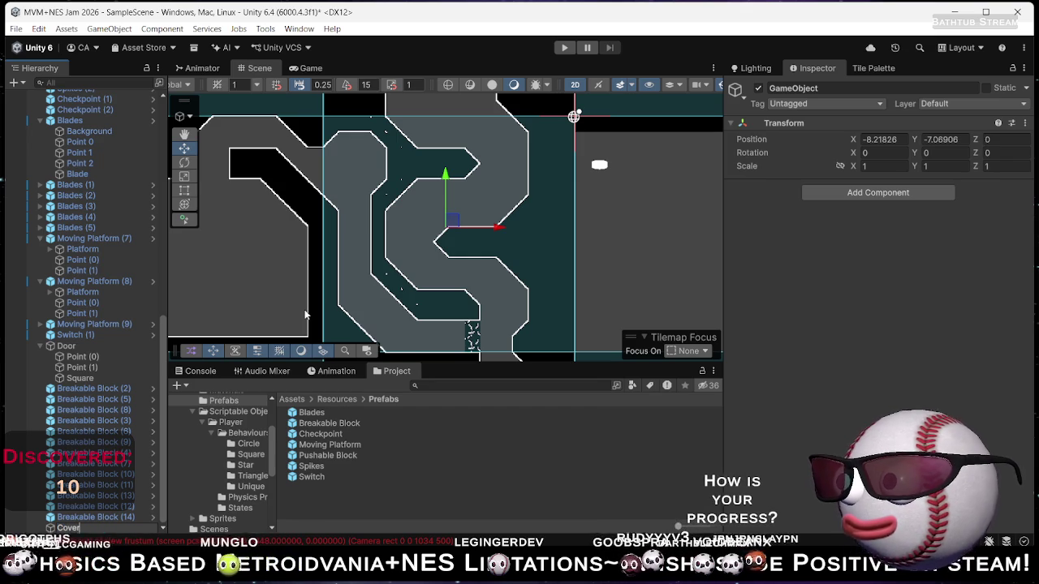
{"action": "key", "text": "Return"}
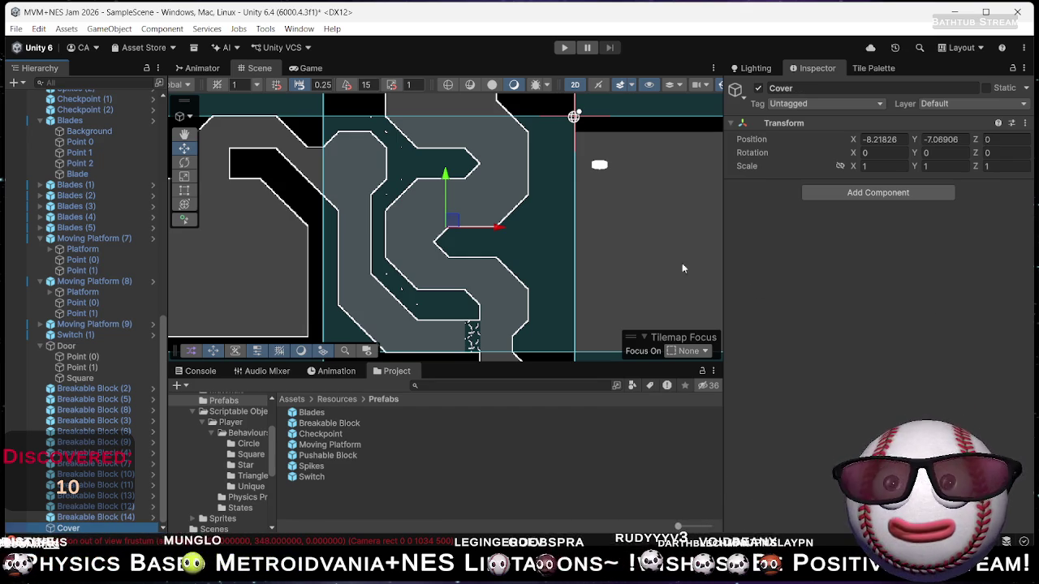
{"action": "mouse_move", "coordinate": [452, 221]}
{"action": "left_mouse_down"}
{"action": "mouse_move", "coordinate": [378, 215]}
{"action": "mouse_move", "coordinate": [361, 174]}
{"action": "left_mouse_up"}
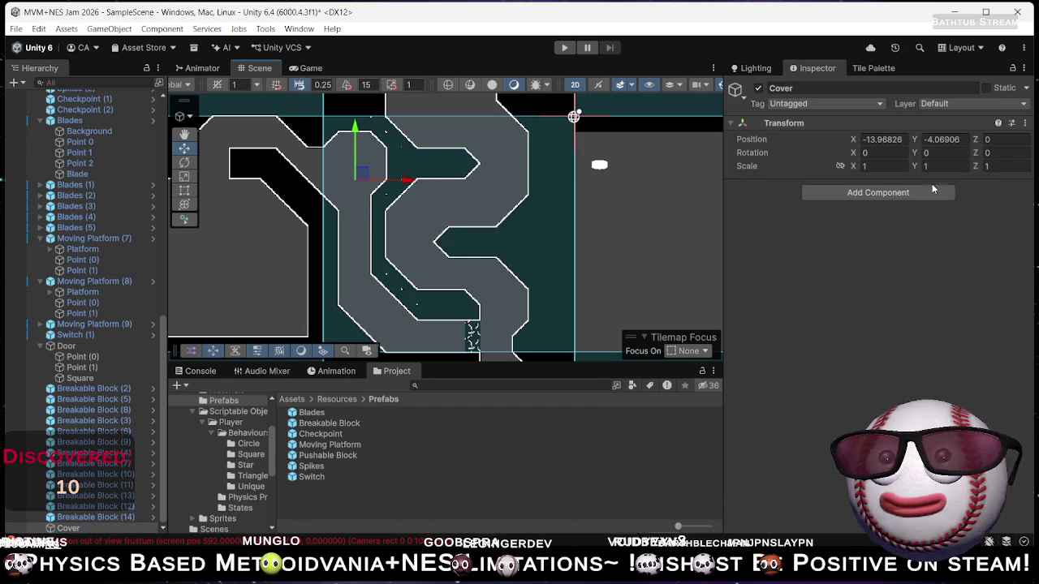
Add a child Square sprite under Cover and stretch it to X scale 4.49.
{"action": "right_click", "coordinate": [57, 529]}
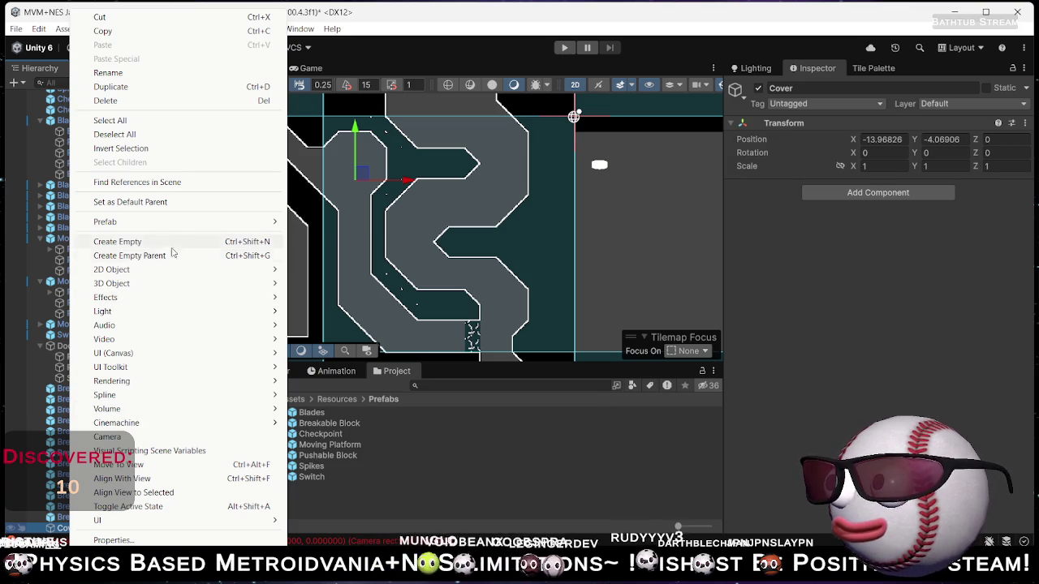
{"action": "mouse_move", "coordinate": [262, 269]}
{"action": "mouse_move", "coordinate": [339, 270]}
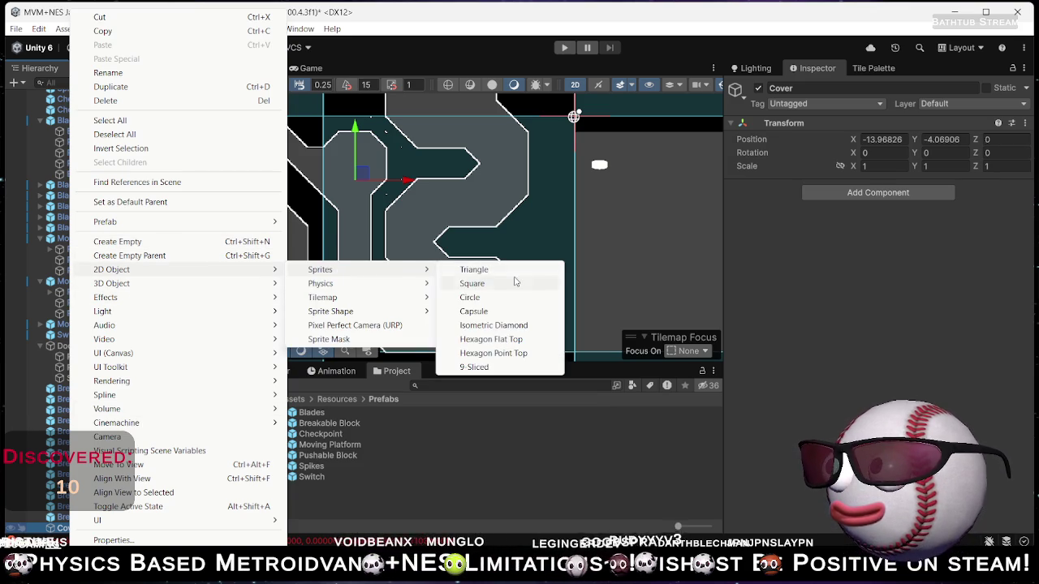
{"action": "left_click", "coordinate": [506, 282]}
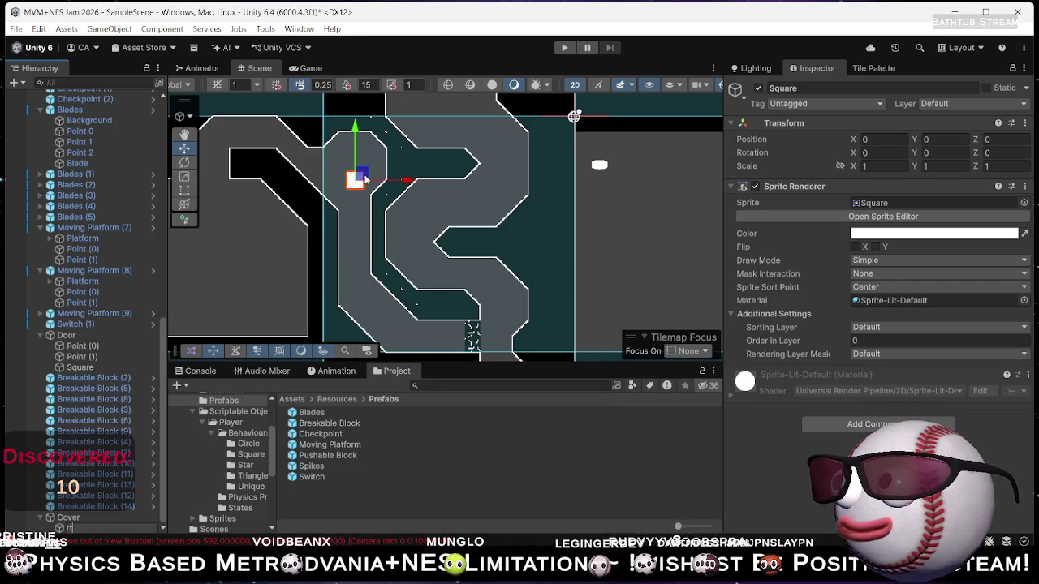
{"action": "type", "text": "rttrteewe"}
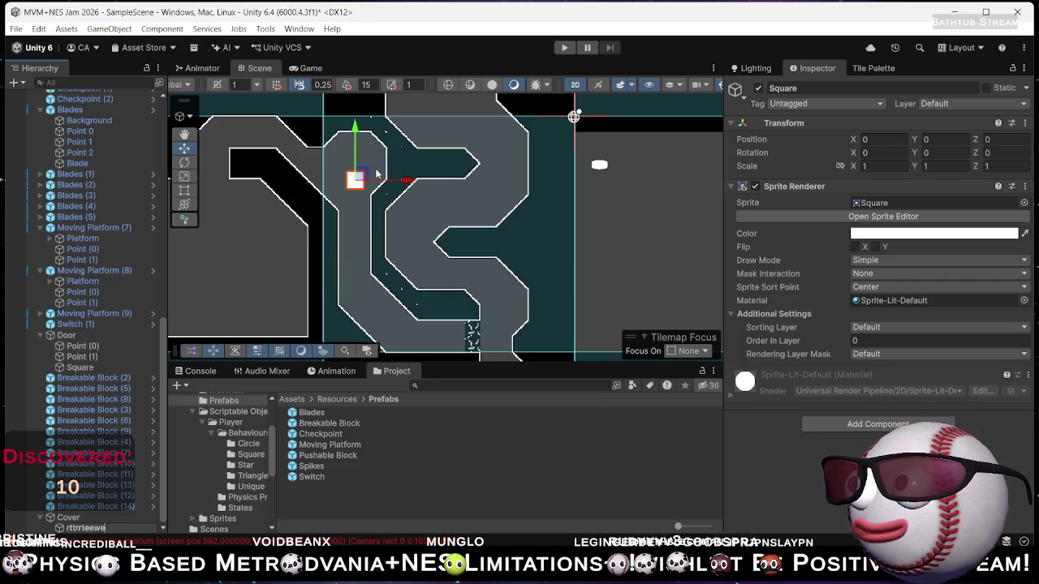
{"action": "key", "text": "Escape"}
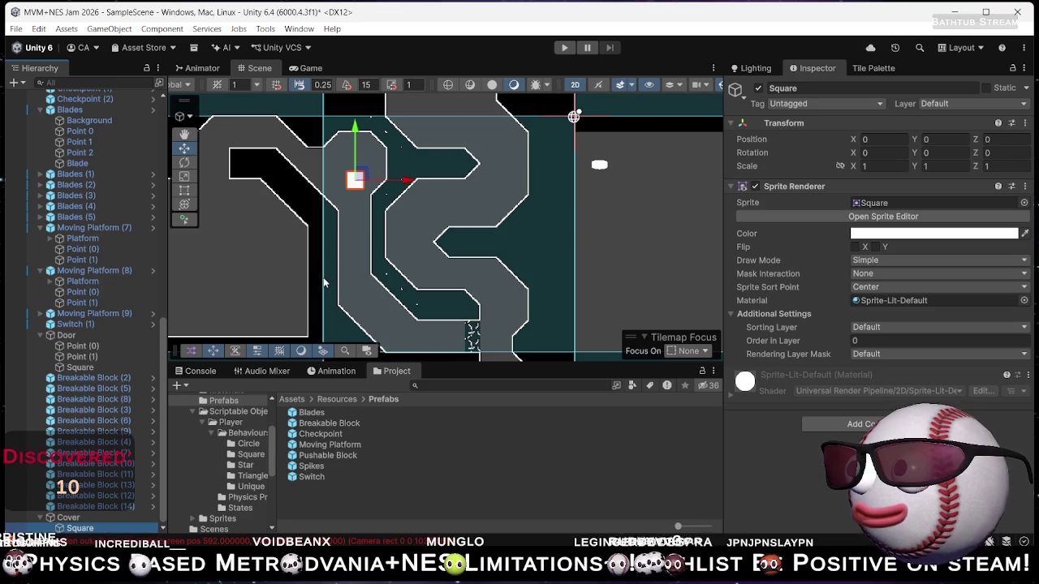
{"action": "key", "text": "e"}
{"action": "key", "text": "r"}
{"action": "left_click_drag", "start_coordinate": [406, 181], "coordinate": [596, 182]}
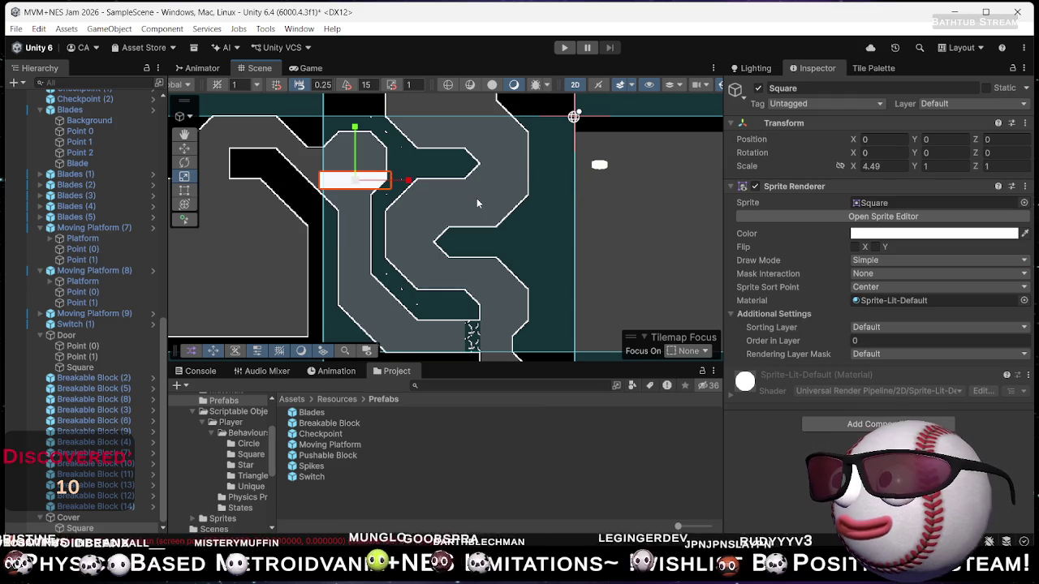
Set the Square's Order in Layer to 1 and its colour to black.
{"action": "left_click", "coordinate": [879, 340]}
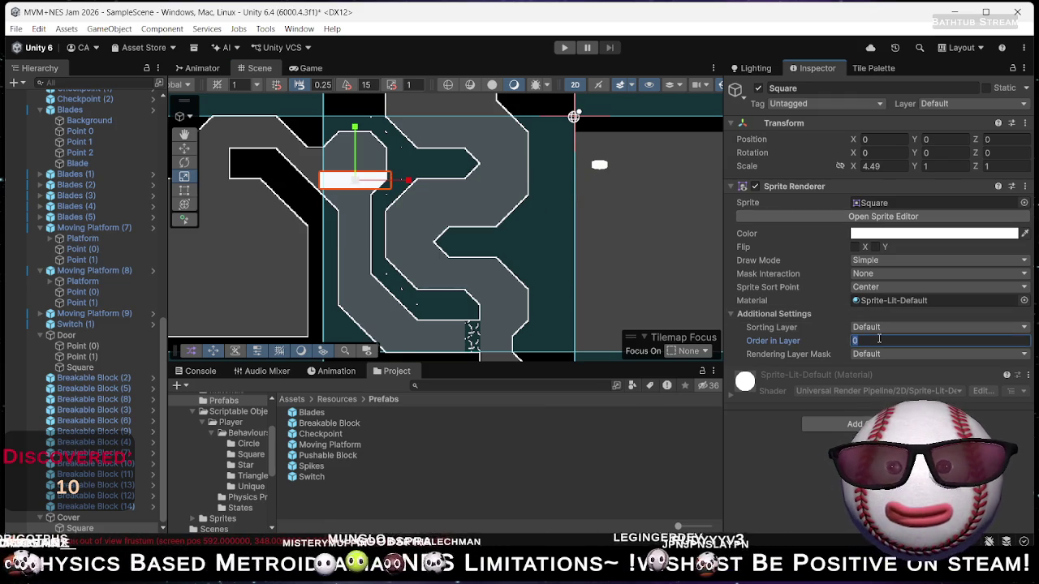
{"action": "type", "text": "1"}
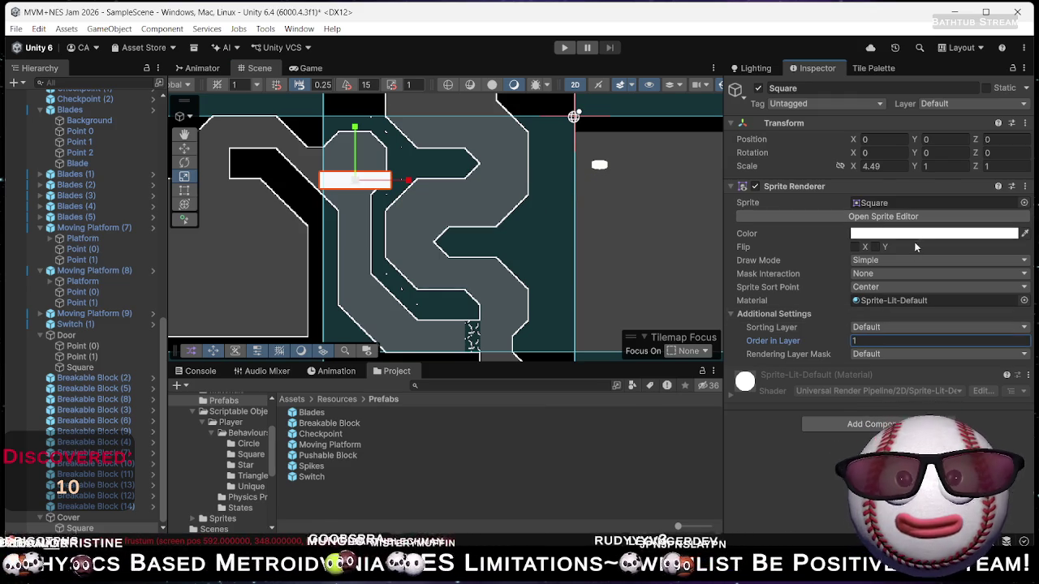
{"action": "left_click", "coordinate": [933, 234]}
{"action": "left_click_drag", "start_coordinate": [958, 219], "coordinate": [913, 264]}
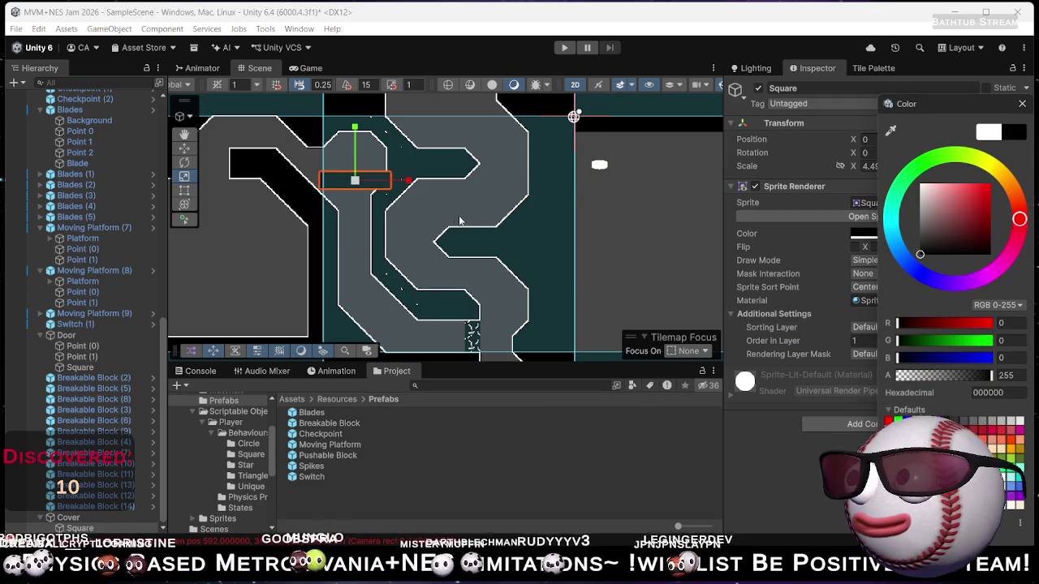
Resize and shift the black square over the corridor top, at Y 1.125 with Y scale 4.594323.
{"action": "left_click", "coordinate": [558, 471]}
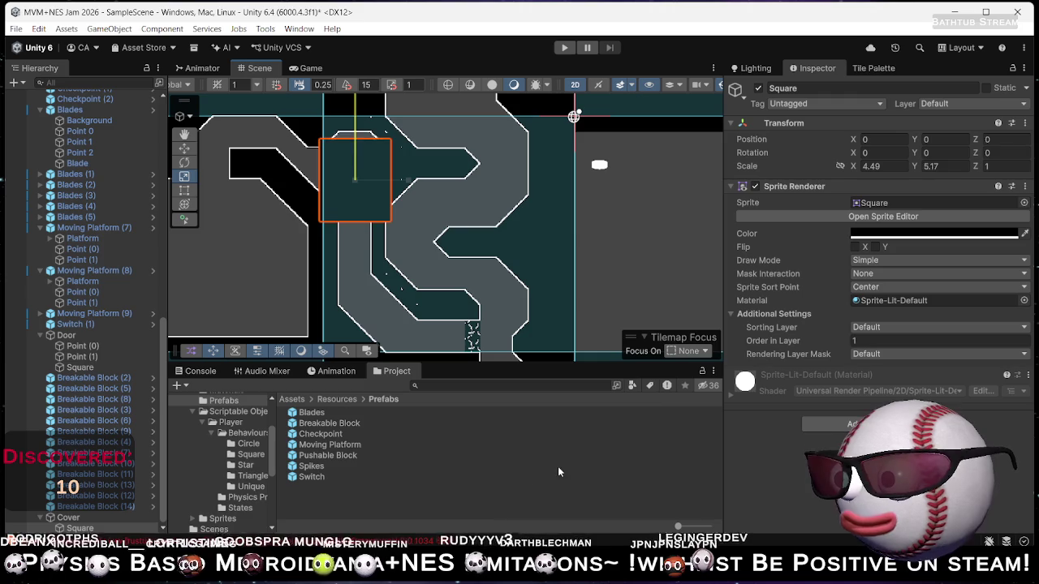
{"action": "left_click_drag", "start_coordinate": [355, 102], "coordinate": [360, 193]}
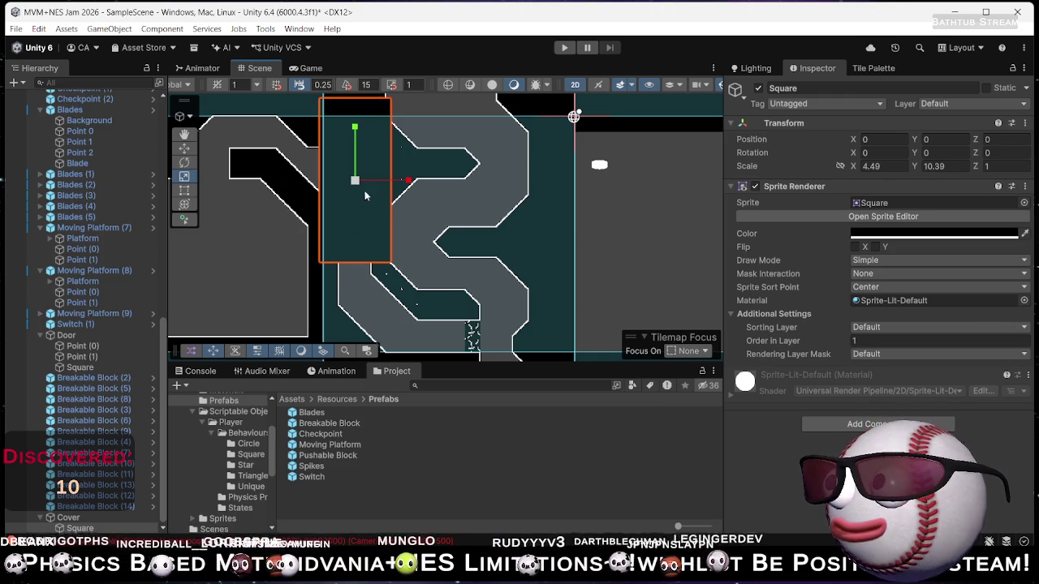
{"action": "key", "text": "w"}
{"action": "left_click_drag", "start_coordinate": [406, 180], "coordinate": [398, 181]}
{"action": "key", "text": "e"}
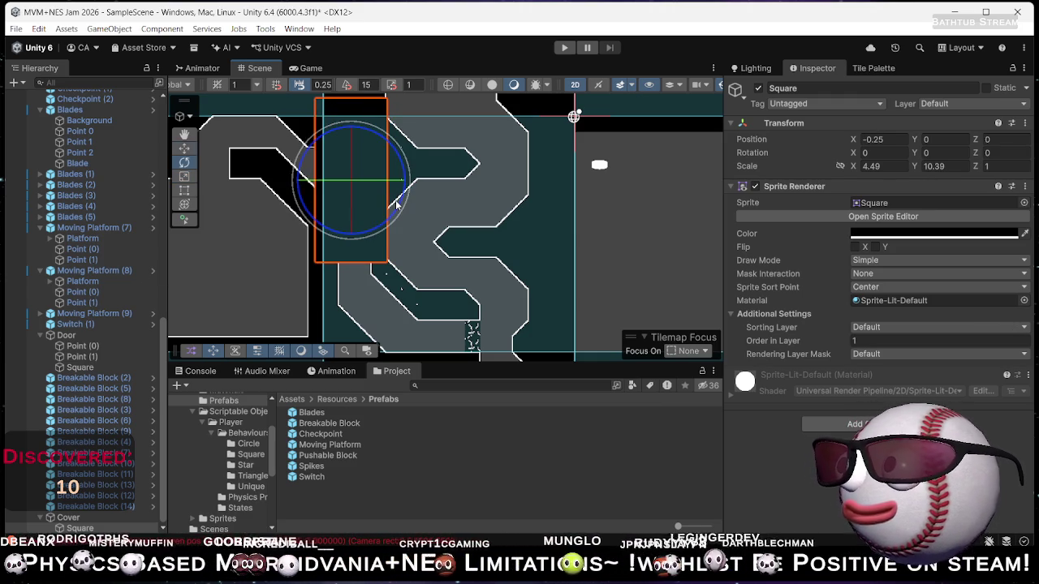
{"action": "key", "text": "r"}
{"action": "mouse_move", "coordinate": [351, 129]}
{"action": "left_mouse_down"}
{"action": "mouse_move", "coordinate": [359, 171]}
{"action": "mouse_move", "coordinate": [362, 149]}
{"action": "mouse_move", "coordinate": [359, 168]}
{"action": "mouse_move", "coordinate": [323, 197]}
{"action": "left_mouse_up"}
{"action": "key", "text": "w"}
{"action": "key", "text": "t"}
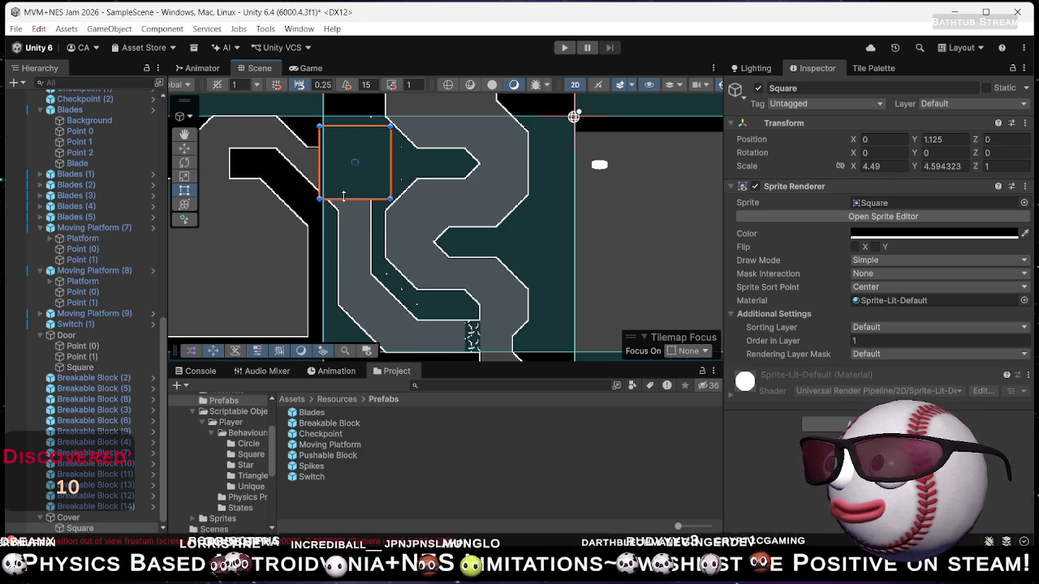
{"action": "scroll", "coordinate": [429, 193], "scroll_direction": "up", "scroll_amount": 4}
{"action": "mouse_move", "coordinate": [379, 223]}
{"action": "left_mouse_down"}
{"action": "mouse_move", "coordinate": [446, 244]}
{"action": "mouse_move", "coordinate": [465, 306]}
{"action": "mouse_move", "coordinate": [485, 198]}
{"action": "left_mouse_up"}
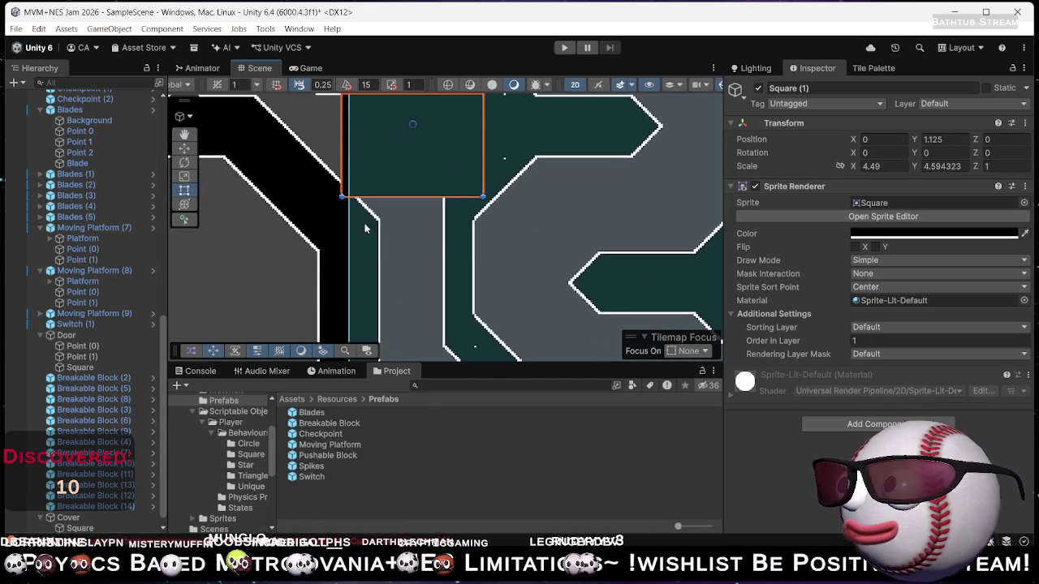
Narrow the tall cover square from its right edge and stretch it further down the corridor.
{"action": "scroll", "coordinate": [77, 524], "scroll_direction": "down", "scroll_amount": 1}
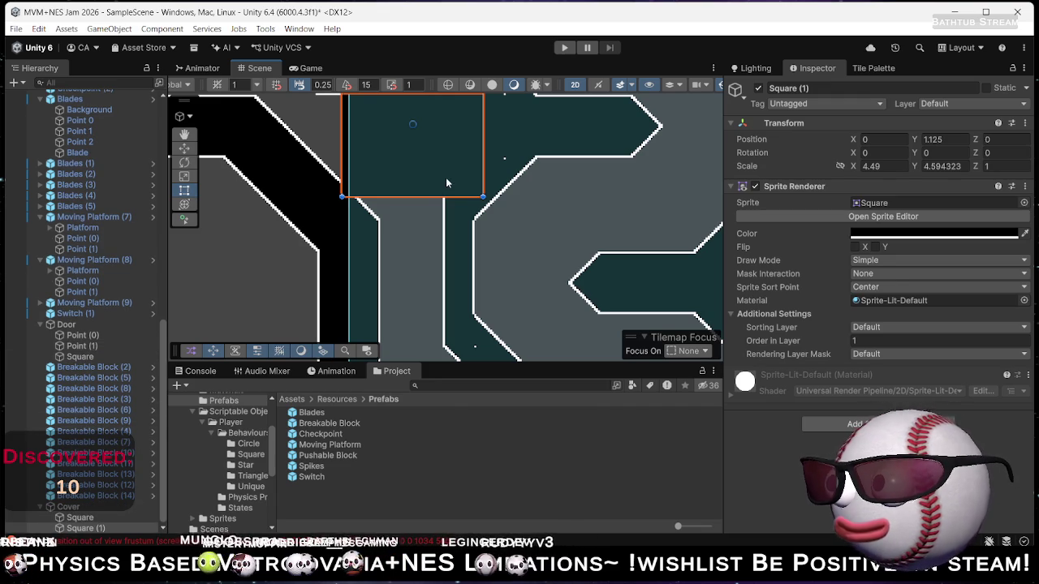
{"action": "scroll", "coordinate": [420, 184], "scroll_direction": "down", "scroll_amount": 4}
{"action": "mouse_move", "coordinate": [447, 166]}
{"action": "left_mouse_down"}
{"action": "mouse_move", "coordinate": [385, 172]}
{"action": "mouse_move", "coordinate": [409, 264]}
{"action": "mouse_move", "coordinate": [409, 326]}
{"action": "left_mouse_up"}
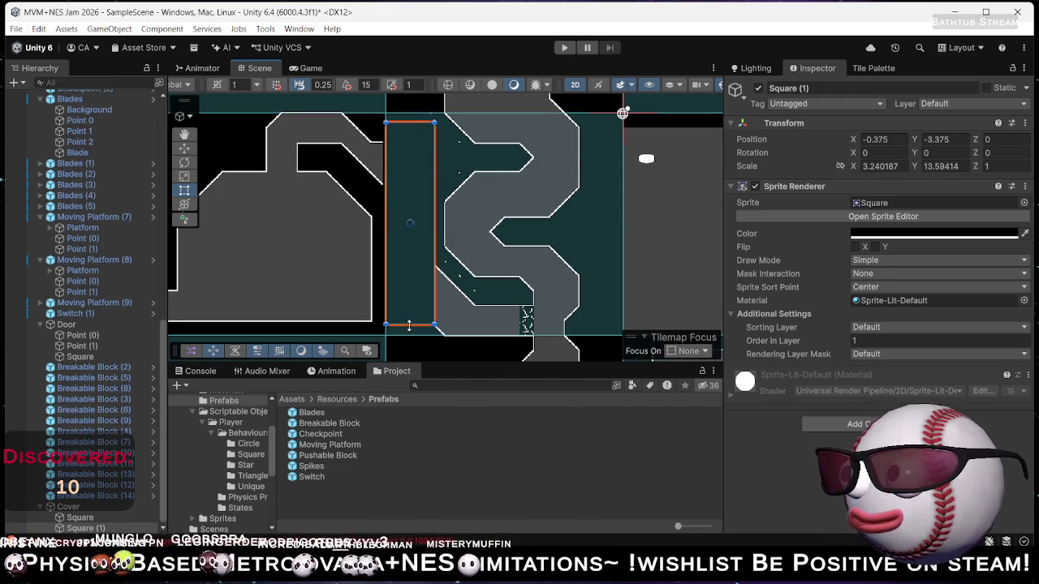
{"action": "scroll", "coordinate": [409, 324], "scroll_direction": "up", "scroll_amount": 3}
{"action": "scroll", "coordinate": [426, 261], "scroll_direction": "down", "scroll_amount": 3}
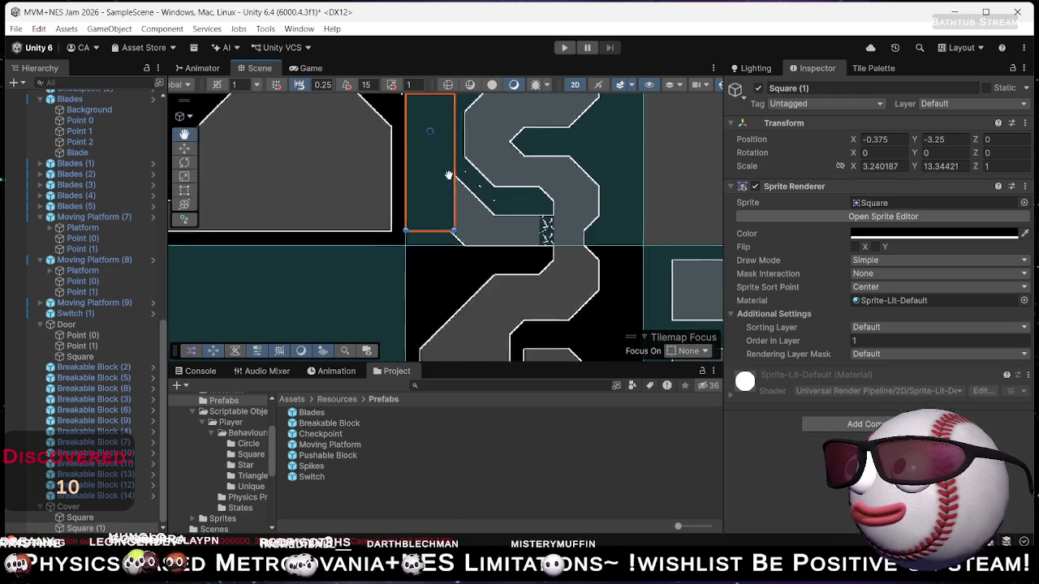
{"action": "left_click_drag", "start_coordinate": [425, 260], "coordinate": [433, 279]}
{"action": "scroll", "coordinate": [430, 276], "scroll_direction": "down", "scroll_amount": 2}
{"action": "scroll", "coordinate": [415, 111], "scroll_direction": "up", "scroll_amount": 2}
{"action": "scroll", "coordinate": [415, 111], "scroll_direction": "up", "scroll_amount": 2}
{"action": "scroll", "coordinate": [438, 259], "scroll_direction": "down", "scroll_amount": 2}
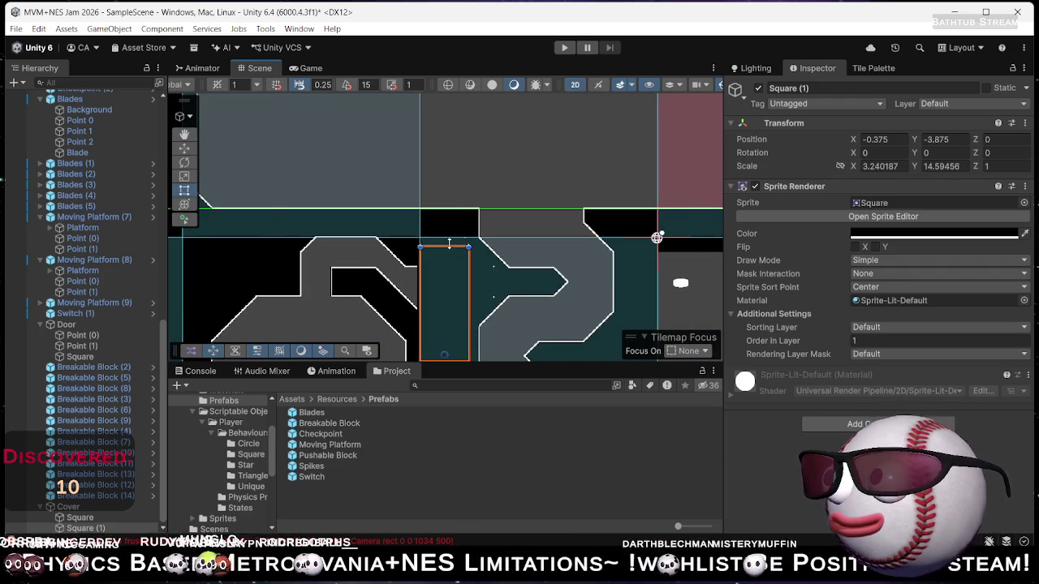
{"action": "left_click", "coordinate": [441, 264]}
{"action": "left_click", "coordinate": [440, 263]}
{"action": "left_click", "coordinate": [435, 273]}
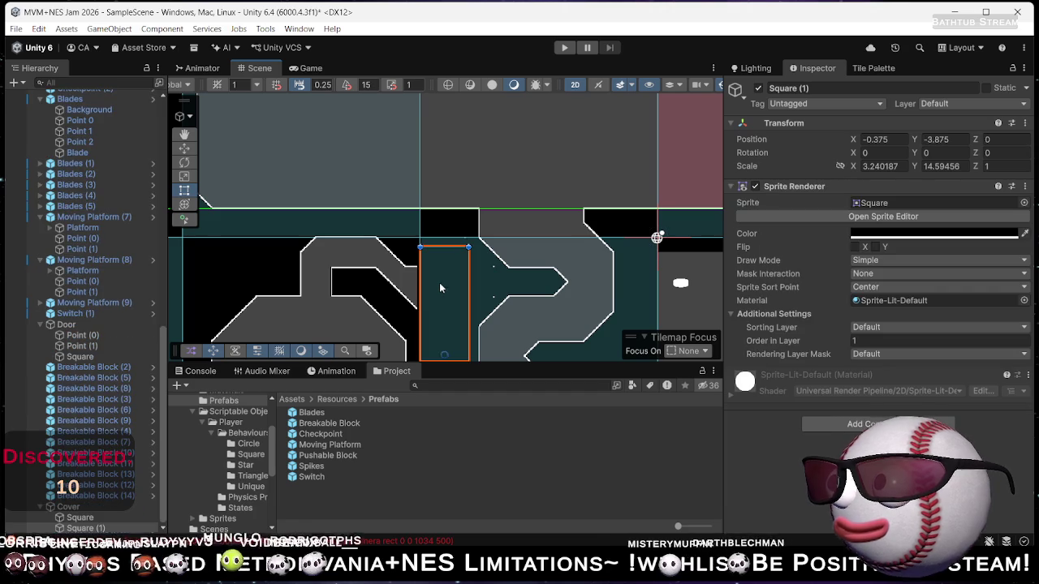
{"action": "mouse_move", "coordinate": [440, 281]}
{"action": "left_mouse_down"}
{"action": "mouse_move", "coordinate": [457, 154]}
{"action": "mouse_move", "coordinate": [431, 159]}
{"action": "mouse_move", "coordinate": [429, 268]}
{"action": "mouse_move", "coordinate": [428, 191]}
{"action": "left_mouse_up"}
{"action": "scroll", "coordinate": [449, 229], "scroll_direction": "up", "scroll_amount": 1}
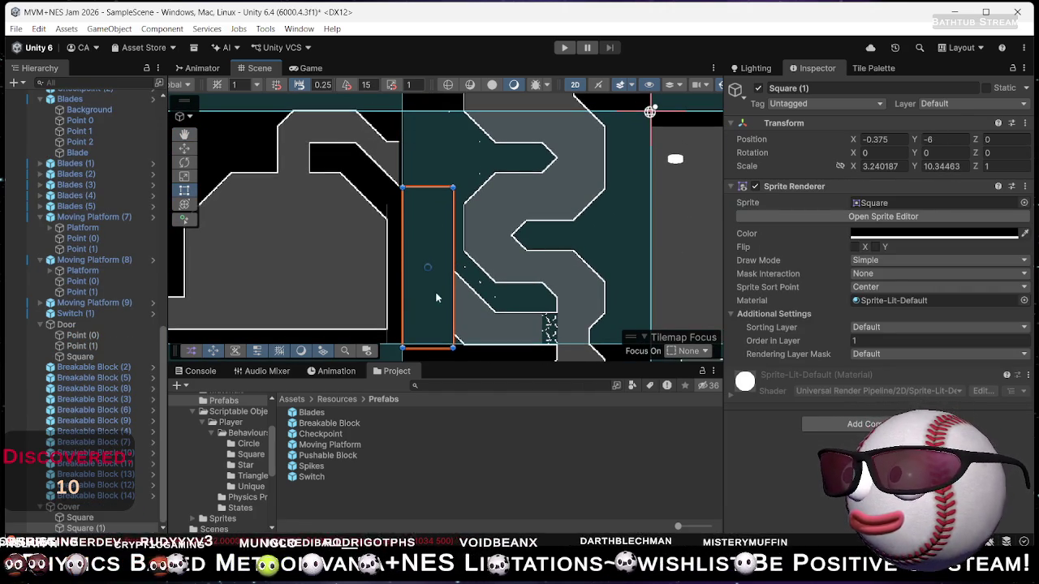
Duplicate the tall square into a small piece, tilt it about 45 degrees, and fit it against the diagonal wall.
{"action": "key", "text": "ctrl+d"}
{"action": "mouse_move", "coordinate": [432, 196]}
{"action": "left_mouse_down"}
{"action": "mouse_move", "coordinate": [433, 286]}
{"action": "mouse_move", "coordinate": [434, 268]}
{"action": "left_mouse_up"}
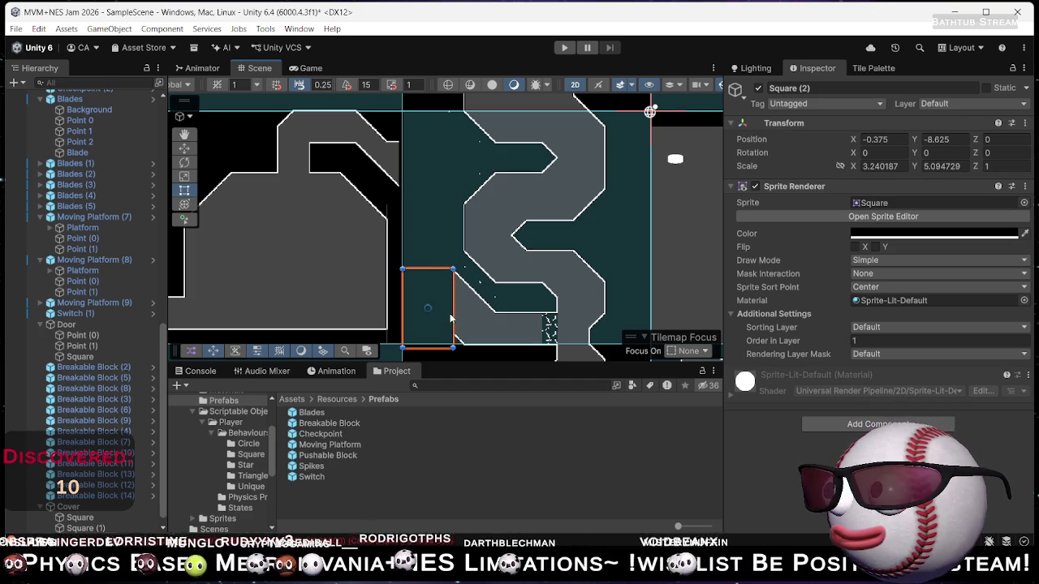
{"action": "left_click", "coordinate": [452, 319]}
{"action": "left_click", "coordinate": [442, 317]}
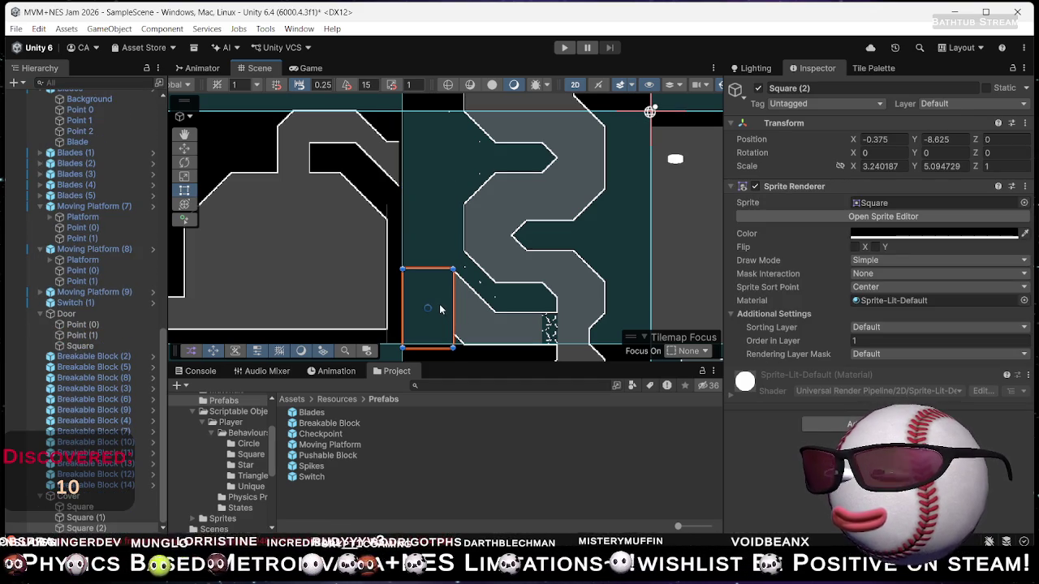
{"action": "key", "text": "r"}
{"action": "key", "text": "t"}
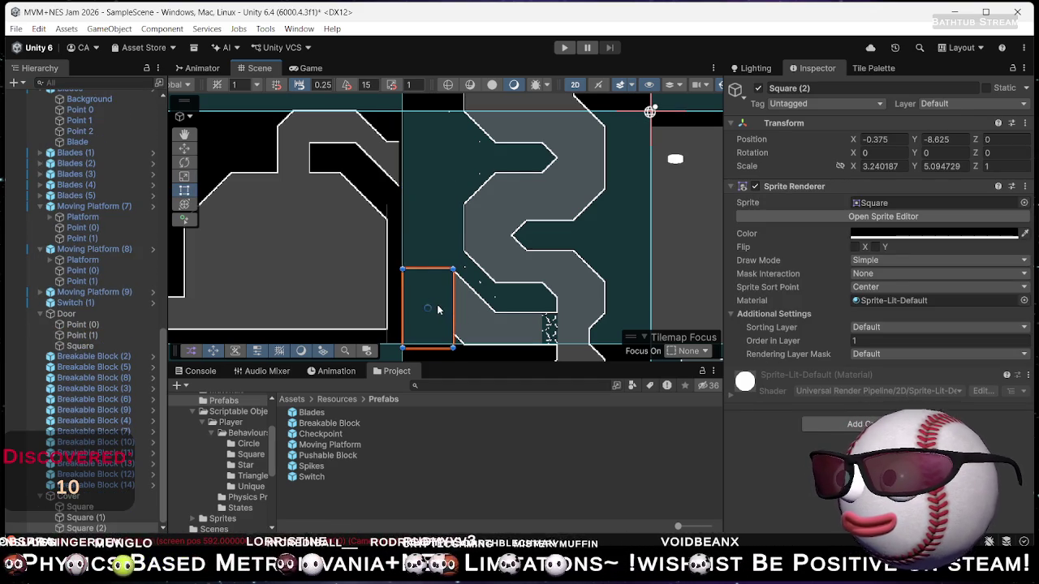
{"action": "key", "text": "y"}
{"action": "left_click_drag", "start_coordinate": [504, 345], "coordinate": [527, 231]}
{"action": "key", "text": "w"}
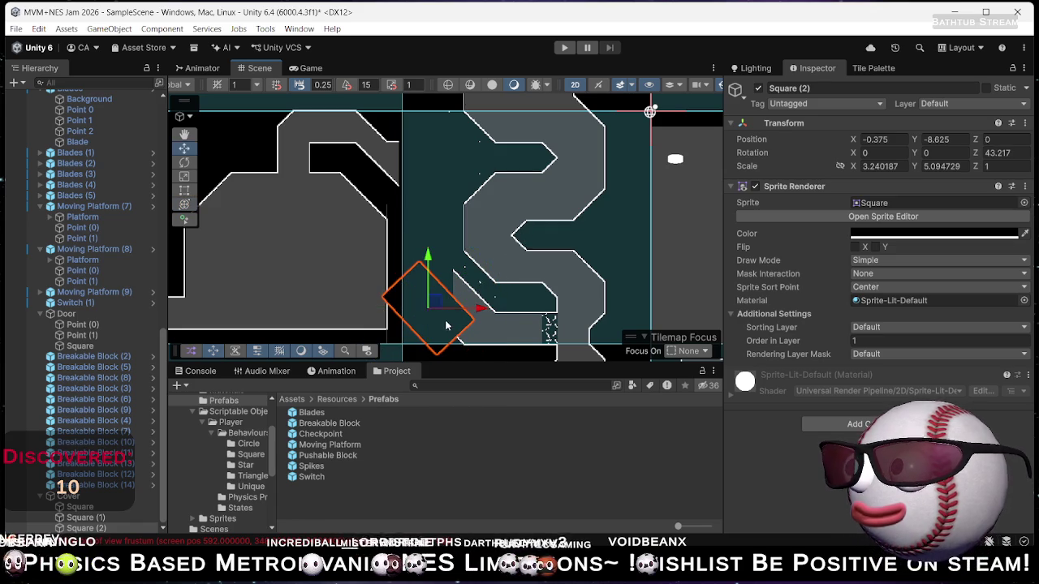
{"action": "left_click_drag", "start_coordinate": [435, 302], "coordinate": [467, 302]}
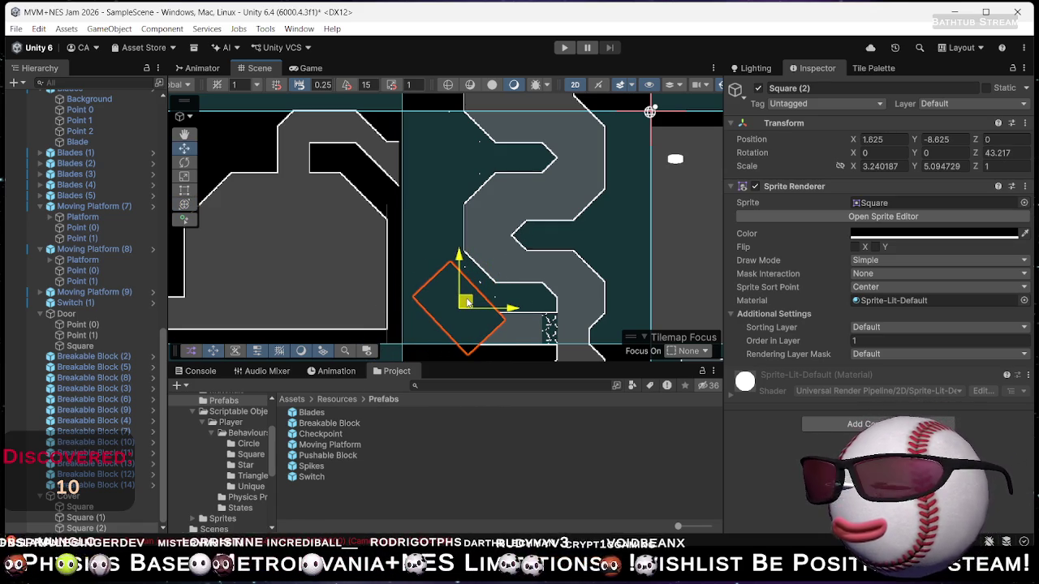
{"action": "mouse_move", "coordinate": [494, 322]}
{"action": "left_mouse_down"}
{"action": "mouse_move", "coordinate": [466, 247]}
{"action": "mouse_move", "coordinate": [447, 228]}
{"action": "left_mouse_up"}
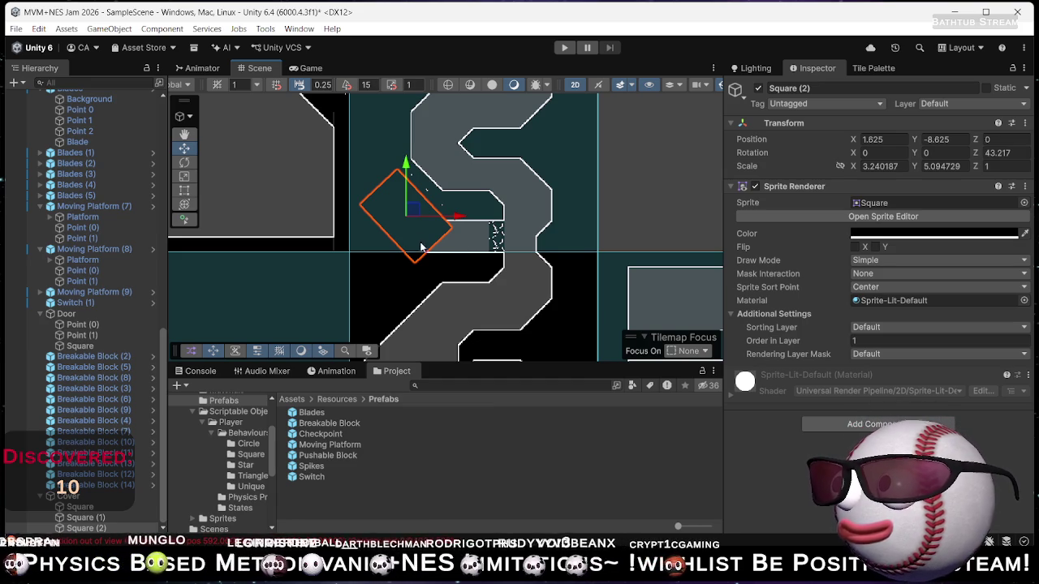
Duplicate the tall square again into a low strip reaching right to the breakable block, at X 2.5, Y -9.625.
{"action": "left_click", "coordinate": [361, 233]}
{"action": "left_click", "coordinate": [361, 233]}
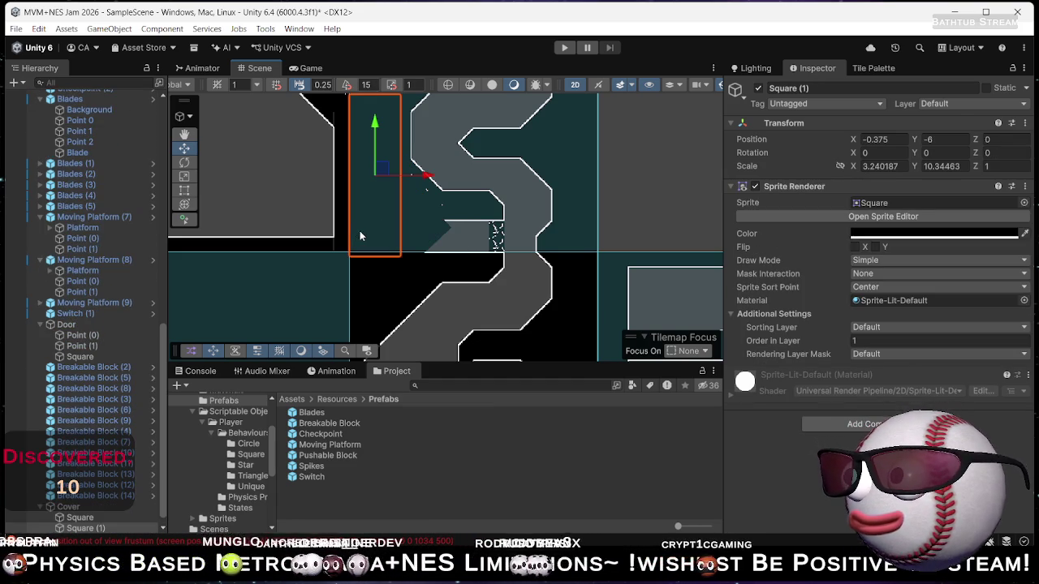
{"action": "key", "text": "ctrl+d"}
{"action": "key", "text": "t"}
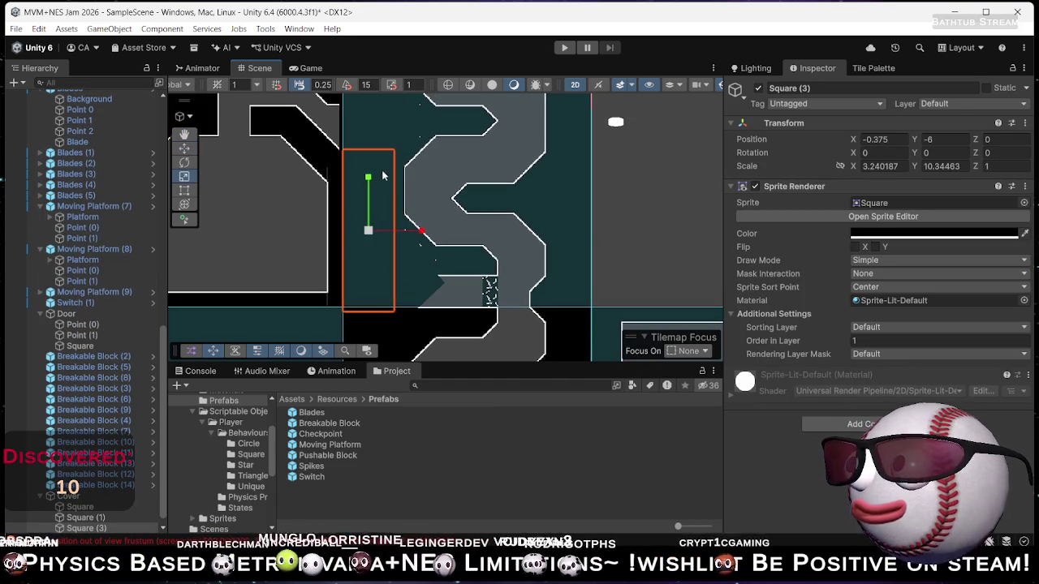
{"action": "mouse_move", "coordinate": [376, 160]}
{"action": "left_mouse_down"}
{"action": "mouse_move", "coordinate": [377, 267]}
{"action": "mouse_move", "coordinate": [481, 298]}
{"action": "left_mouse_up"}
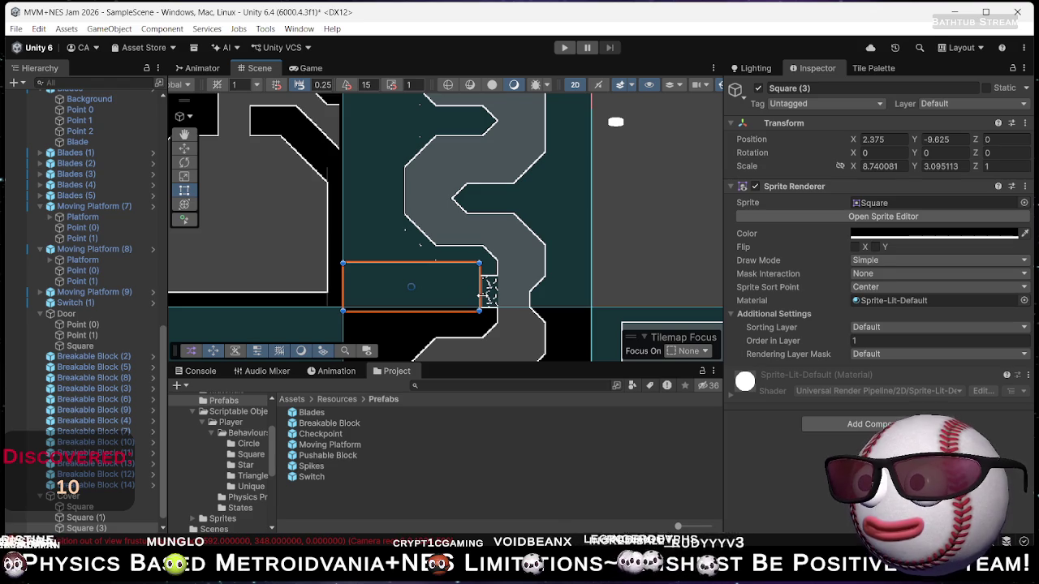
{"action": "scroll", "coordinate": [481, 298], "scroll_direction": "up", "scroll_amount": 6}
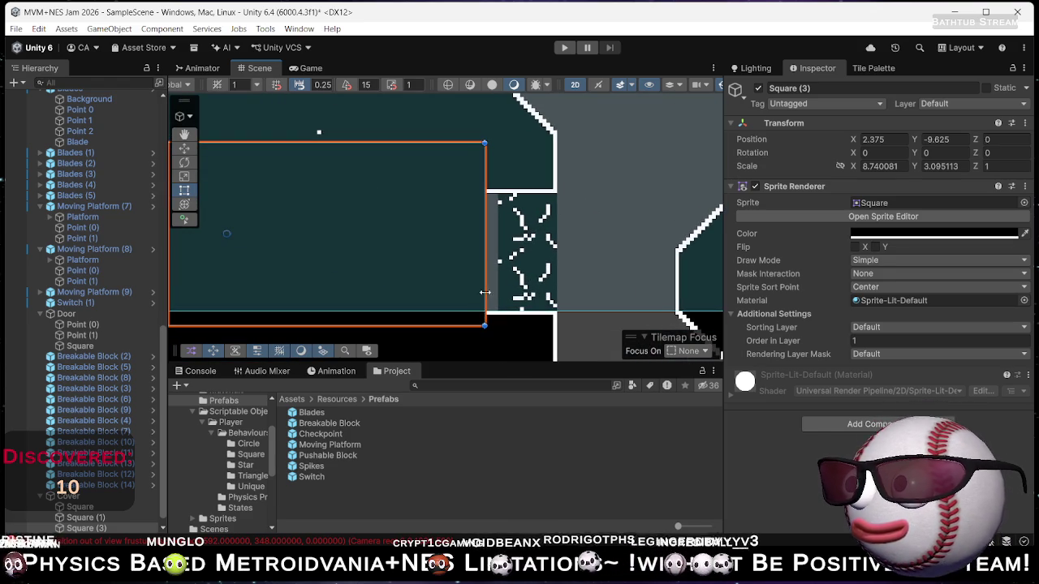
{"action": "left_click_drag", "start_coordinate": [485, 274], "coordinate": [496, 276]}
{"action": "left_click", "coordinate": [607, 329]}
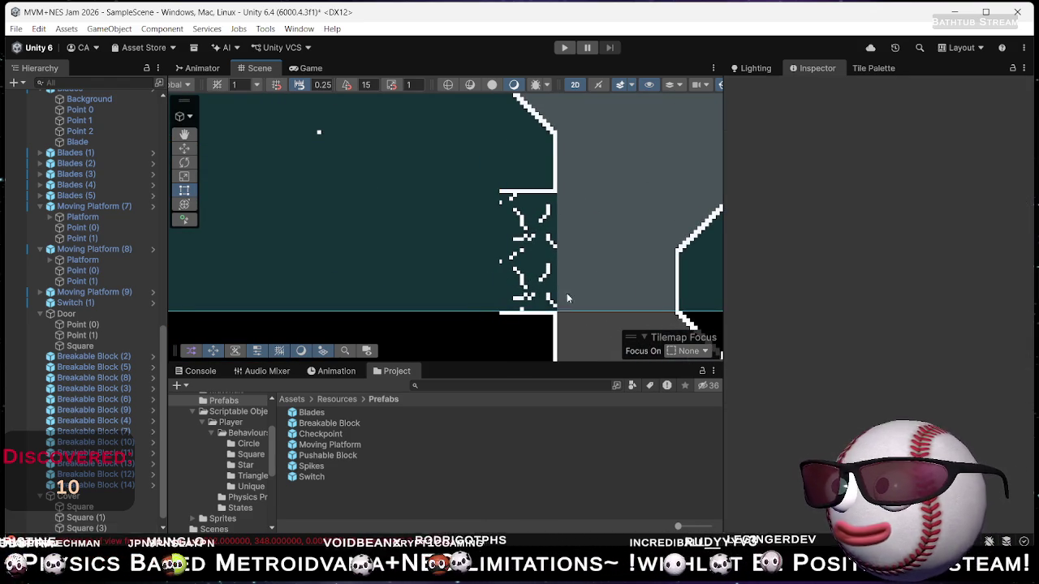
{"action": "scroll", "coordinate": [561, 205], "scroll_direction": "down", "scroll_amount": 4}
{"action": "scroll", "coordinate": [562, 210], "scroll_direction": "down", "scroll_amount": 2}
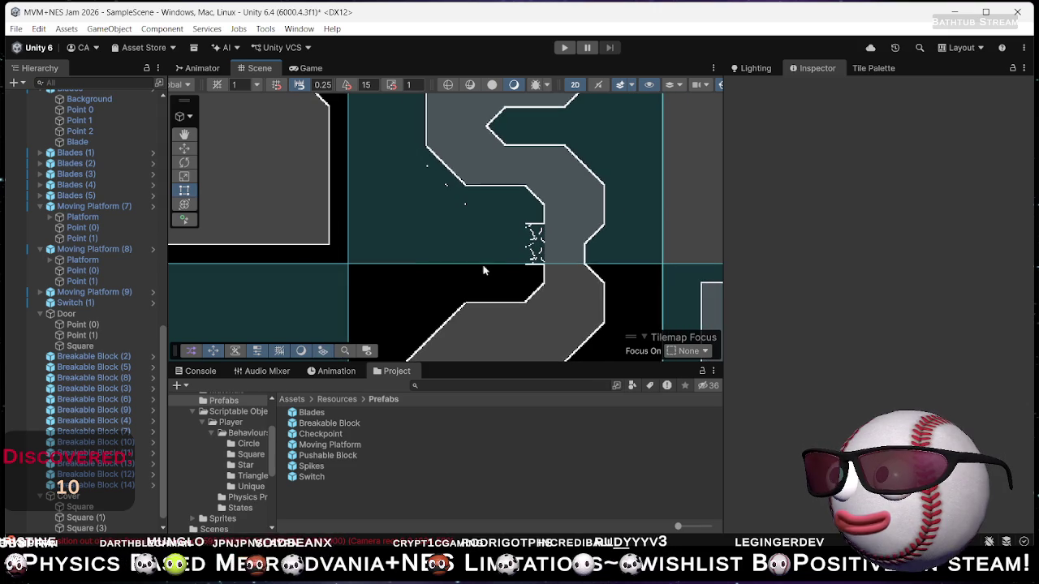
{"action": "scroll", "coordinate": [475, 209], "scroll_direction": "down", "scroll_amount": 2}
{"action": "scroll", "coordinate": [472, 307], "scroll_direction": "down", "scroll_amount": 1}
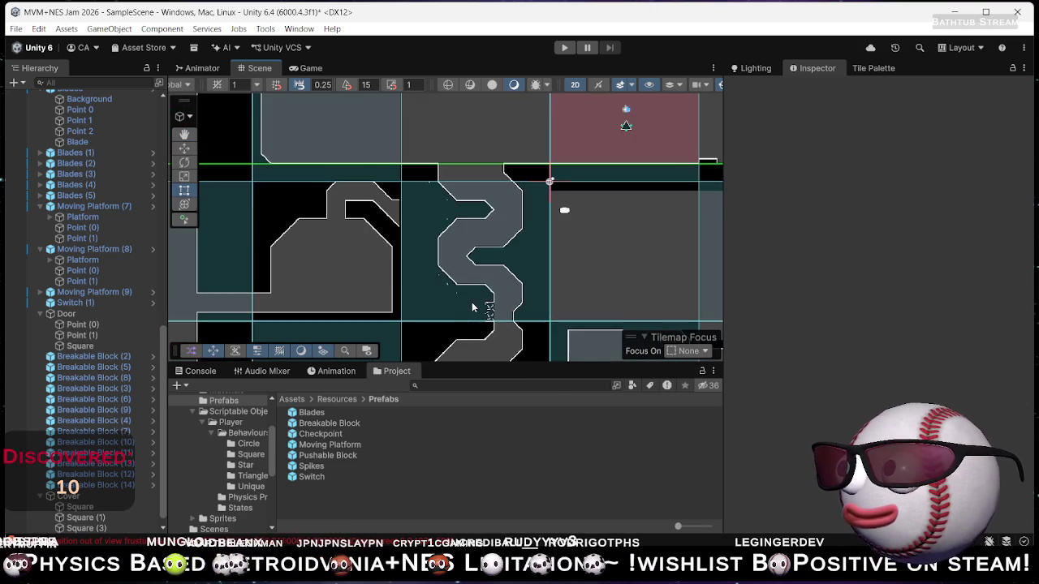
{"action": "mouse_move", "coordinate": [471, 278]}
{"action": "left_mouse_down"}
{"action": "mouse_move", "coordinate": [476, 171]}
{"action": "mouse_move", "coordinate": [465, 196]}
{"action": "left_mouse_up"}
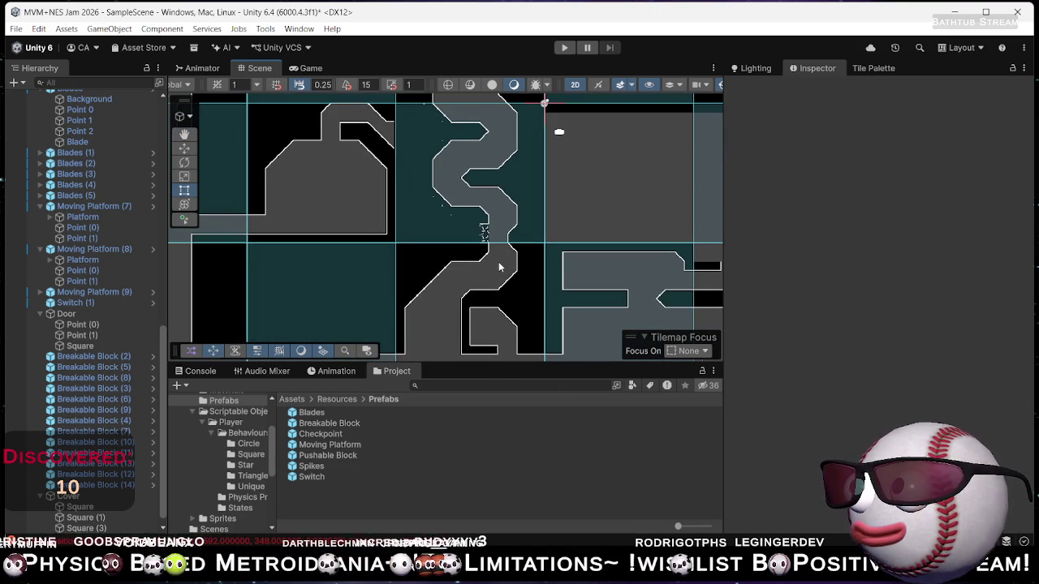
Select the block at the corridor entrance and pick Breakable Block (14) in the Hierarchy, at X -6.5, Y -13.5.
{"action": "scroll", "coordinate": [499, 266], "scroll_direction": "up", "scroll_amount": 1}
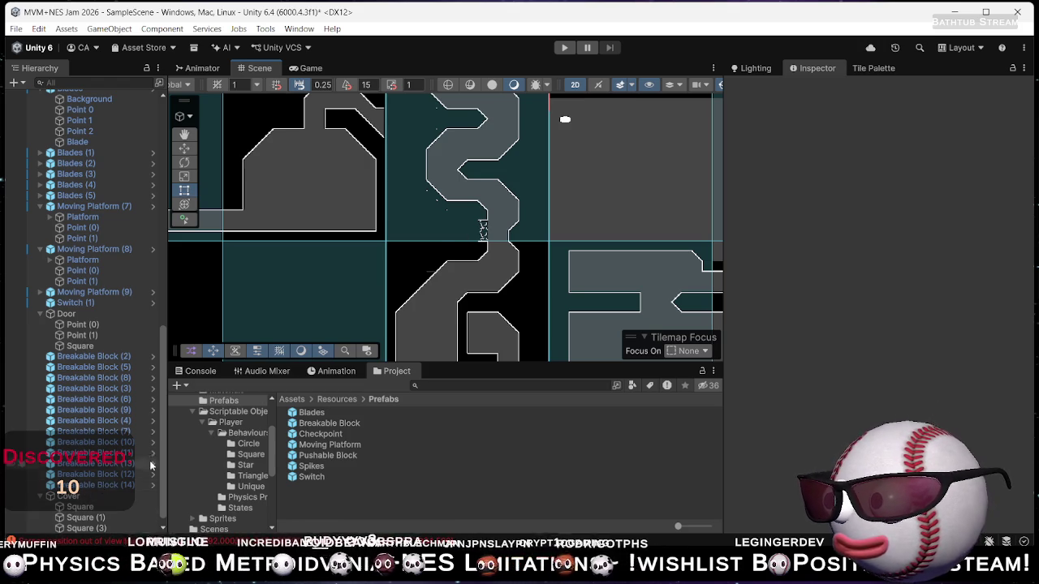
{"action": "left_click", "coordinate": [484, 229]}
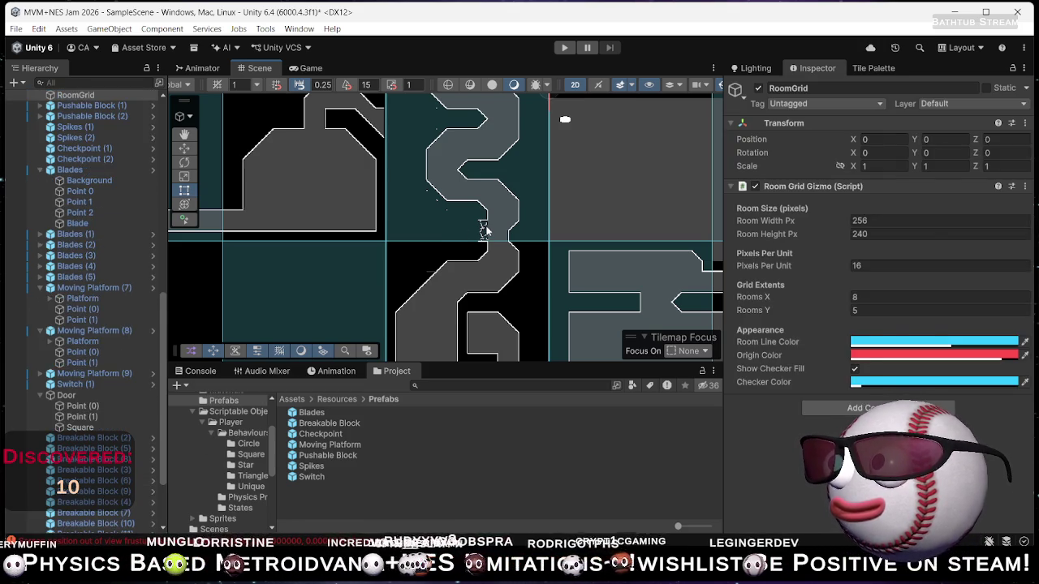
{"action": "scroll", "coordinate": [802, 383], "scroll_direction": "down", "scroll_amount": 2}
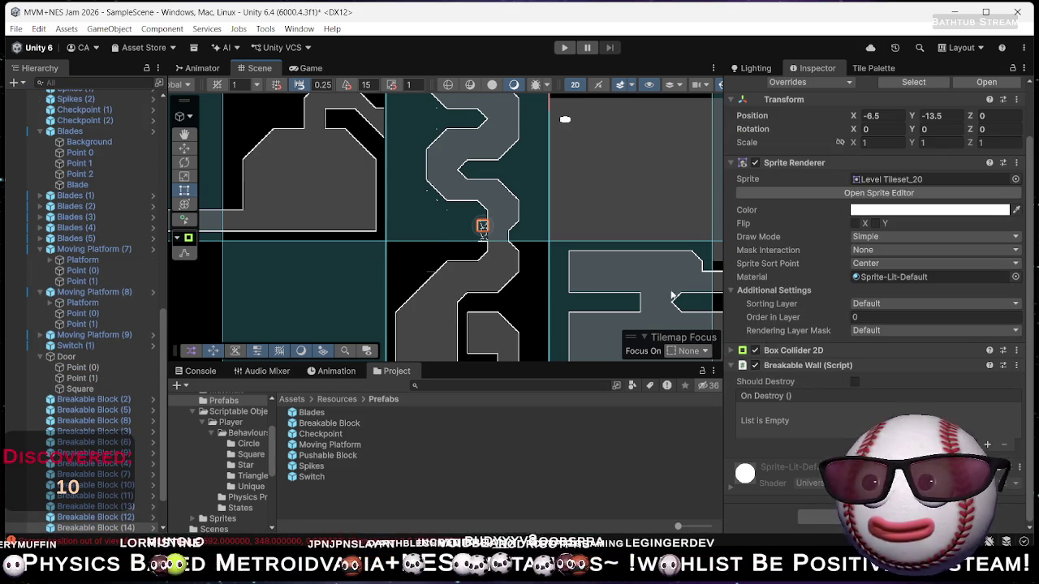
{"action": "scroll", "coordinate": [498, 240], "scroll_direction": "up", "scroll_amount": 3}
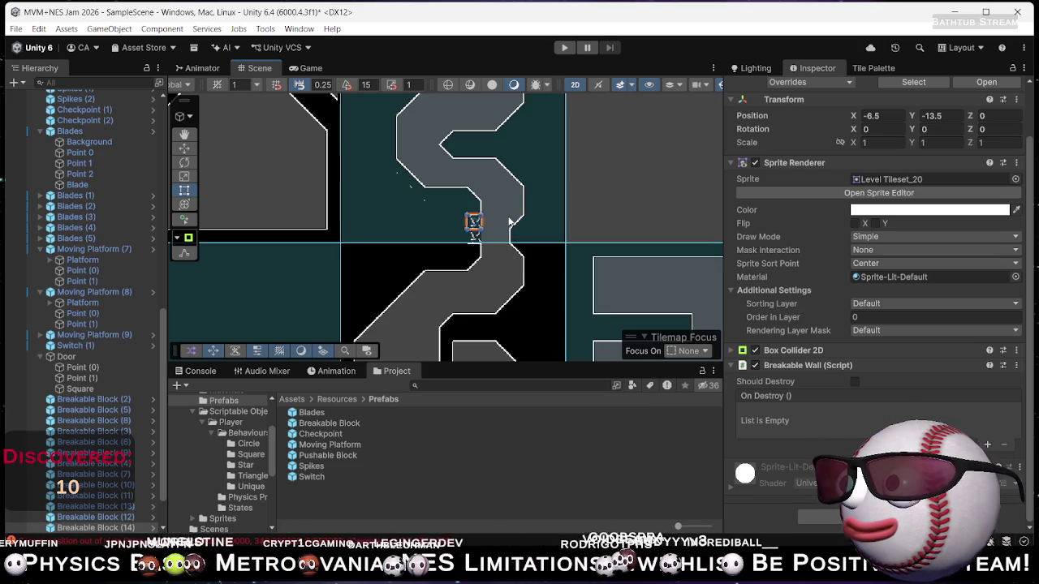
{"action": "left_click", "coordinate": [474, 241]}
{"action": "left_click", "coordinate": [476, 243]}
{"action": "left_click", "coordinate": [477, 245]}
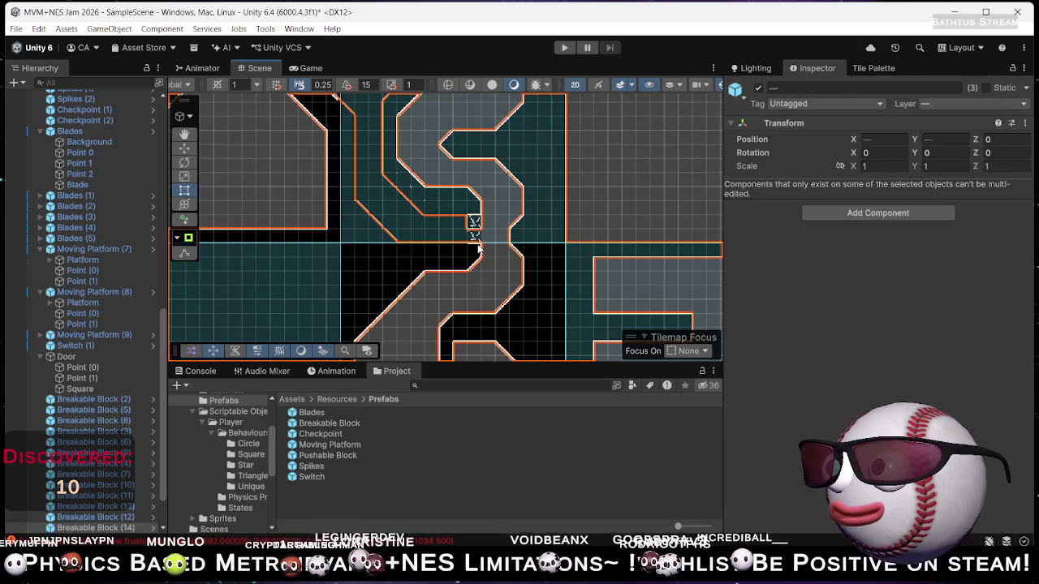
{"action": "scroll", "coordinate": [490, 249], "scroll_direction": "up", "scroll_amount": 5}
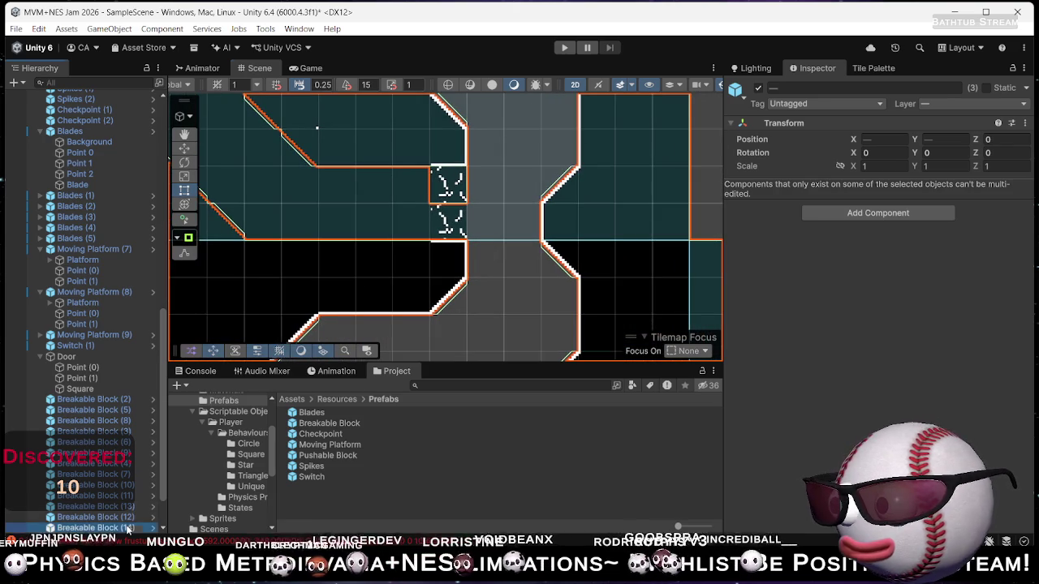
{"action": "left_click", "coordinate": [127, 527]}
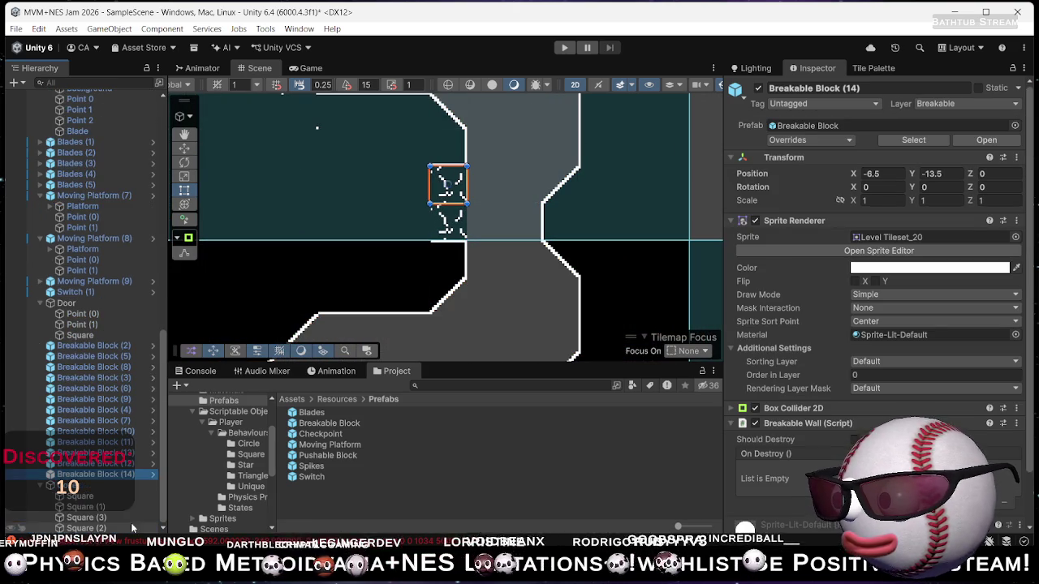
{"action": "left_click", "coordinate": [127, 464]}
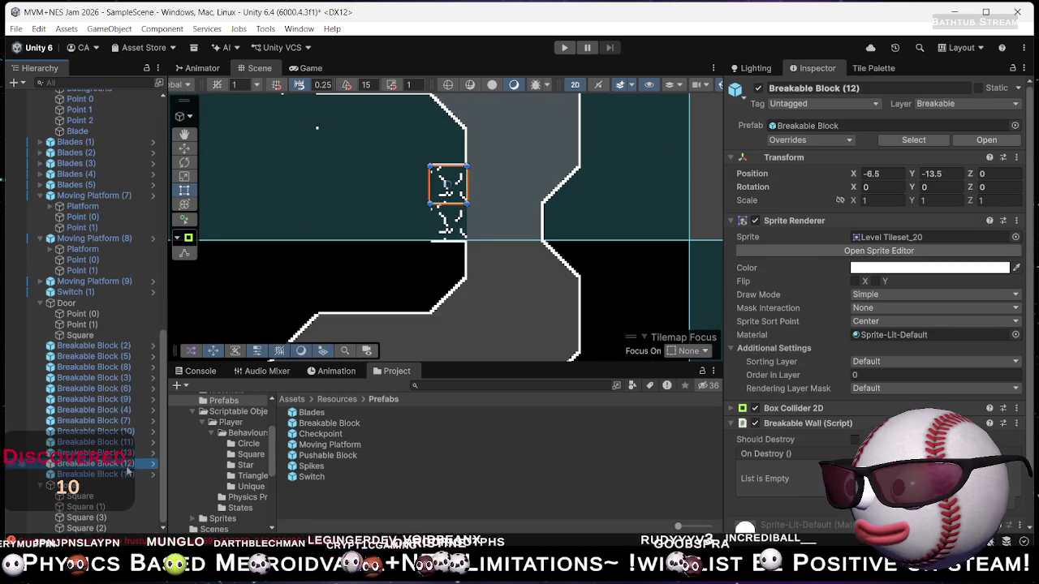
{"action": "left_click", "coordinate": [126, 476]}
Move the stacked Breakable Block (14) aside and delete it.
{"action": "key", "text": "w"}
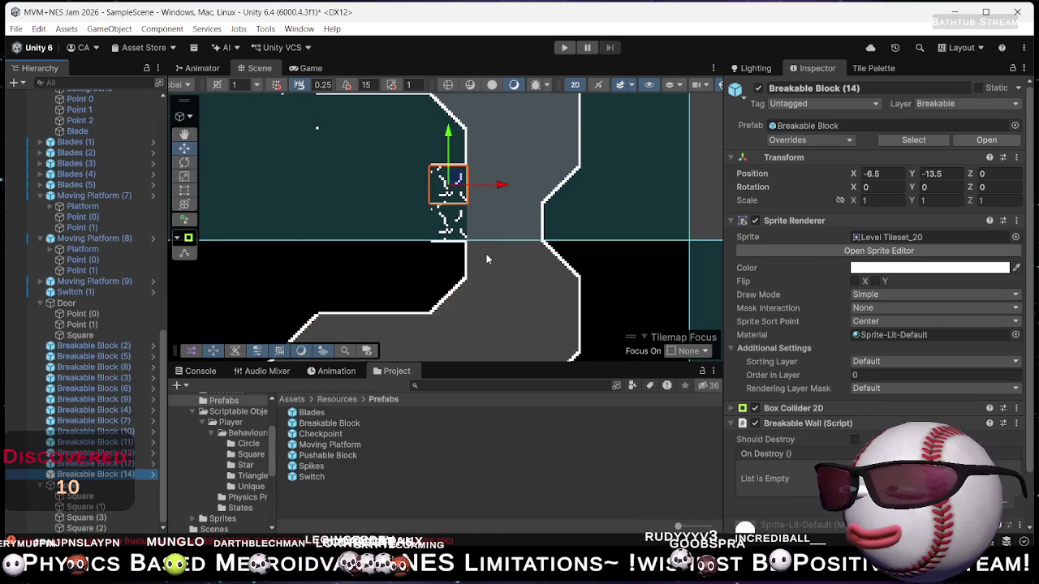
{"action": "left_click_drag", "start_coordinate": [457, 180], "coordinate": [514, 196]}
{"action": "key", "text": "Delete"}
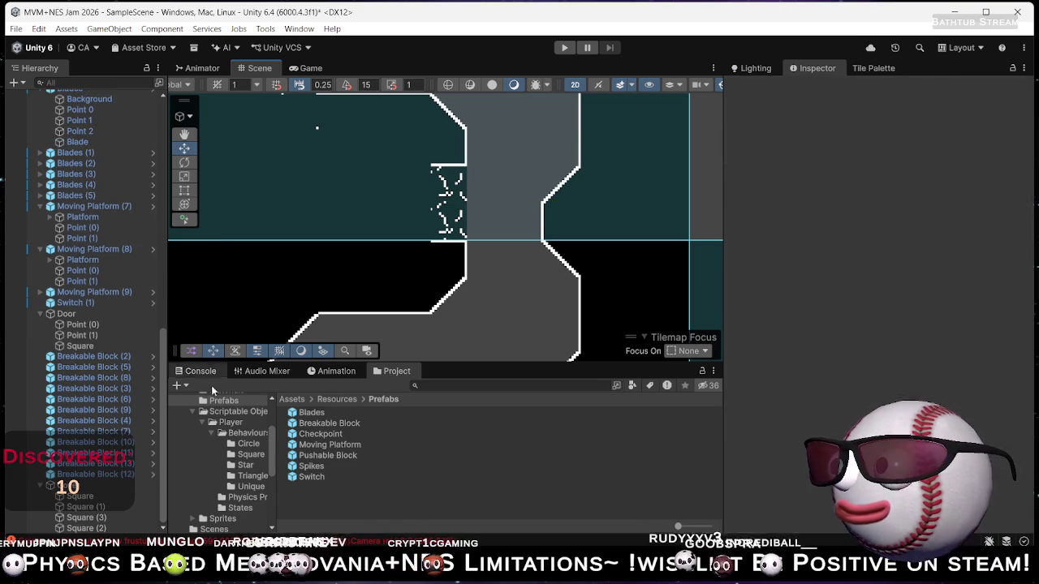
Make Breakable Blocks (12) and (13) call SetActive on Cover when destroyed, then enter Play mode.
{"action": "left_click", "coordinate": [124, 478]}
{"action": "left_click", "coordinate": [127, 464], "text": "ctrl"}
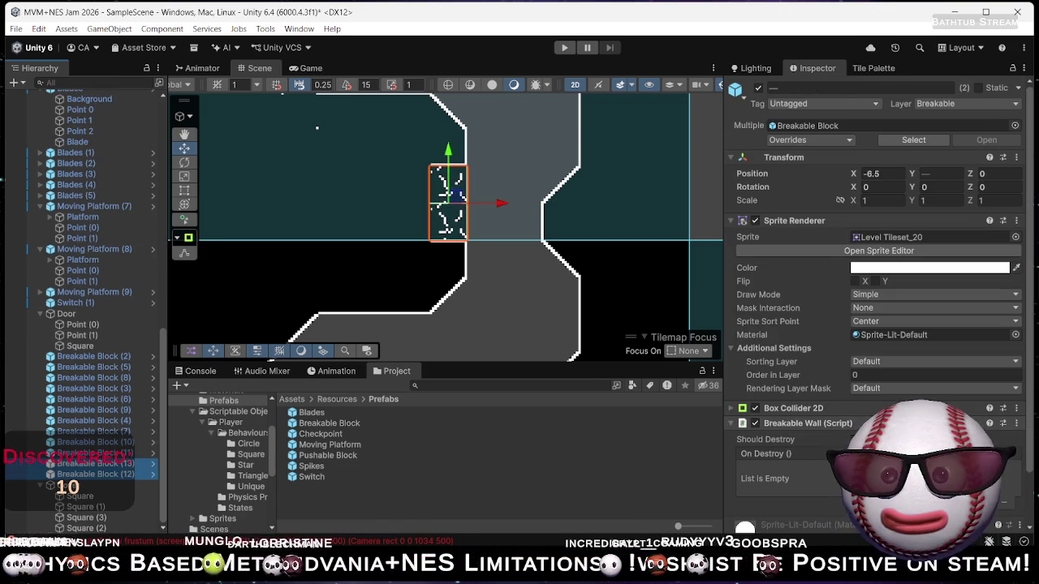
{"action": "left_click", "coordinate": [998, 496]}
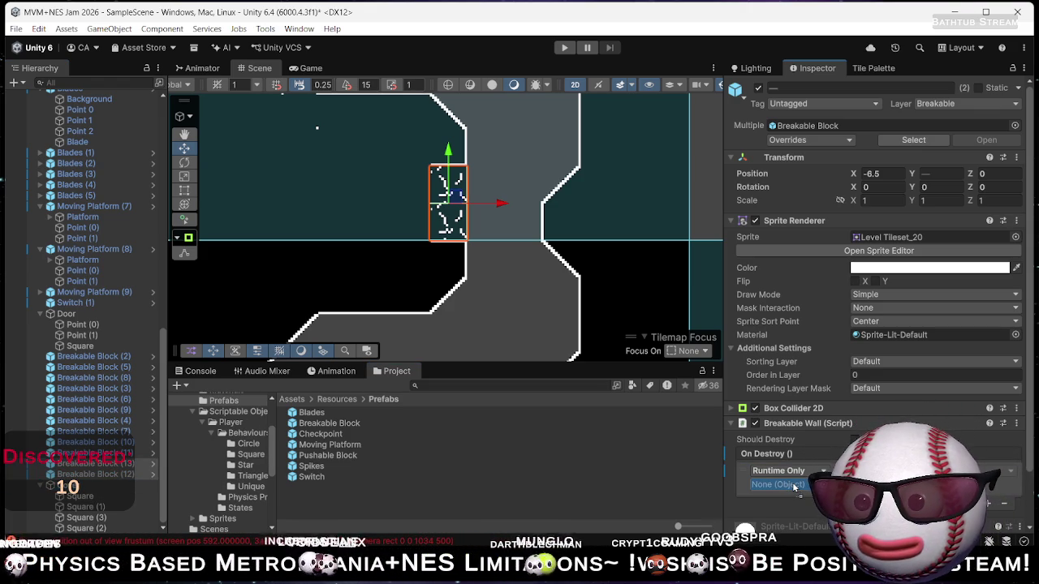
{"action": "mouse_move", "coordinate": [861, 407]}
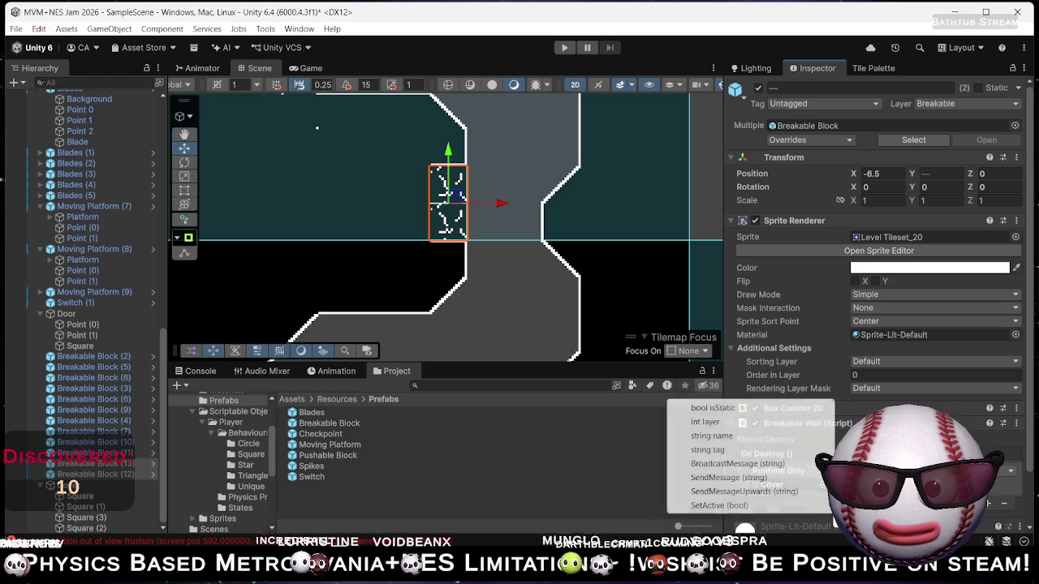
{"action": "left_click", "coordinate": [741, 506]}
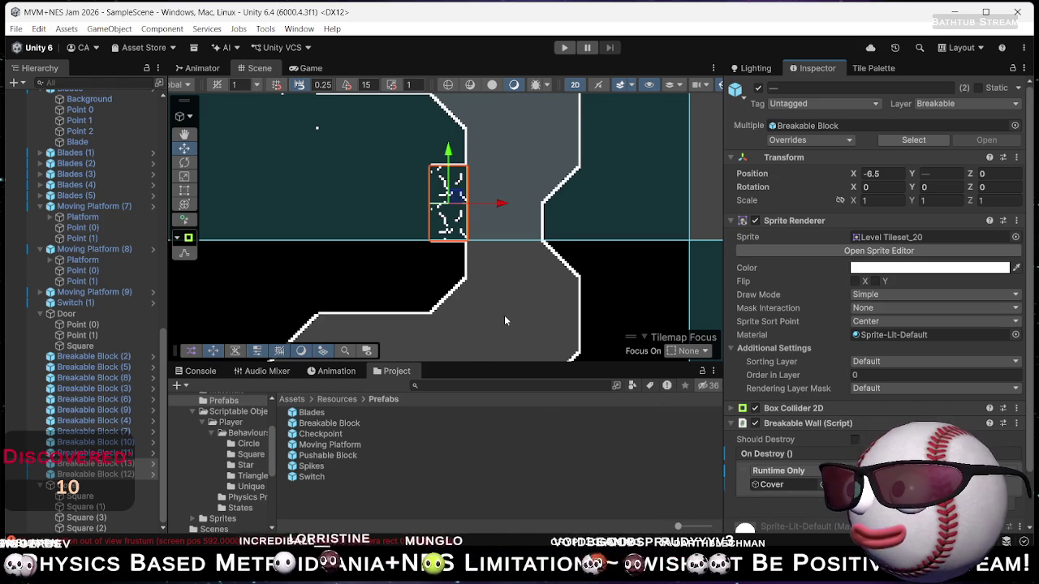
{"action": "left_click", "coordinate": [566, 47]}
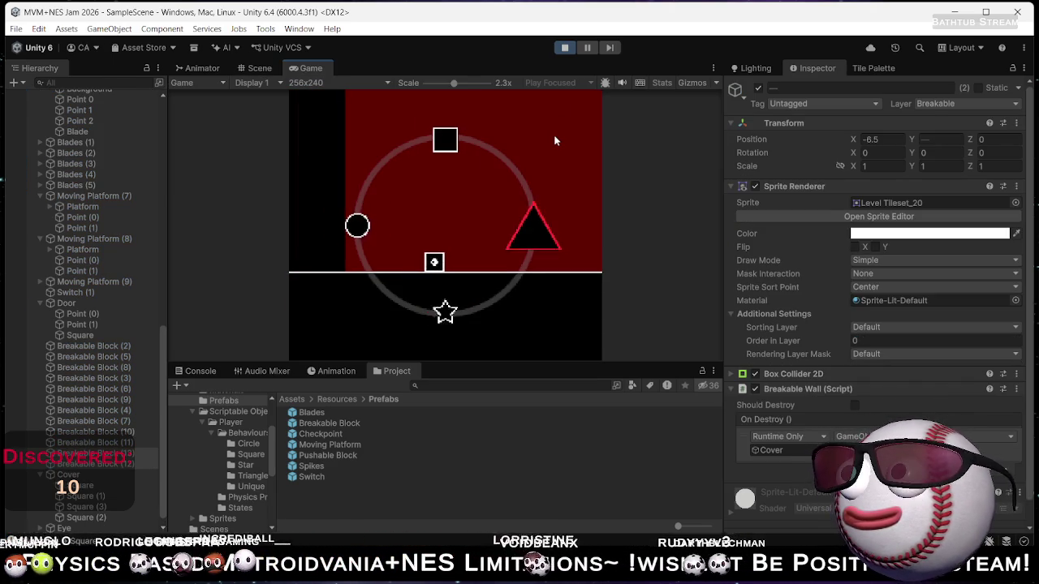
Playtest by switching the player to triangle, circle, then star via the shape wheel, then stop the game.
{"action": "key", "text": "Right"}
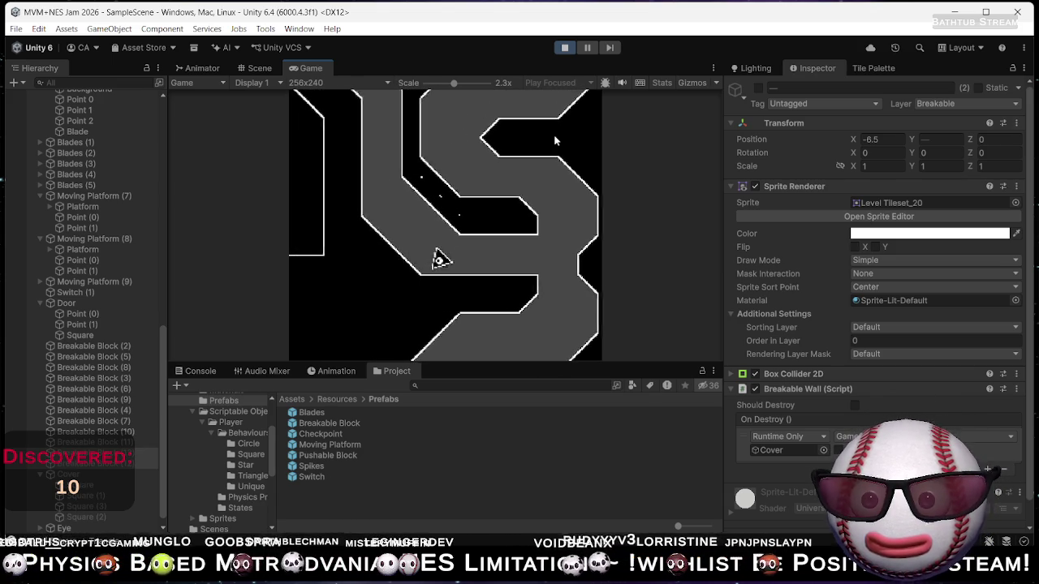
{"action": "key", "text": "Left"}
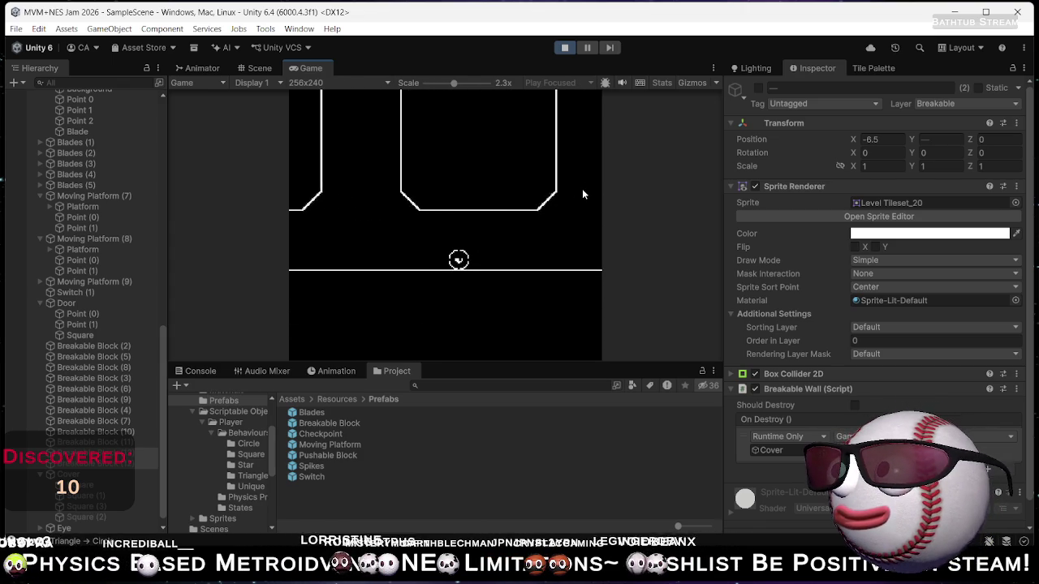
{"action": "key", "text": "shift"}
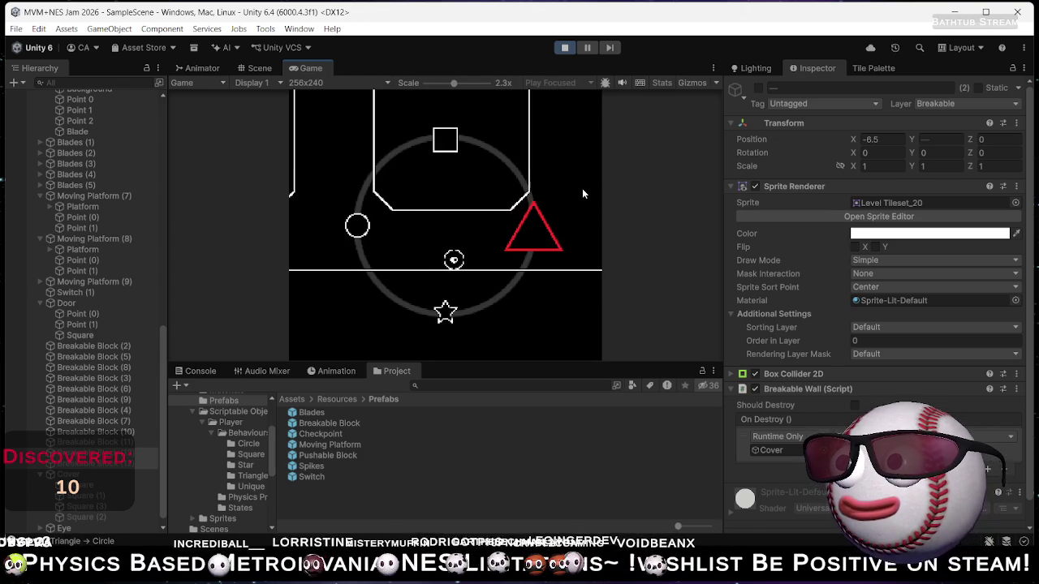
{"action": "key", "text": "Down"}
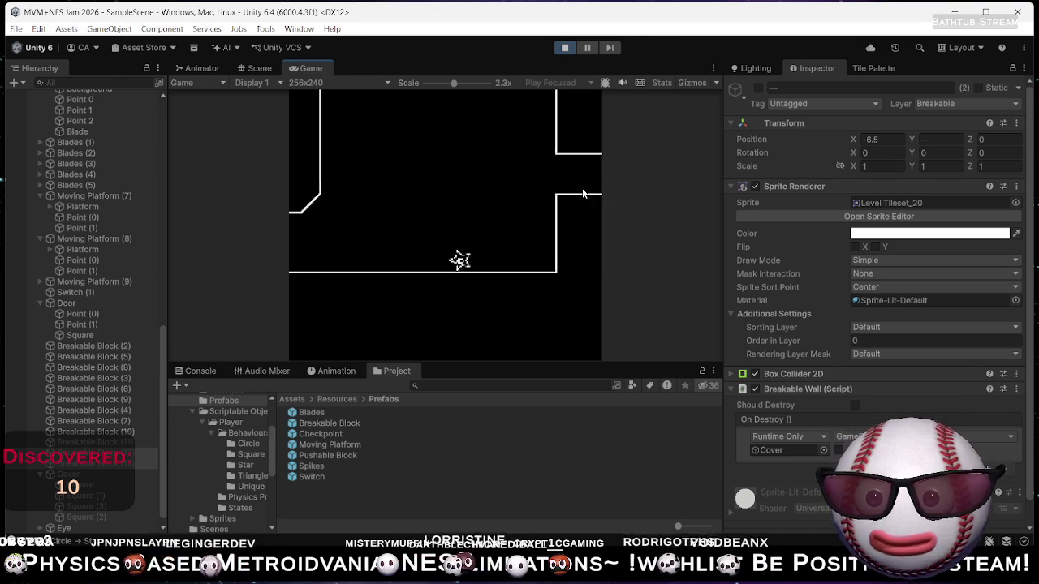
{"action": "left_click", "coordinate": [565, 47]}
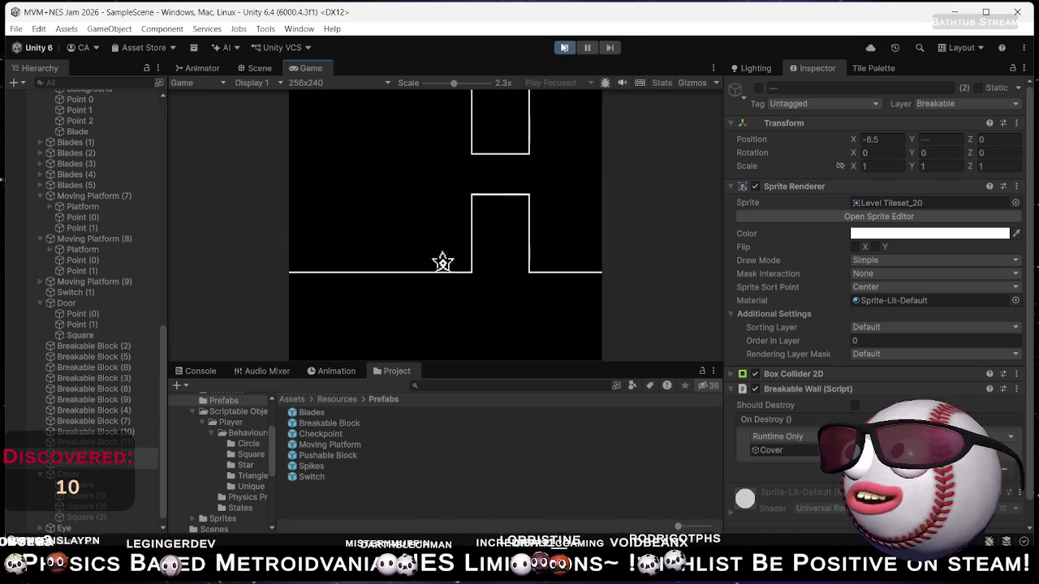
{"action": "scroll", "coordinate": [493, 247], "scroll_direction": "down", "scroll_amount": 5}
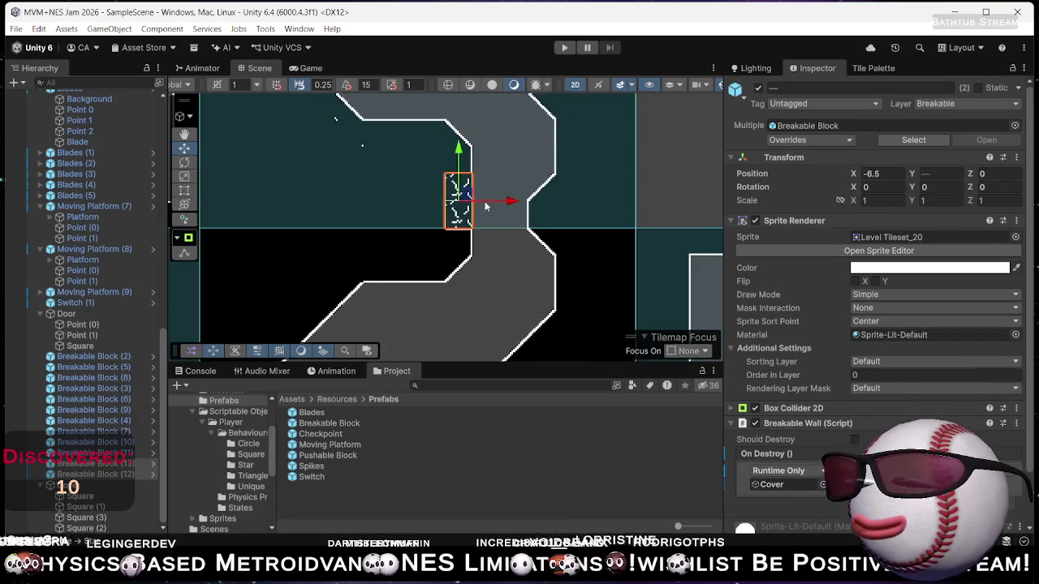
{"action": "scroll", "coordinate": [475, 277], "scroll_direction": "up", "scroll_amount": 3}
{"action": "scroll", "coordinate": [418, 323], "scroll_direction": "left", "scroll_amount": 5}
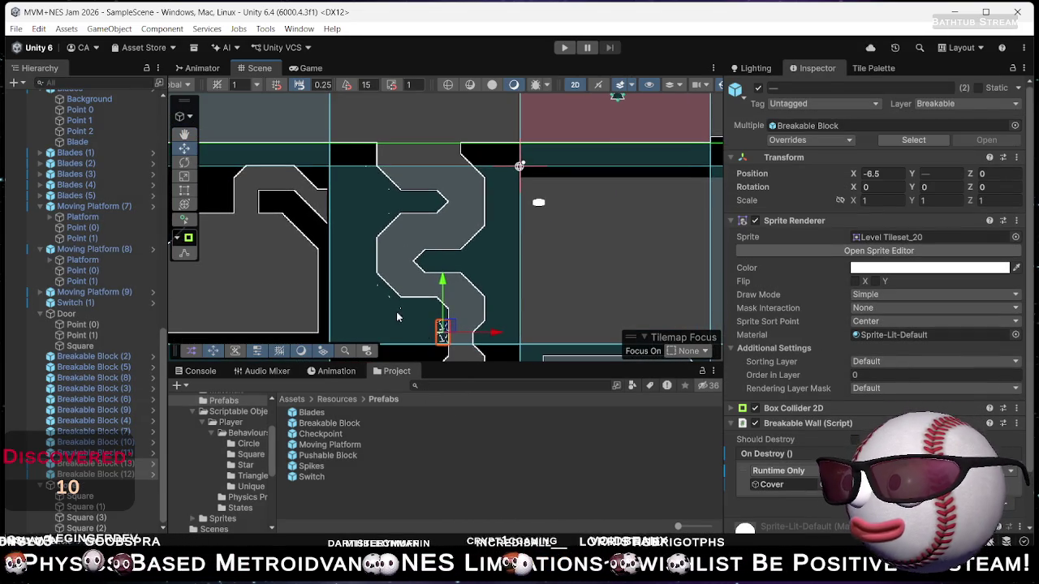
{"action": "mouse_move", "coordinate": [444, 280]}
{"action": "left_mouse_down"}
{"action": "mouse_move", "coordinate": [449, 253]}
{"action": "mouse_move", "coordinate": [489, 249]}
{"action": "left_mouse_up"}
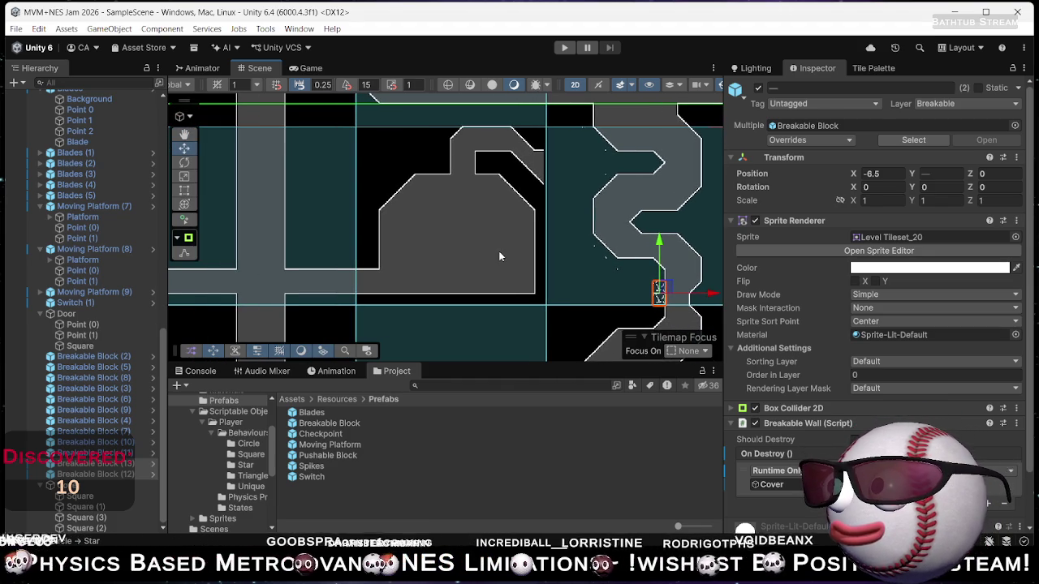
{"action": "scroll", "coordinate": [479, 242], "scroll_direction": "left", "scroll_amount": 5}
{"action": "scroll", "coordinate": [471, 235], "scroll_direction": "down", "scroll_amount": 2}
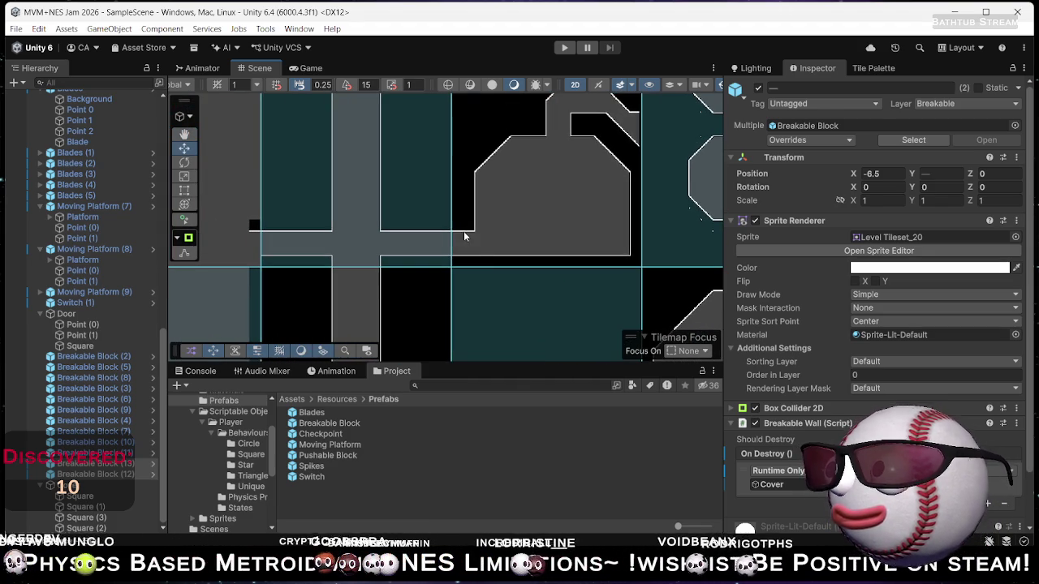
{"action": "scroll", "coordinate": [820, 294], "scroll_direction": "down", "scroll_amount": 2}
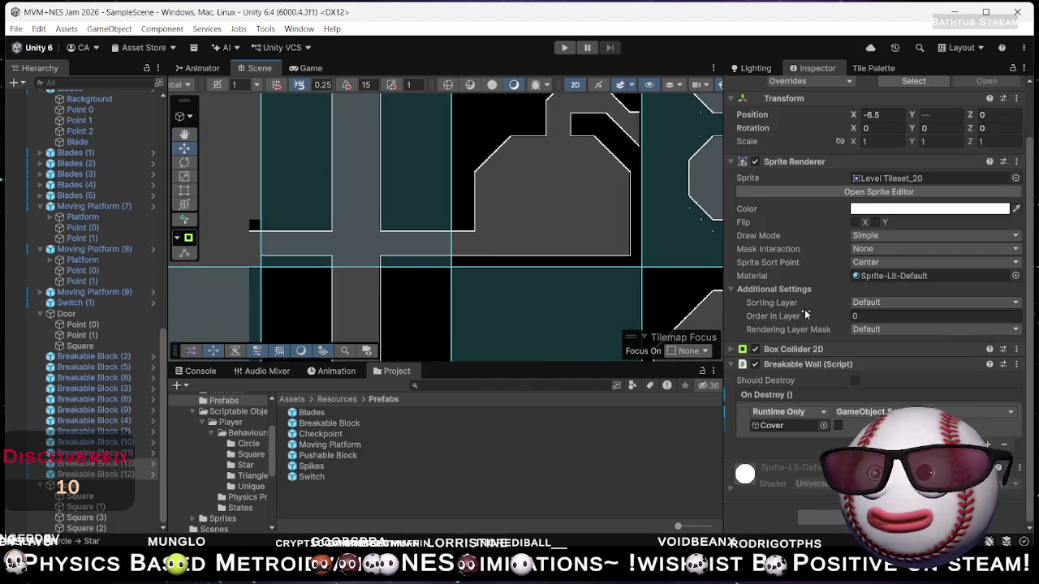
{"action": "scroll", "coordinate": [612, 201], "scroll_direction": "down", "scroll_amount": 4}
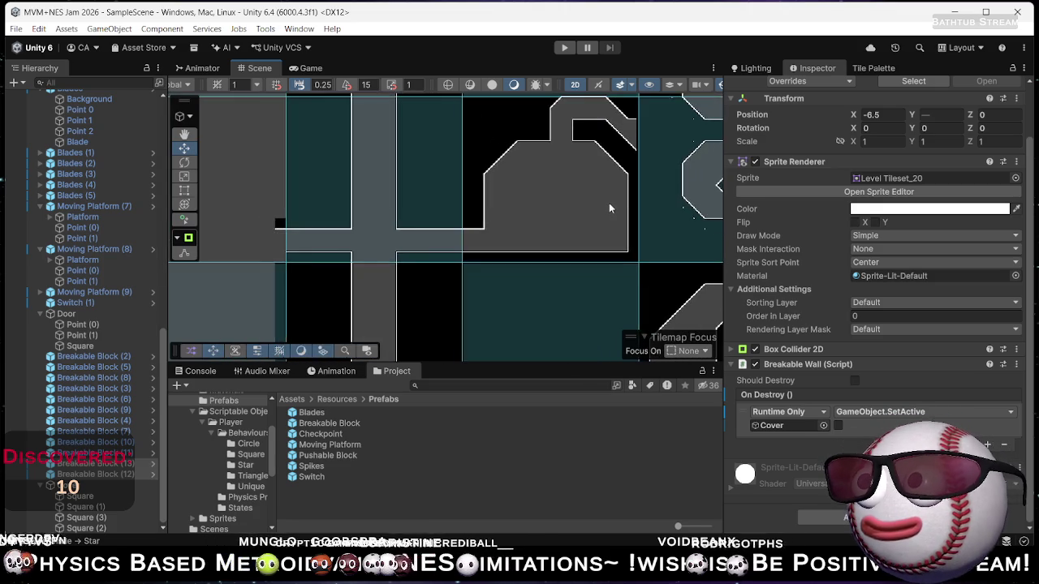
{"action": "scroll", "coordinate": [598, 208], "scroll_direction": "down", "scroll_amount": 1}
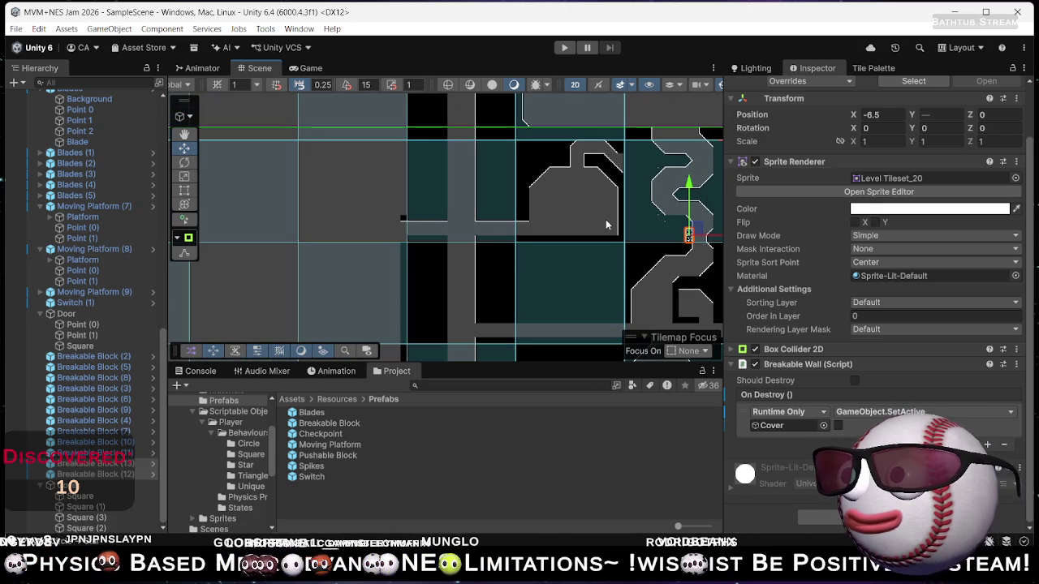
{"action": "mouse_move", "coordinate": [531, 235]}
{"action": "left_mouse_down"}
{"action": "mouse_move", "coordinate": [382, 224]}
{"action": "mouse_move", "coordinate": [170, 232]}
{"action": "mouse_move", "coordinate": [545, 247]}
{"action": "mouse_move", "coordinate": [440, 241]}
{"action": "mouse_move", "coordinate": [480, 221]}
{"action": "mouse_move", "coordinate": [503, 163]}
{"action": "mouse_move", "coordinate": [454, 243]}
{"action": "mouse_move", "coordinate": [484, 269]}
{"action": "mouse_move", "coordinate": [487, 300]}
{"action": "mouse_move", "coordinate": [487, 203]}
{"action": "mouse_move", "coordinate": [498, 236]}
{"action": "mouse_move", "coordinate": [487, 245]}
{"action": "left_mouse_up"}
{"action": "scroll", "coordinate": [484, 269], "scroll_direction": "down", "scroll_amount": 2}
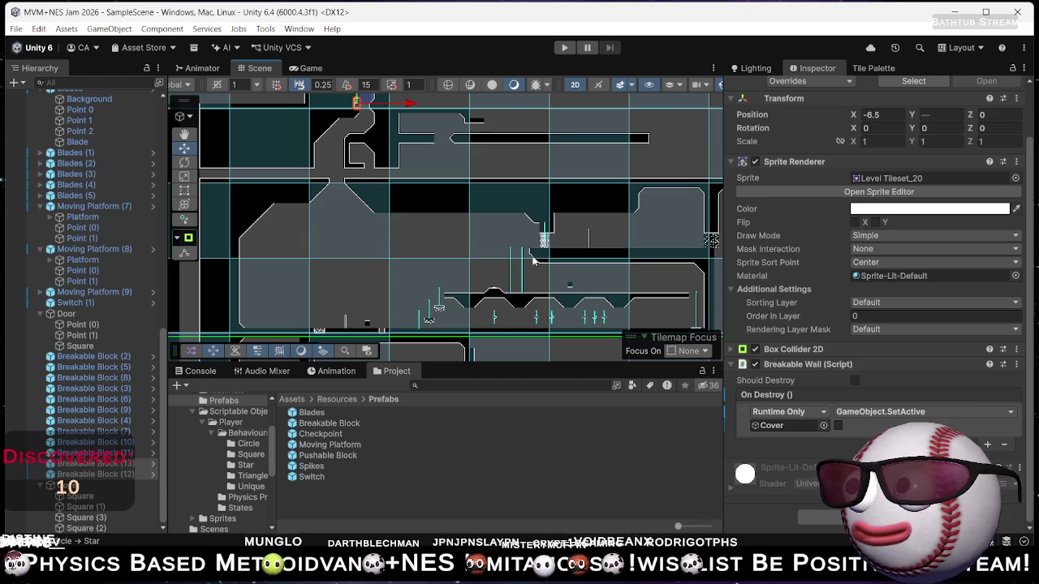
{"action": "scroll", "coordinate": [349, 305], "scroll_direction": "up", "scroll_amount": 2}
{"action": "mouse_move", "coordinate": [369, 292]}
{"action": "left_mouse_down"}
{"action": "mouse_move", "coordinate": [355, 235]}
{"action": "mouse_move", "coordinate": [339, 249]}
{"action": "left_mouse_up"}
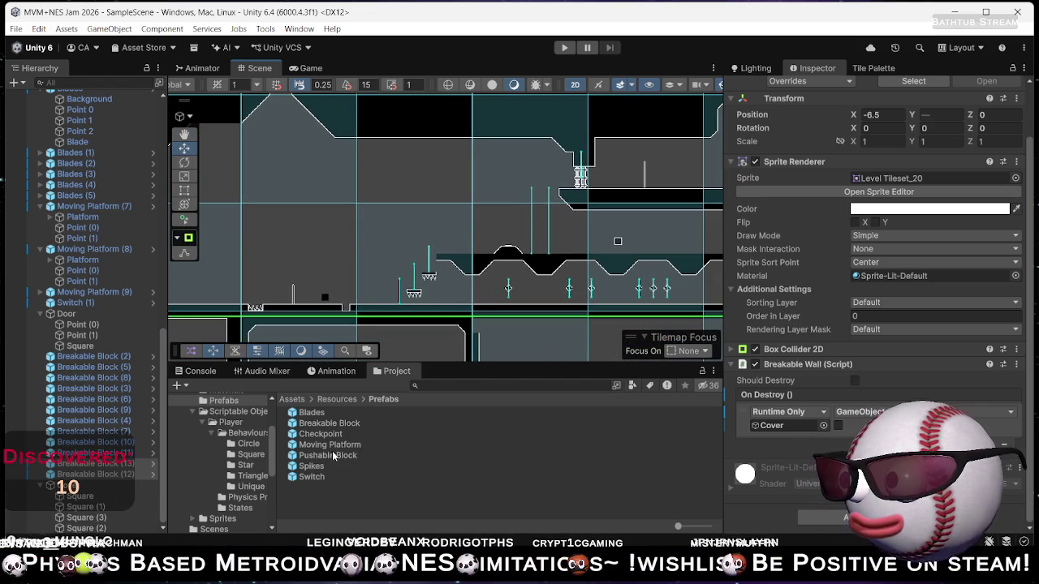
{"action": "double_click", "coordinate": [317, 416]}
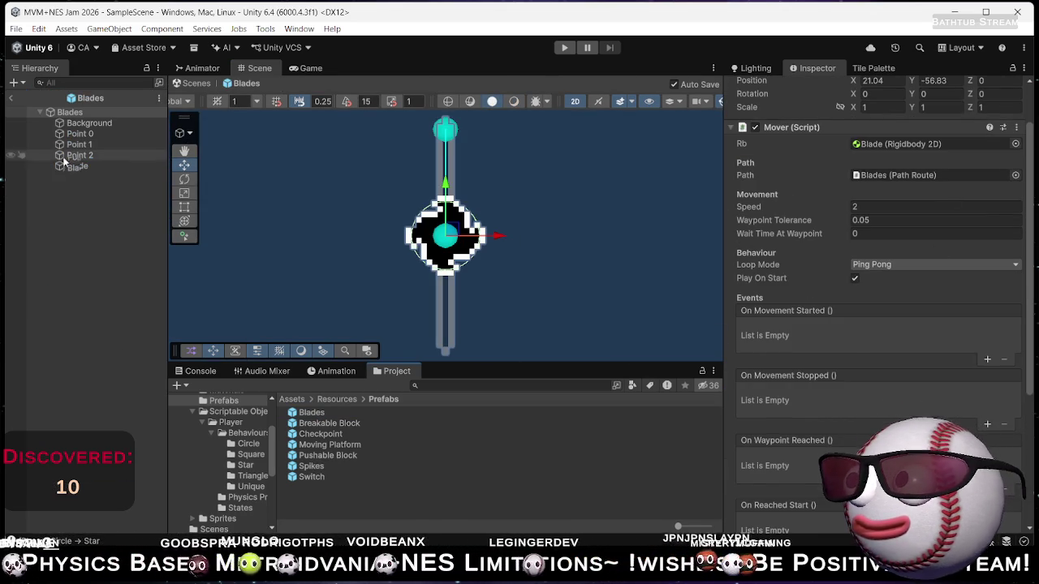
Tick Is Trigger on the Blade's Circle Collider 2D in the Blades prefab, then return to the scene.
{"action": "left_click", "coordinate": [77, 166]}
{"action": "scroll", "coordinate": [845, 279], "scroll_direction": "up", "scroll_amount": 3}
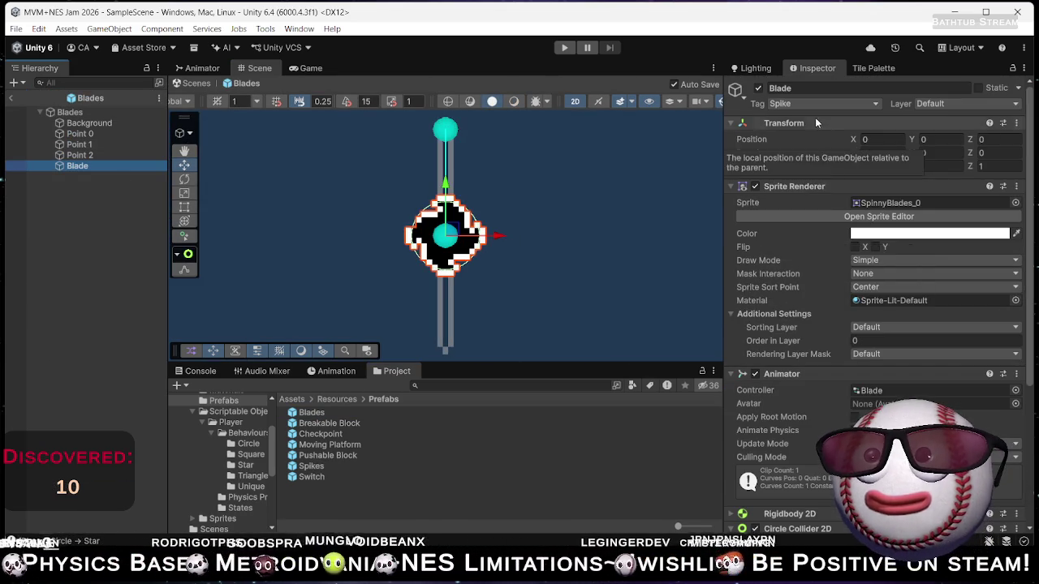
{"action": "scroll", "coordinate": [849, 373], "scroll_direction": "down", "scroll_amount": 8}
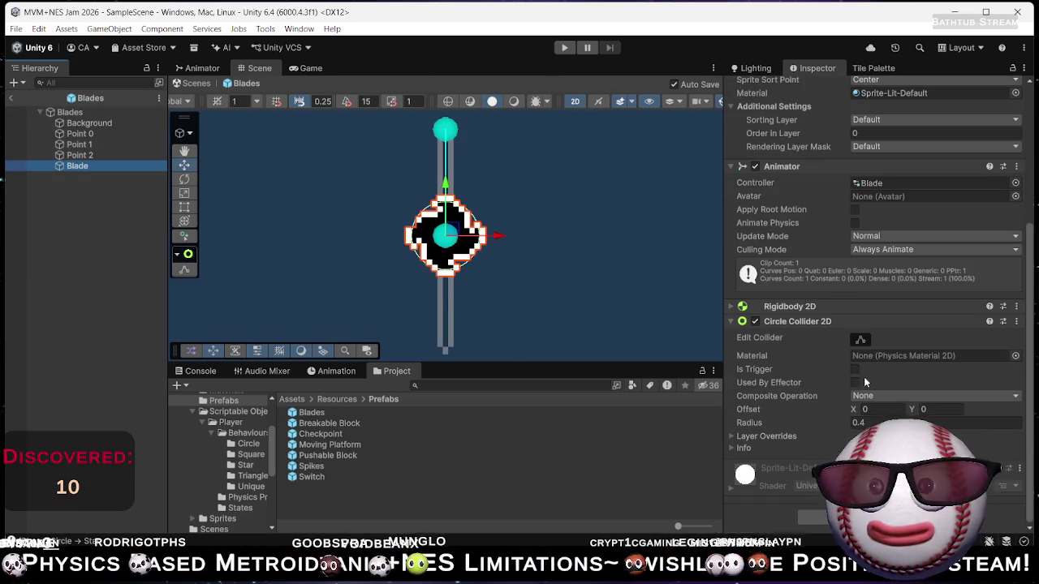
{"action": "left_click", "coordinate": [854, 368]}
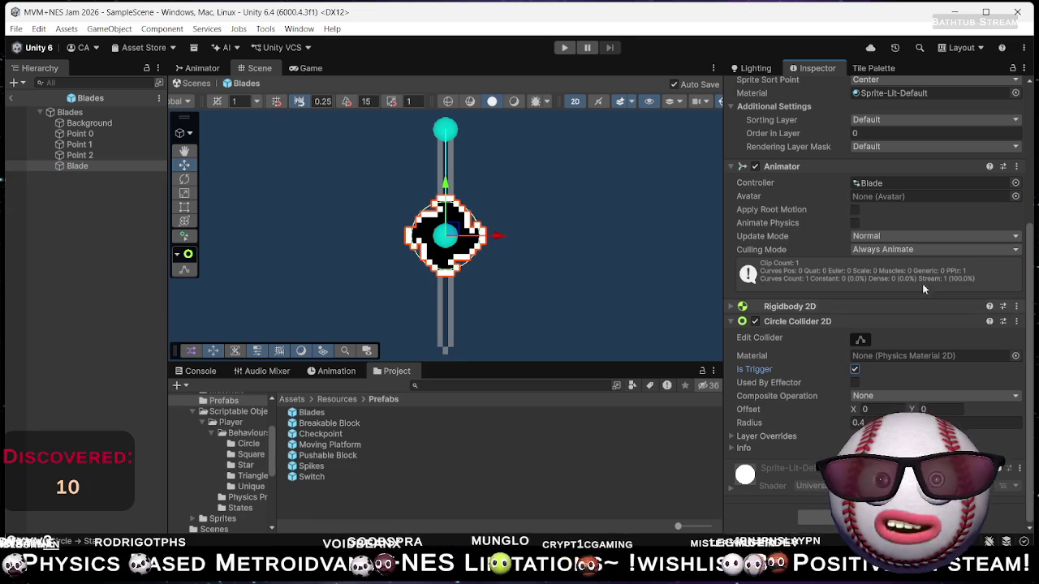
{"action": "left_click", "coordinate": [7, 97]}
{"action": "scroll", "coordinate": [505, 267], "scroll_direction": "up", "scroll_amount": 3}
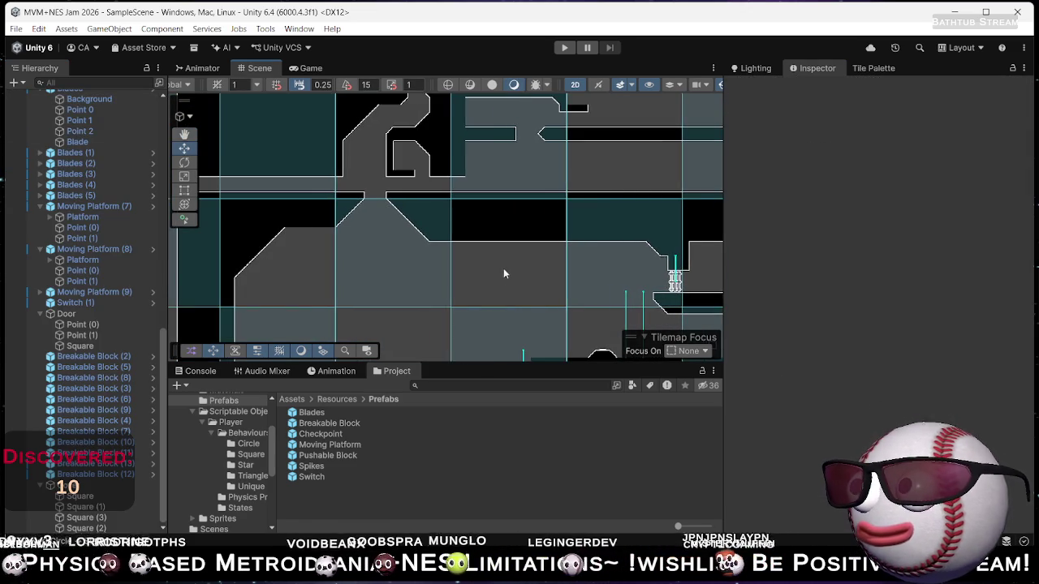
{"action": "scroll", "coordinate": [505, 266], "scroll_direction": "down", "scroll_amount": 4}
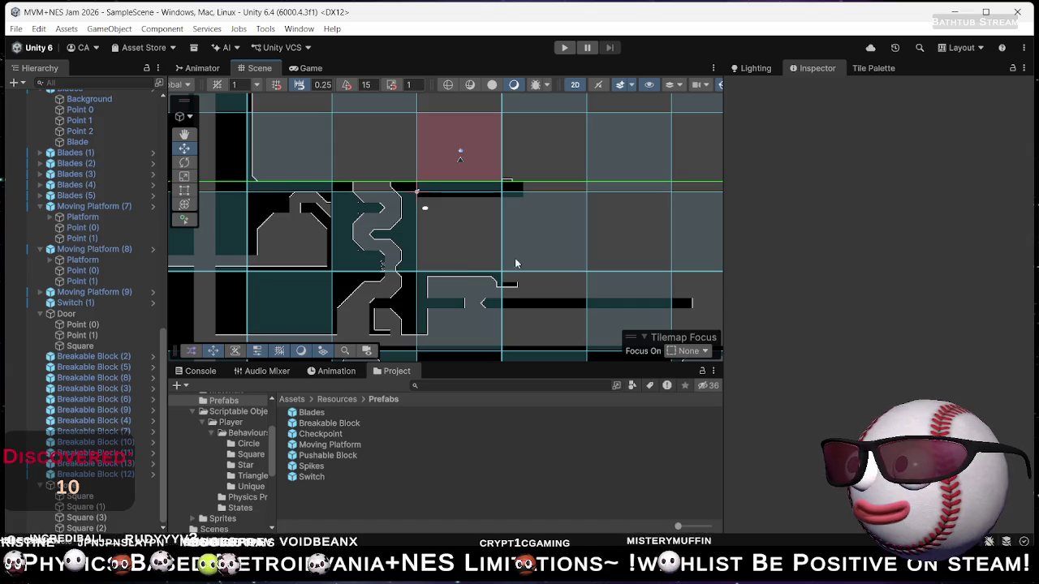
{"action": "mouse_move", "coordinate": [615, 286]}
{"action": "left_mouse_down"}
{"action": "mouse_move", "coordinate": [697, 221]}
{"action": "mouse_move", "coordinate": [759, 216]}
{"action": "left_mouse_up"}
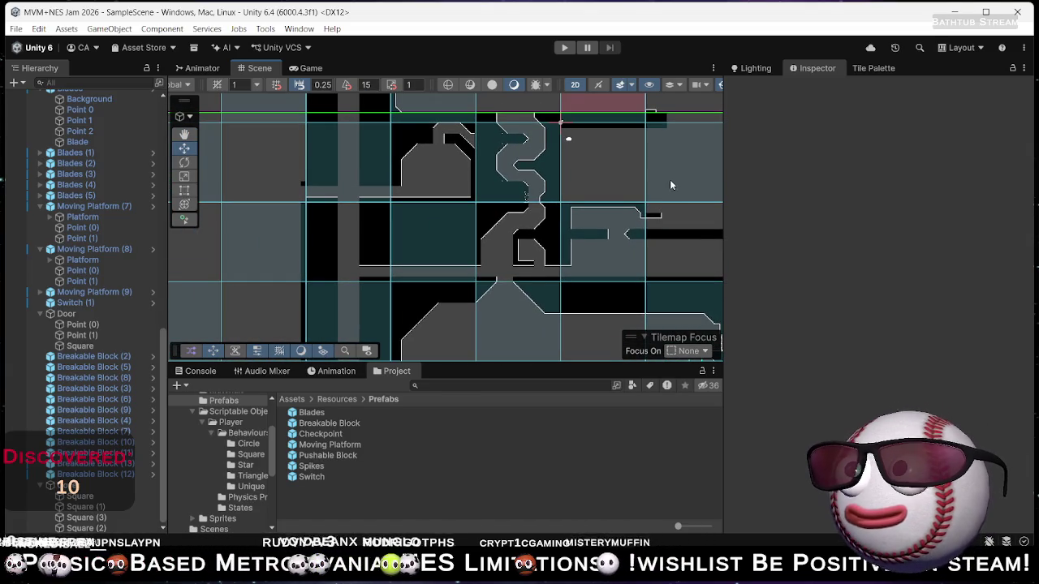